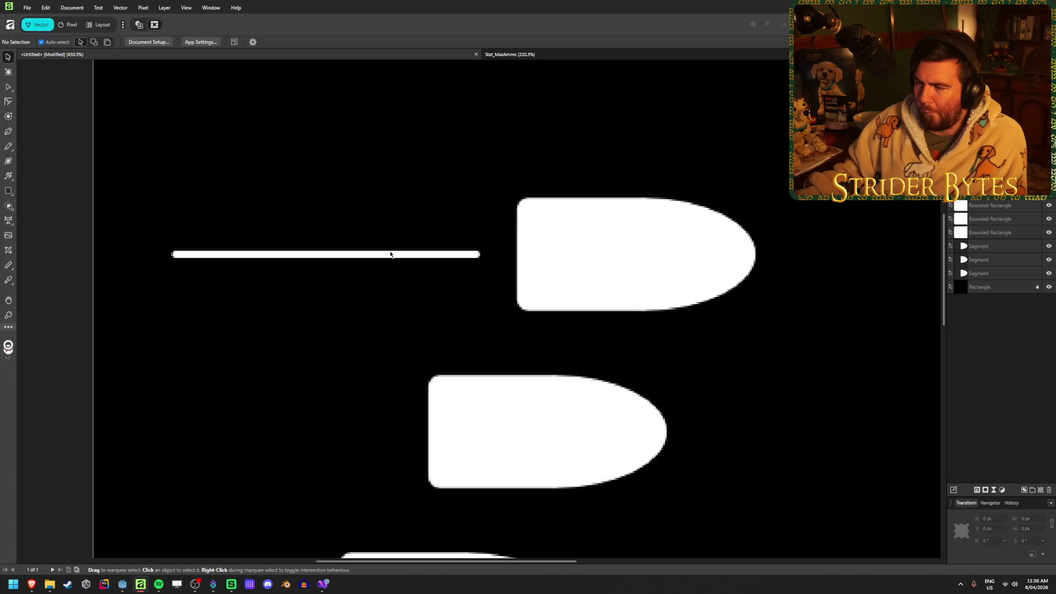
Step: Select the thin white line beside the top bullet and delete it without adding an arrowhead
{"action": "left_click", "coordinate": [391, 259]}
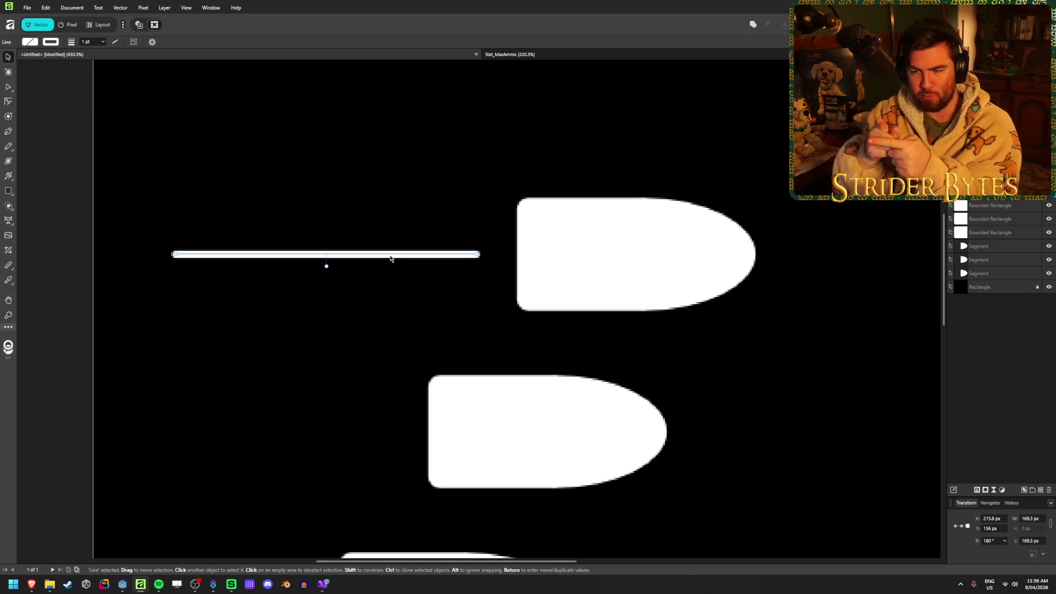
{"action": "left_click", "coordinate": [115, 41]}
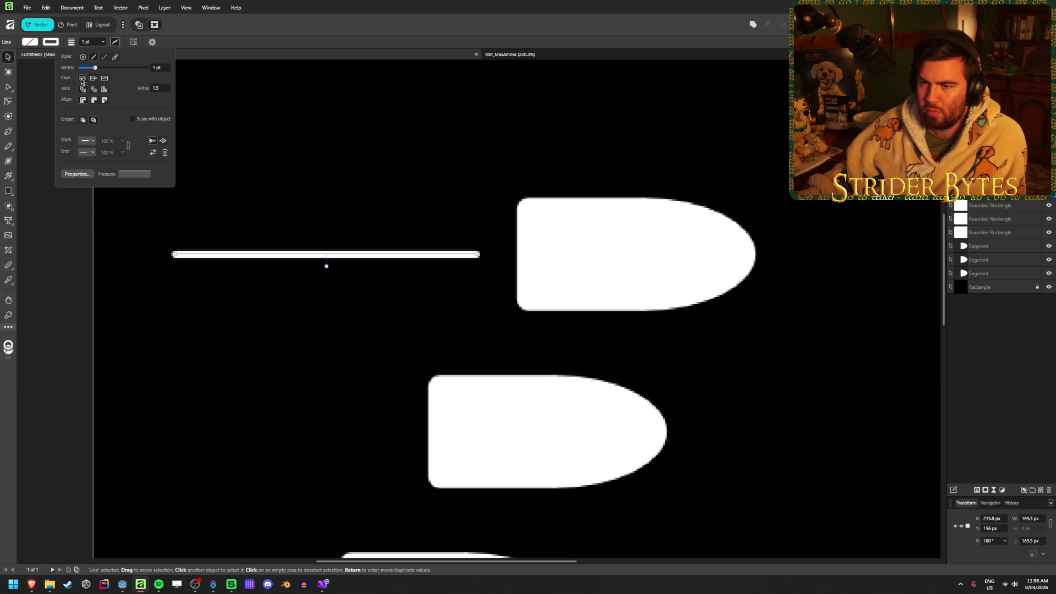
{"action": "left_click", "coordinate": [89, 144]}
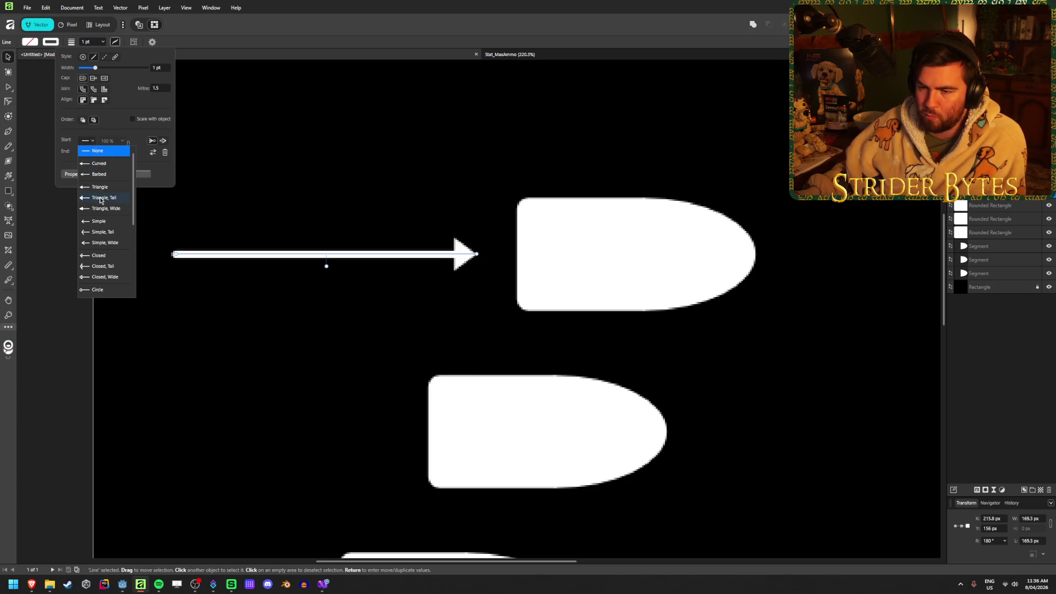
{"action": "scroll", "coordinate": [102, 275], "scroll_direction": "down", "scroll_amount": 1}
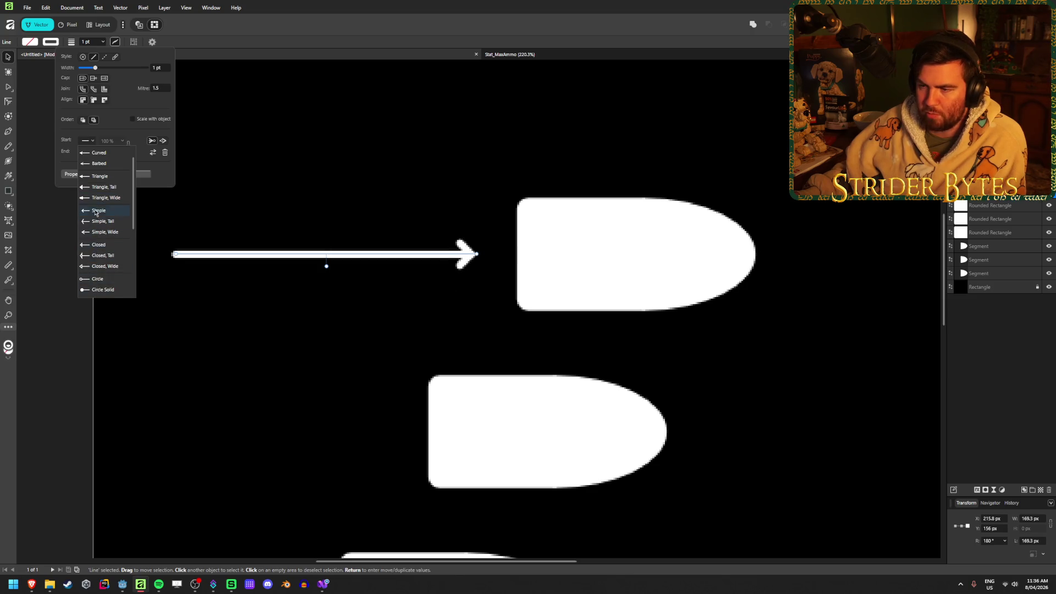
{"action": "left_click", "coordinate": [153, 132]}
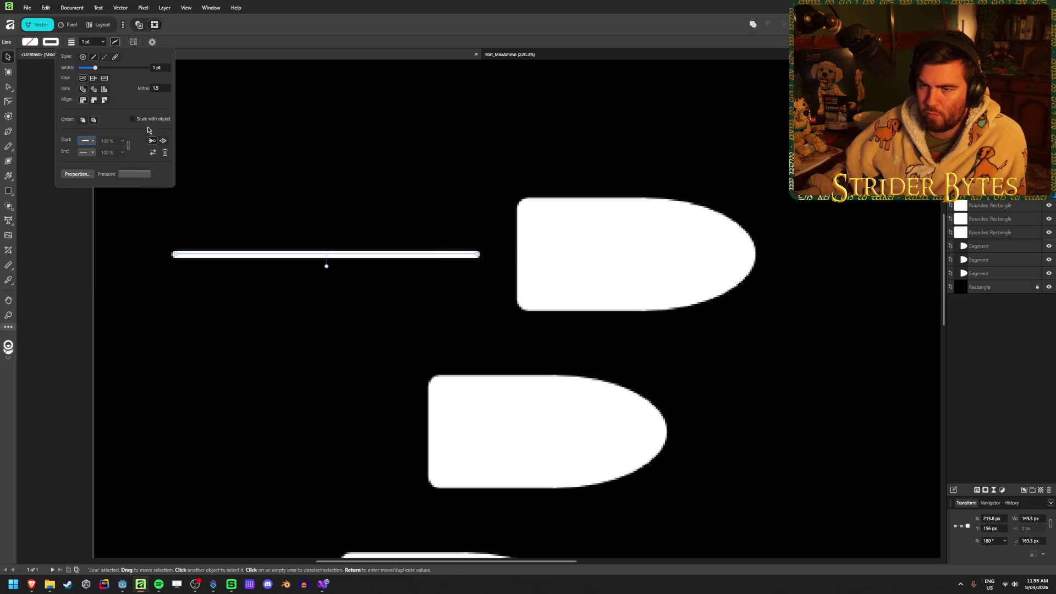
{"action": "key", "text": "Delete"}
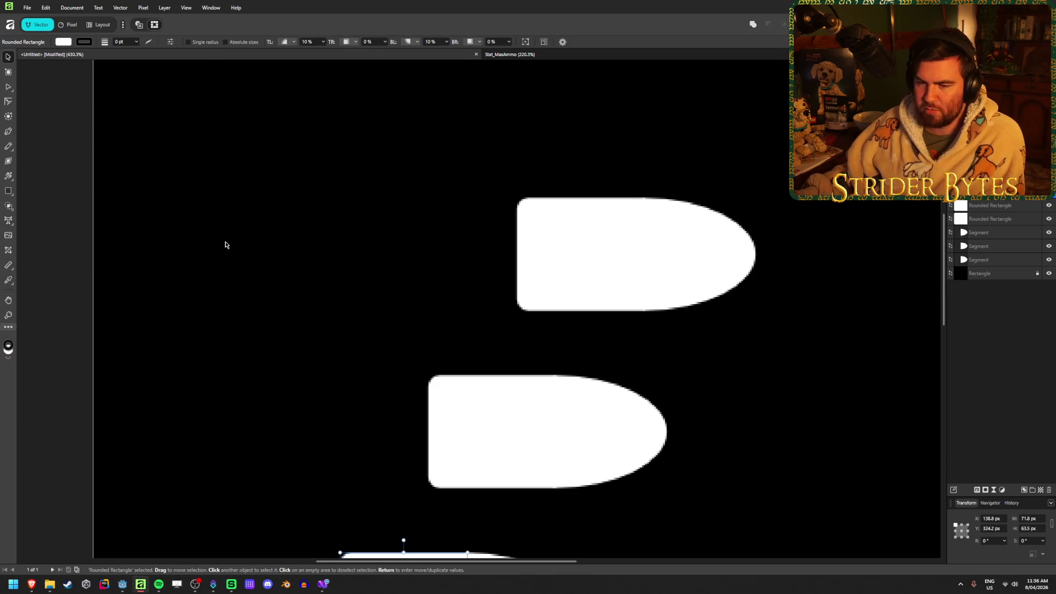
Step: Draw a tall thin triangle and rotate it to point left beside the top bullet
{"action": "left_click", "coordinate": [9, 189]}
{"action": "left_click", "coordinate": [49, 248]}
{"action": "mouse_move", "coordinate": [492, 254]}
{"action": "left_mouse_down"}
{"action": "mouse_move", "coordinate": [299, 266]}
{"action": "mouse_move", "coordinate": [267, 280]}
{"action": "mouse_move", "coordinate": [275, 216]}
{"action": "mouse_move", "coordinate": [200, 222]}
{"action": "mouse_move", "coordinate": [252, 219]}
{"action": "mouse_move", "coordinate": [484, 291]}
{"action": "mouse_move", "coordinate": [493, 254]}
{"action": "mouse_move", "coordinate": [440, 252]}
{"action": "mouse_move", "coordinate": [379, 272]}
{"action": "mouse_move", "coordinate": [308, 264]}
{"action": "mouse_move", "coordinate": [288, 301]}
{"action": "mouse_move", "coordinate": [306, 337]}
{"action": "mouse_move", "coordinate": [264, 281]}
{"action": "mouse_move", "coordinate": [273, 344]}
{"action": "mouse_move", "coordinate": [322, 349]}
{"action": "mouse_move", "coordinate": [431, 325]}
{"action": "mouse_move", "coordinate": [464, 417]}
{"action": "mouse_move", "coordinate": [465, 469]}
{"action": "left_mouse_up"}
{"action": "key", "text": "v"}
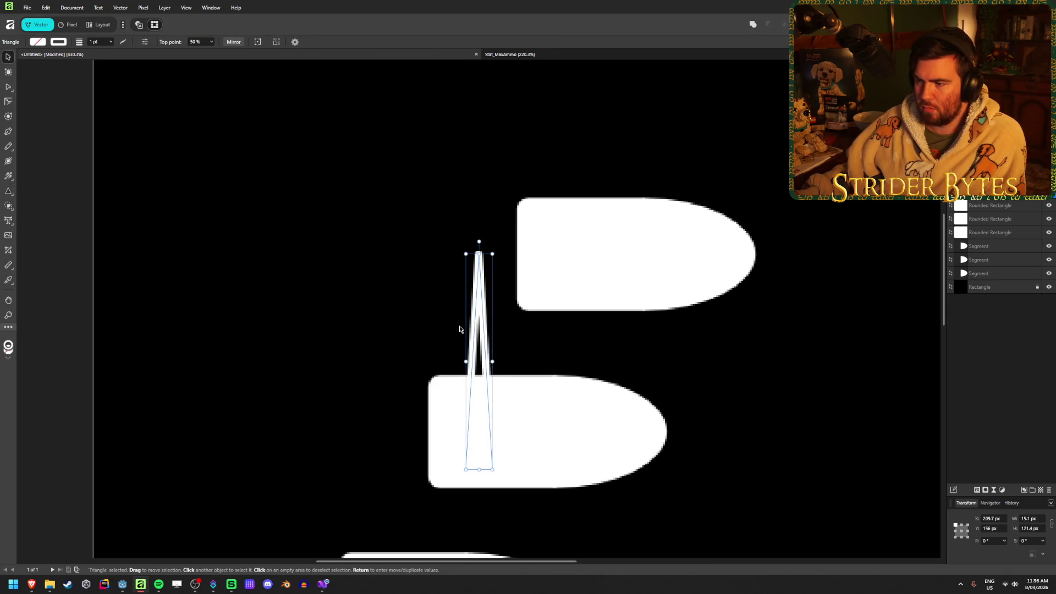
{"action": "mouse_move", "coordinate": [477, 253]}
{"action": "left_mouse_down"}
{"action": "mouse_move", "coordinate": [464, 146]}
{"action": "mouse_move", "coordinate": [318, 224]}
{"action": "mouse_move", "coordinate": [306, 247]}
{"action": "left_mouse_up"}
{"action": "left_click_drag", "start_coordinate": [420, 258], "coordinate": [344, 257]}
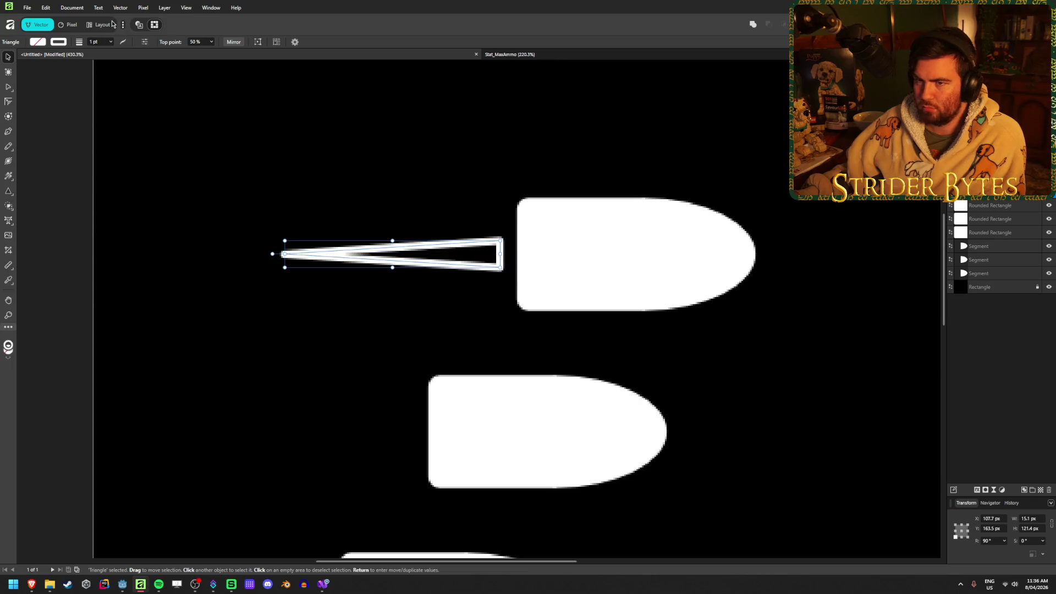
Step: Set the triangle's stroke to None and its fill to white
{"action": "left_click", "coordinate": [58, 42]}
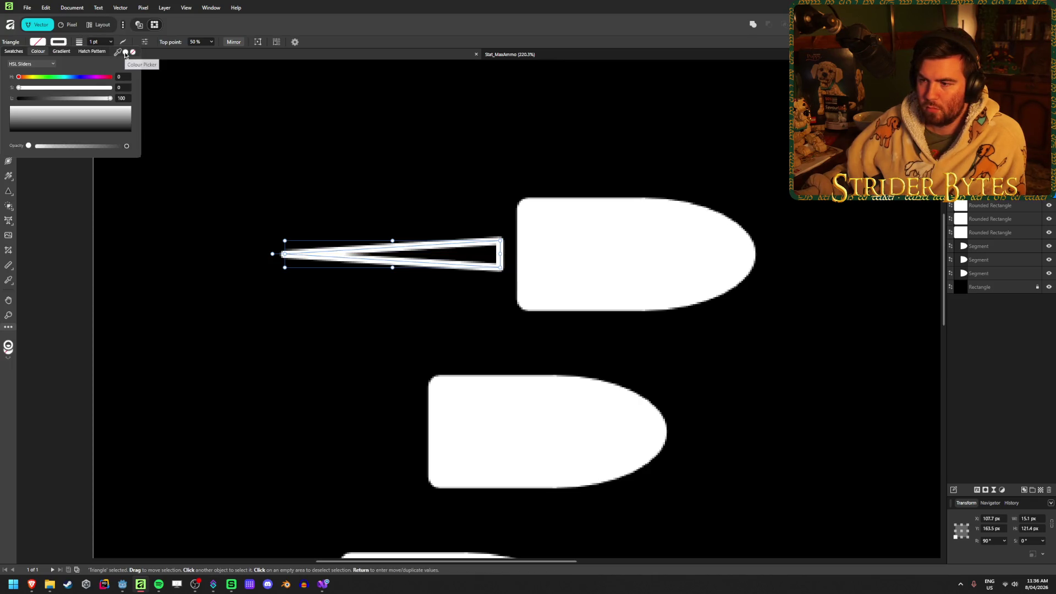
{"action": "left_click", "coordinate": [133, 53]}
{"action": "left_click", "coordinate": [37, 44]}
{"action": "left_click", "coordinate": [126, 51]}
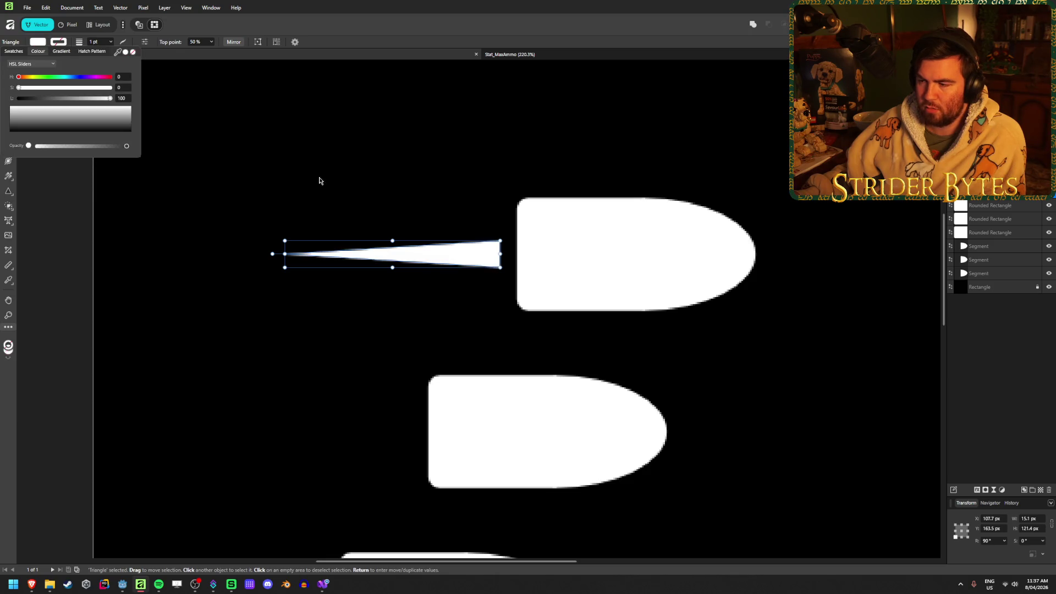
Step: Stretch the triangle's tip further left and narrow it to about 4.4 px wide
{"action": "scroll", "coordinate": [350, 242], "scroll_direction": "right", "scroll_amount": 1}
{"action": "scroll", "coordinate": [292, 243], "scroll_direction": "down", "scroll_amount": 2}
{"action": "mouse_move", "coordinate": [279, 251]}
{"action": "left_mouse_down"}
{"action": "mouse_move", "coordinate": [158, 250]}
{"action": "mouse_move", "coordinate": [260, 239]}
{"action": "mouse_move", "coordinate": [260, 251]}
{"action": "left_mouse_up"}
{"action": "scroll", "coordinate": [401, 244], "scroll_direction": "up", "scroll_amount": 1}
{"action": "scroll", "coordinate": [400, 244], "scroll_direction": "up", "scroll_amount": 1}
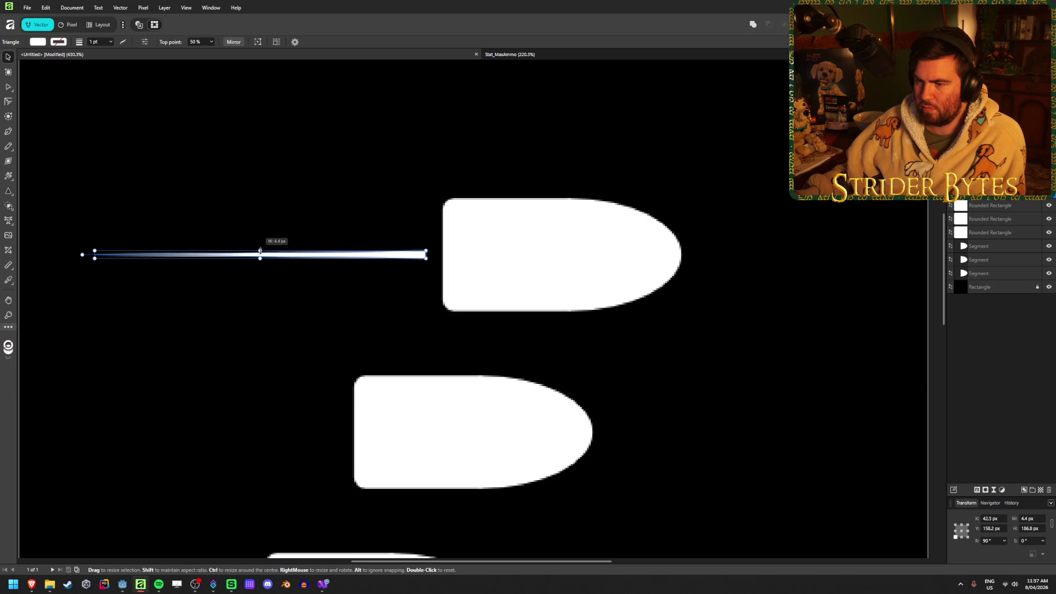
{"action": "left_click_drag", "start_coordinate": [260, 251], "coordinate": [261, 252]}
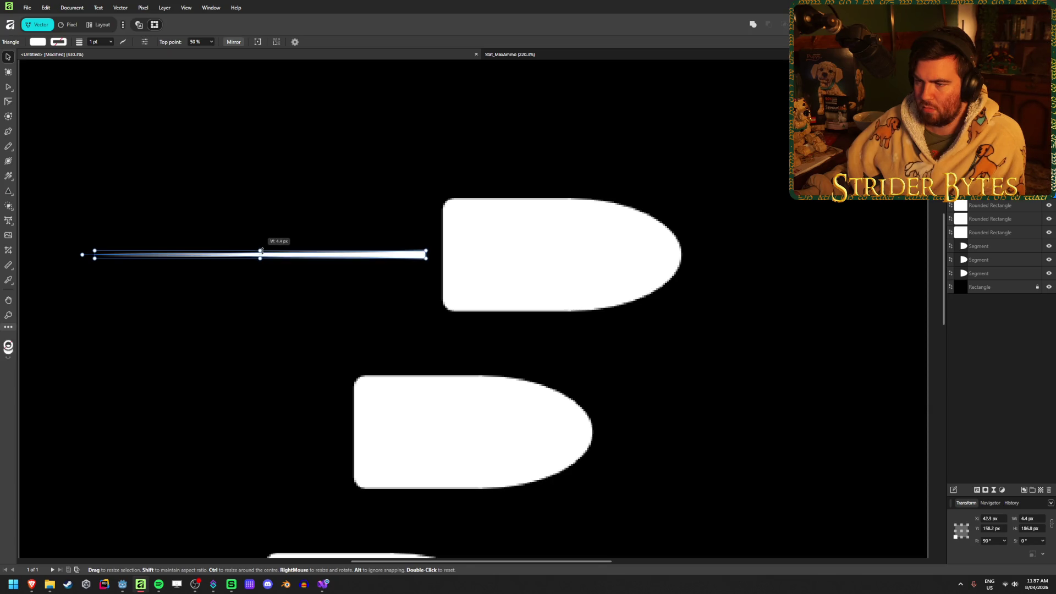
{"action": "key", "text": "v"}
{"action": "left_click", "coordinate": [148, 192]}
{"action": "scroll", "coordinate": [154, 263], "scroll_direction": "down", "scroll_amount": 3}
{"action": "scroll", "coordinate": [255, 358], "scroll_direction": "down", "scroll_amount": 3}
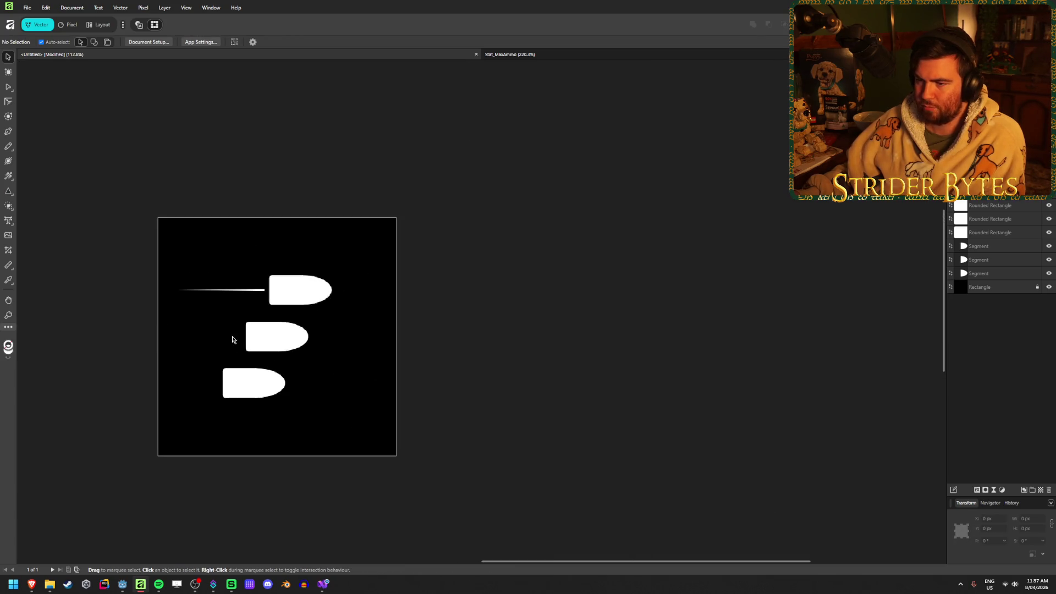
Step: Duplicate the streak with a 20 px vertical offset using Move/Duplicate
{"action": "scroll", "coordinate": [153, 291], "scroll_direction": "up", "scroll_amount": 5}
{"action": "left_click", "coordinate": [490, 286]}
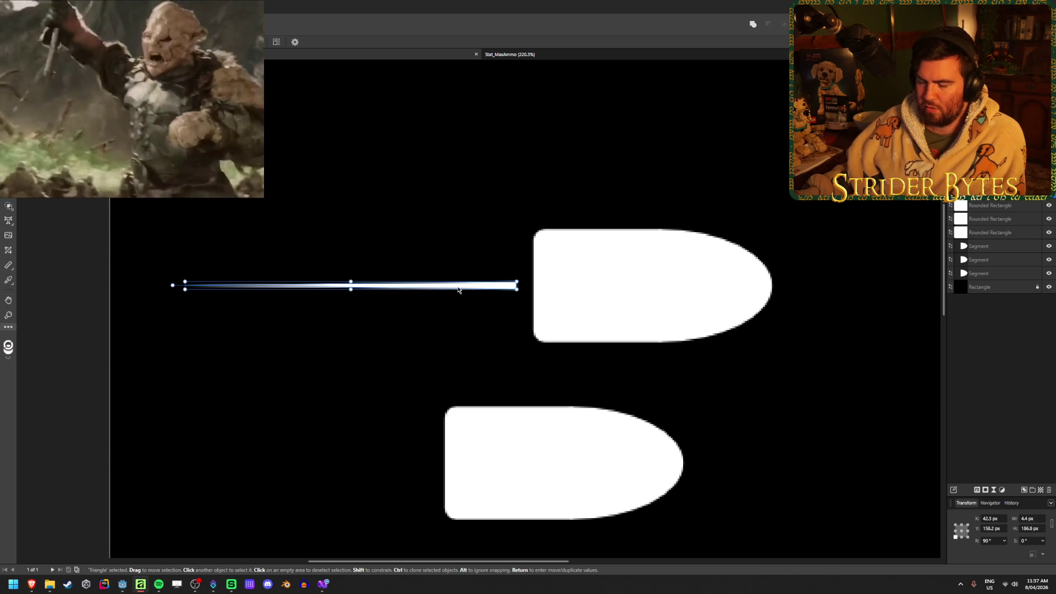
{"action": "key", "text": "Return"}
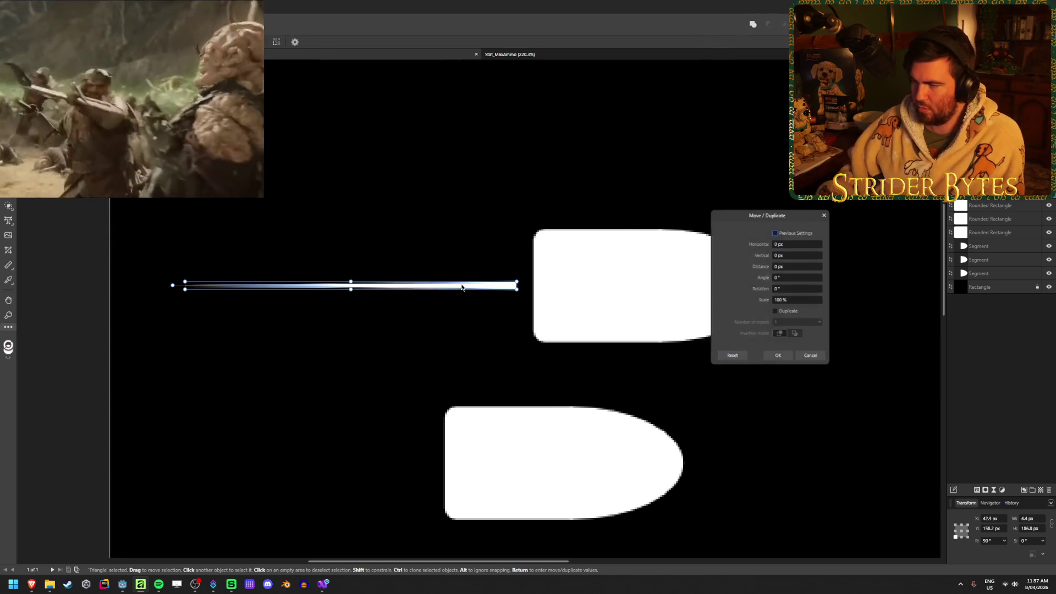
{"action": "left_click", "coordinate": [775, 312]}
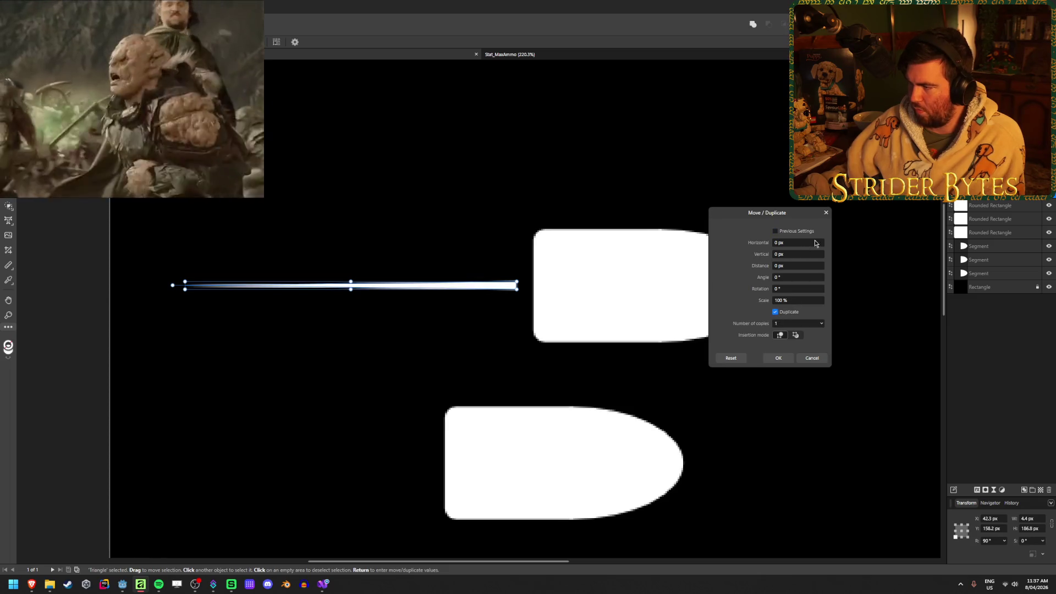
{"action": "left_click", "coordinate": [797, 254]}
{"action": "type", "text": "100"}
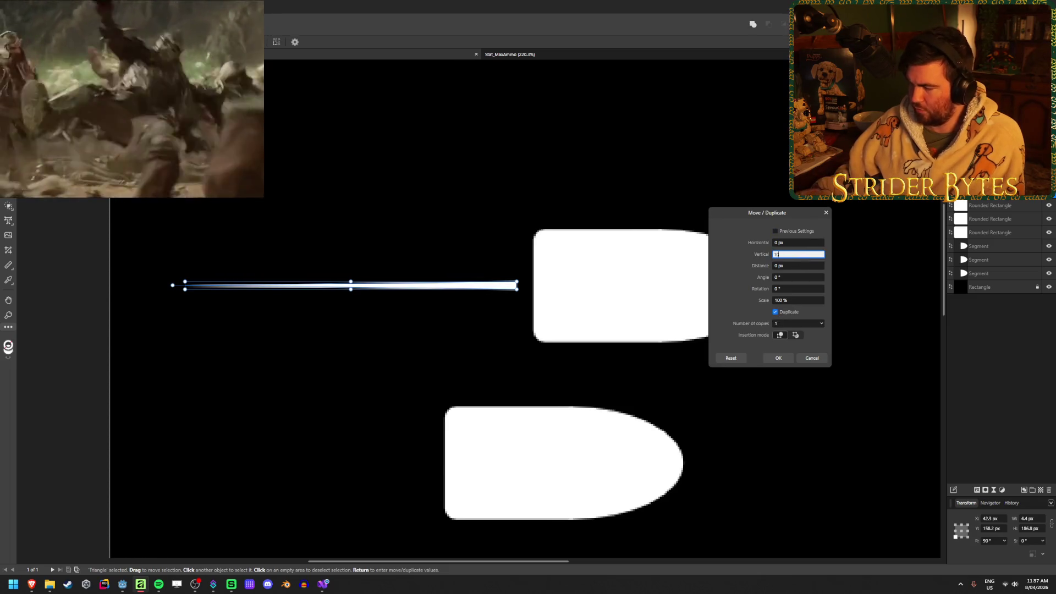
{"action": "key", "text": "Tab"}
{"action": "type", "text": "20"}
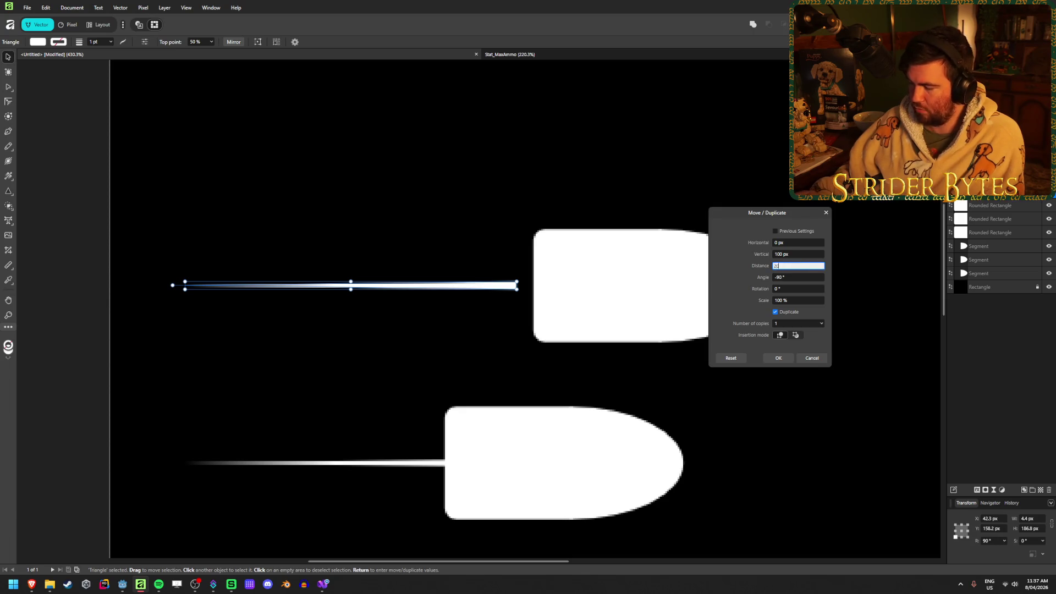
{"action": "key", "text": "Tab"}
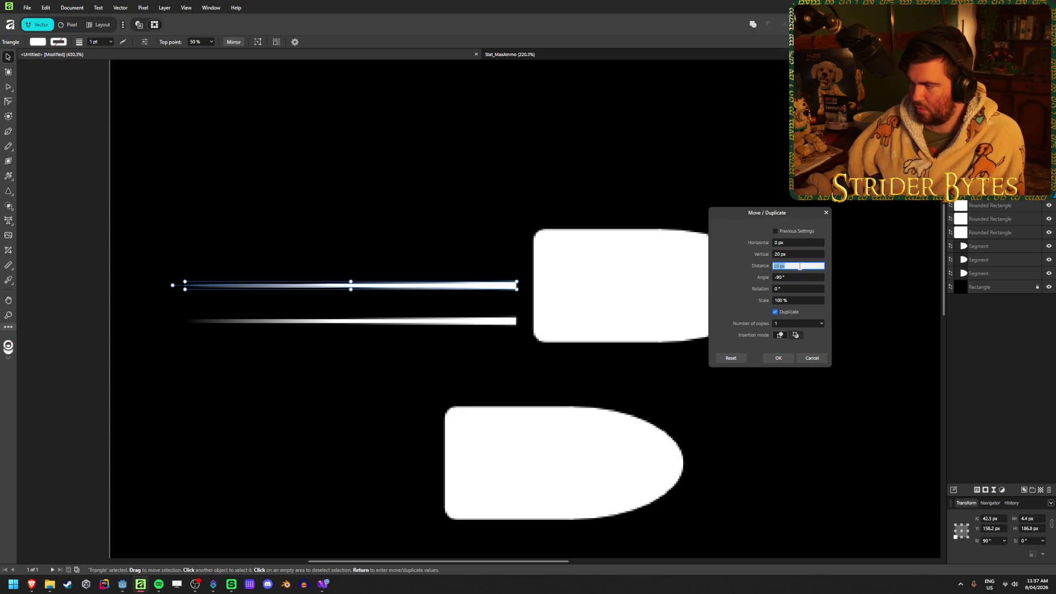
{"action": "left_click", "coordinate": [803, 255]}
{"action": "type", "text": "15"}
{"action": "key", "text": "Tab"}
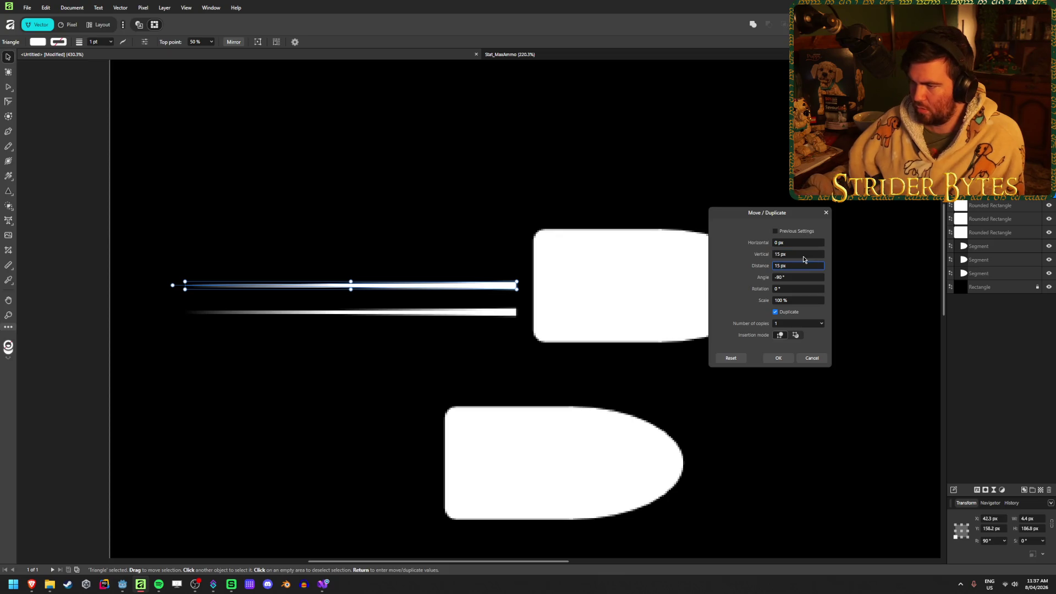
{"action": "left_click", "coordinate": [800, 255]}
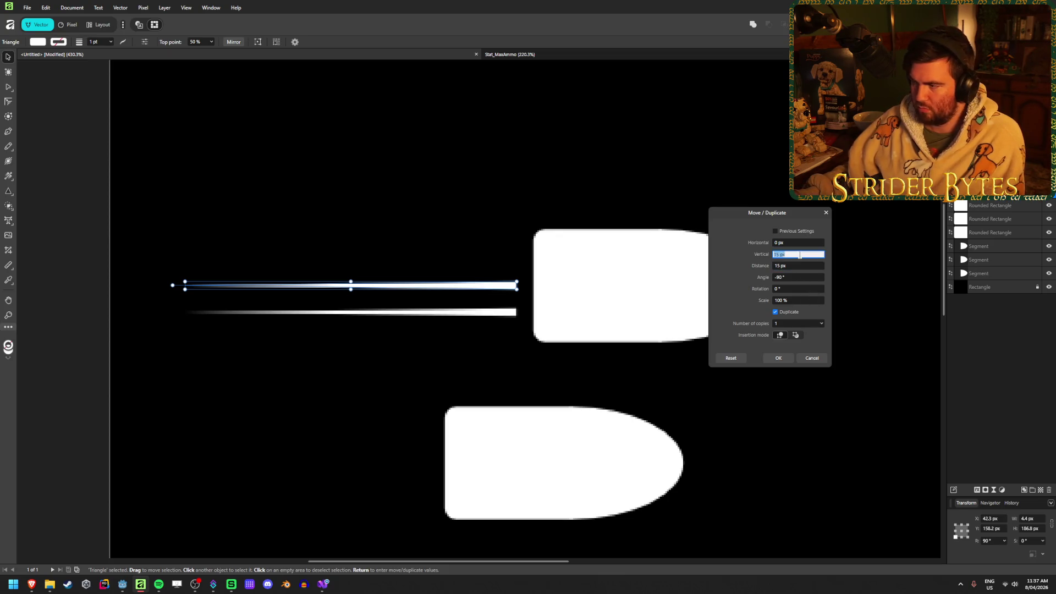
{"action": "type", "text": "0"}
{"action": "key", "text": "Tab"}
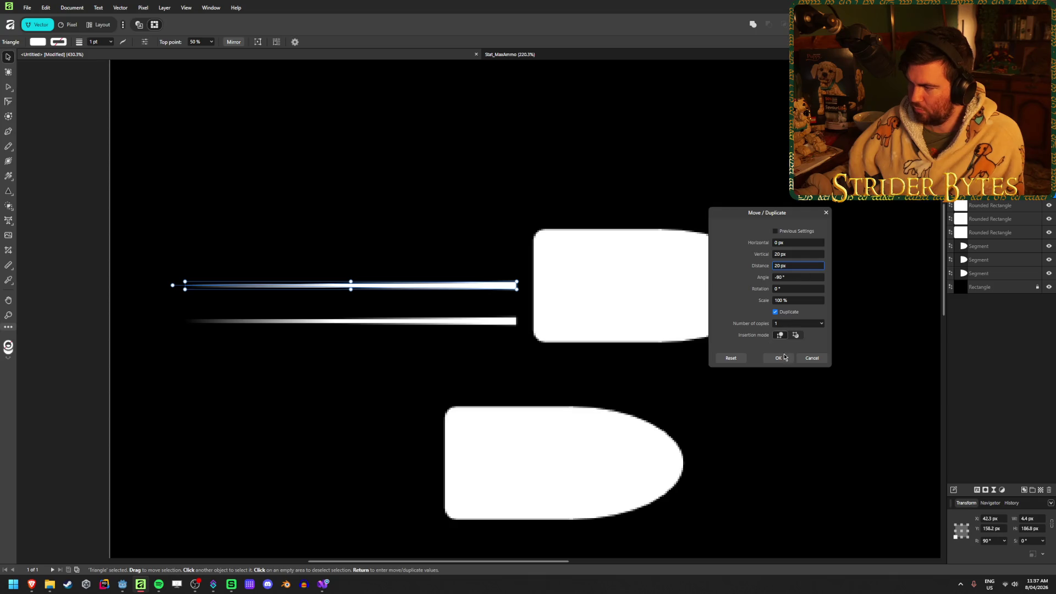
{"action": "left_click", "coordinate": [785, 357]}
Step: Duplicate the streak again with a -20 px vertical offset, undoing an accidental plain move
{"action": "key", "text": "Return"}
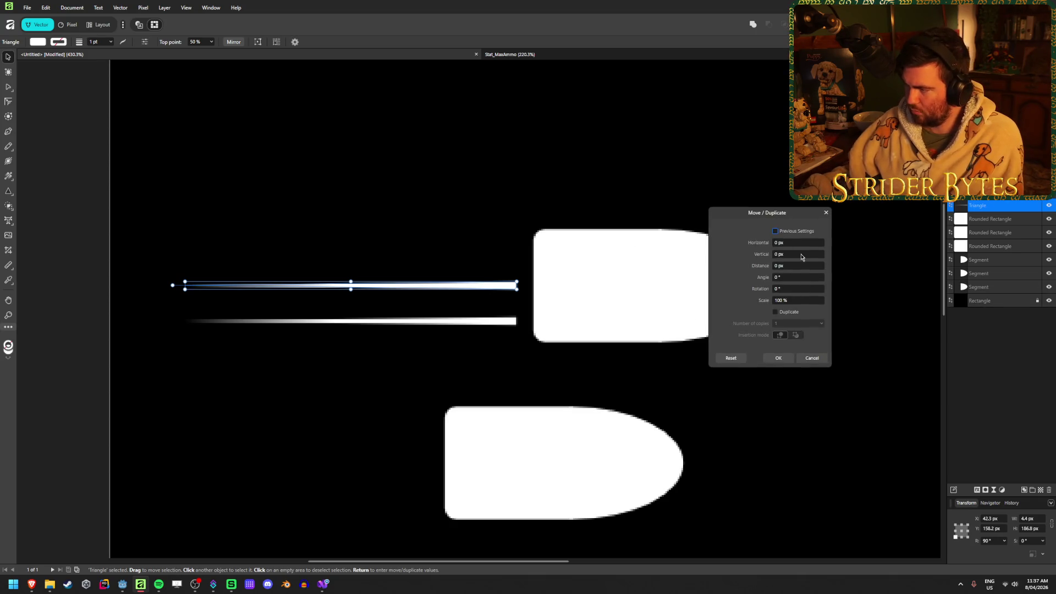
{"action": "left_click", "coordinate": [801, 254]}
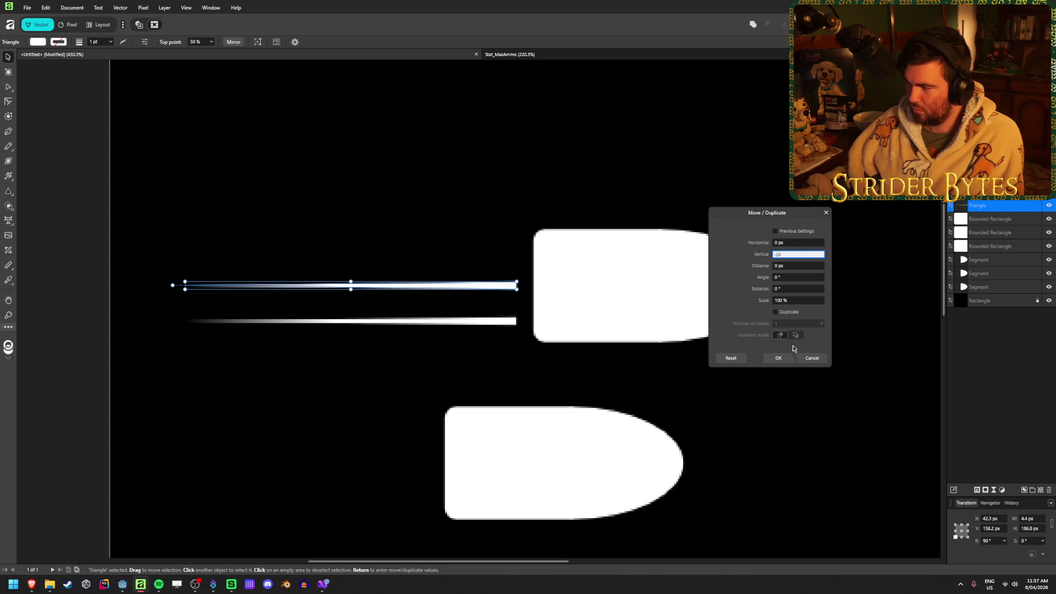
{"action": "key", "text": "Tab"}
{"action": "left_click", "coordinate": [778, 357]}
{"action": "key", "text": "ctrl+z"}
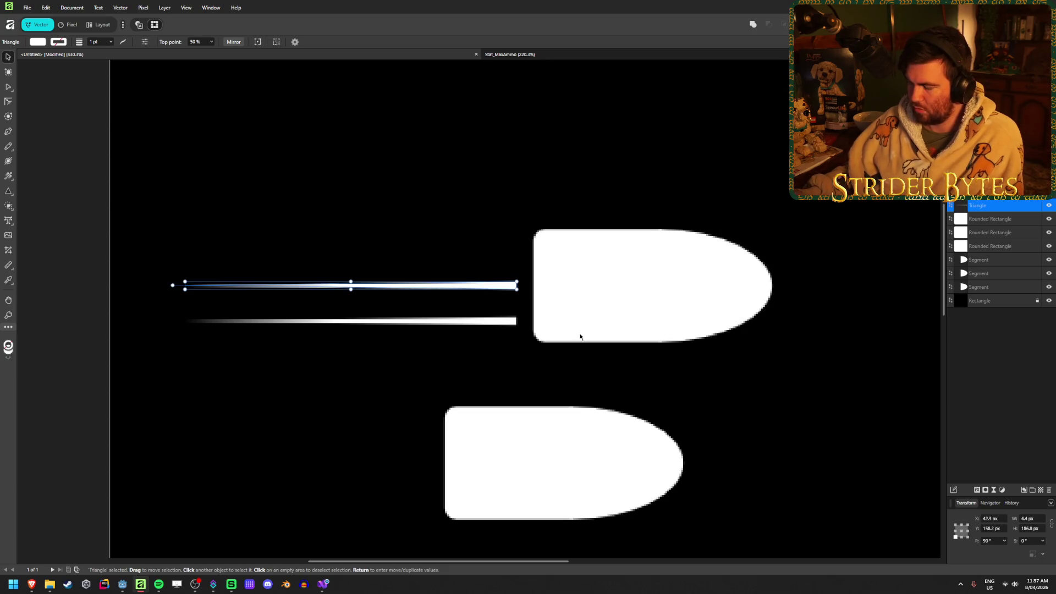
{"action": "key", "text": "Return"}
{"action": "left_click", "coordinate": [774, 312]}
{"action": "left_click", "coordinate": [797, 253]}
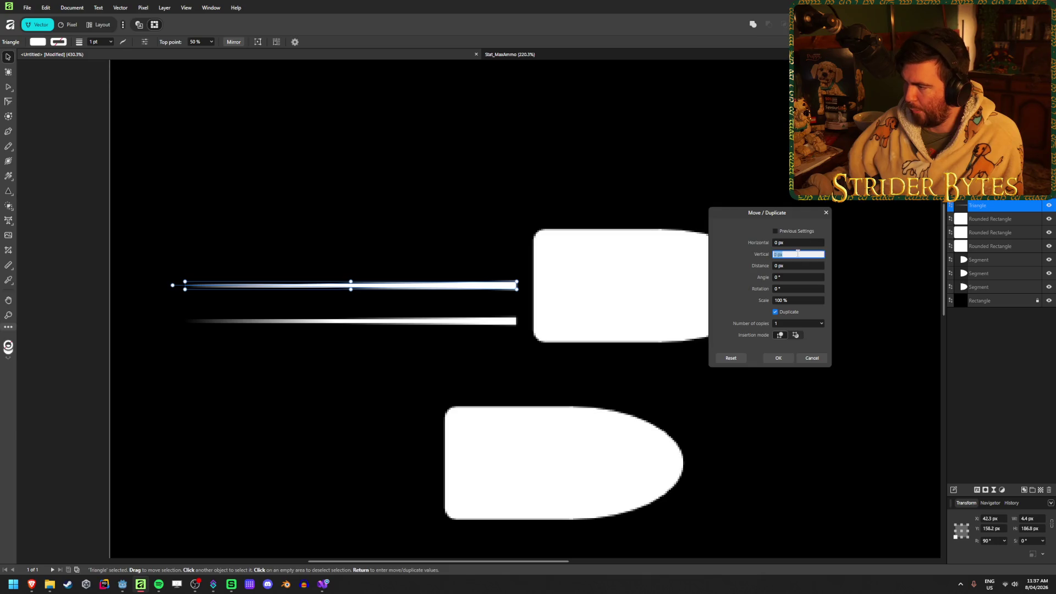
{"action": "type", "text": "-20"}
{"action": "key", "text": "Return"}
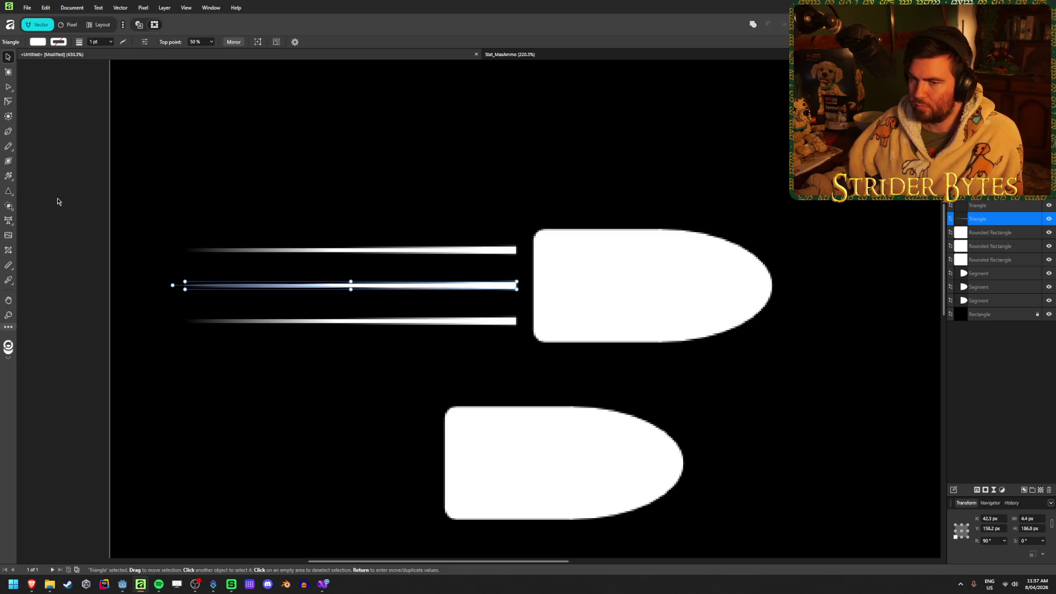
{"action": "left_click", "coordinate": [57, 201]}
{"action": "scroll", "coordinate": [161, 391], "scroll_direction": "down", "scroll_amount": 6}
{"action": "scroll", "coordinate": [197, 462], "scroll_direction": "up", "scroll_amount": 3}
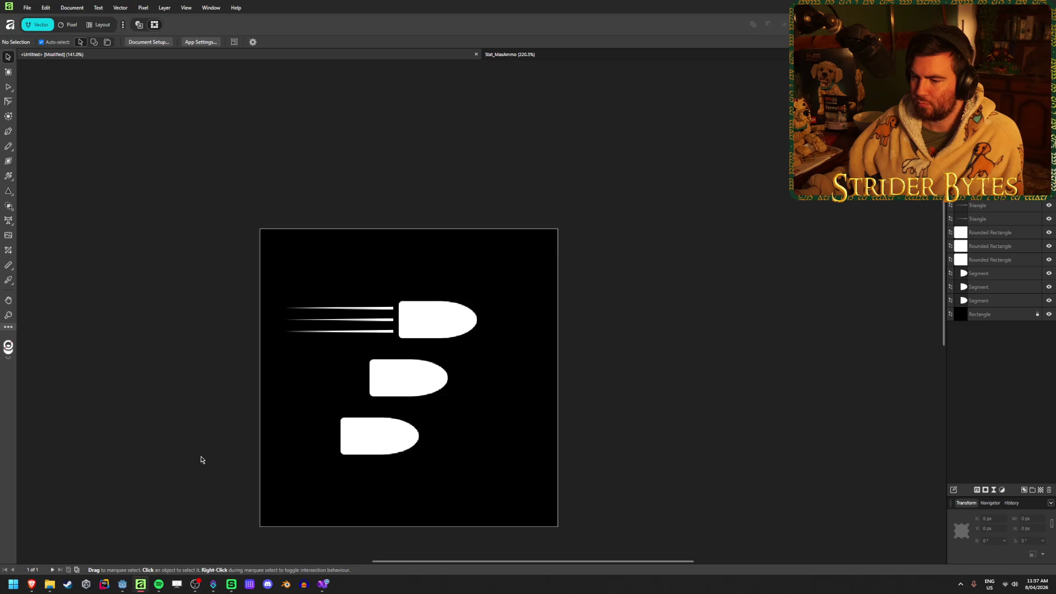
Step: Select the three speed lines and group them
{"action": "scroll", "coordinate": [197, 462], "scroll_direction": "up", "scroll_amount": 2}
{"action": "mouse_move", "coordinate": [226, 188]}
{"action": "left_mouse_down"}
{"action": "mouse_move", "coordinate": [369, 317]}
{"action": "mouse_move", "coordinate": [442, 328]}
{"action": "left_mouse_up"}
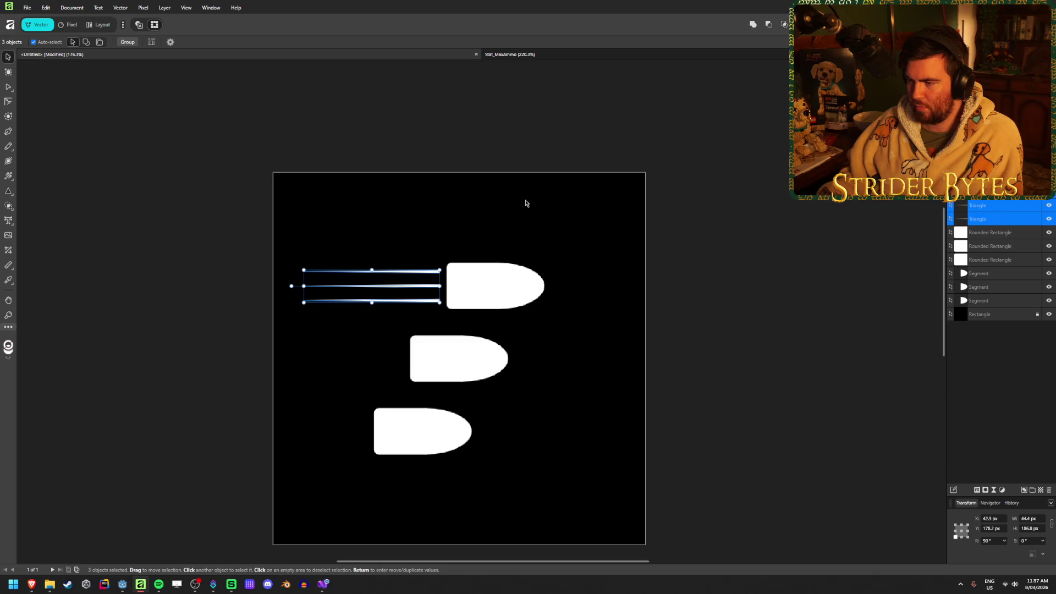
{"action": "key", "text": "Return"}
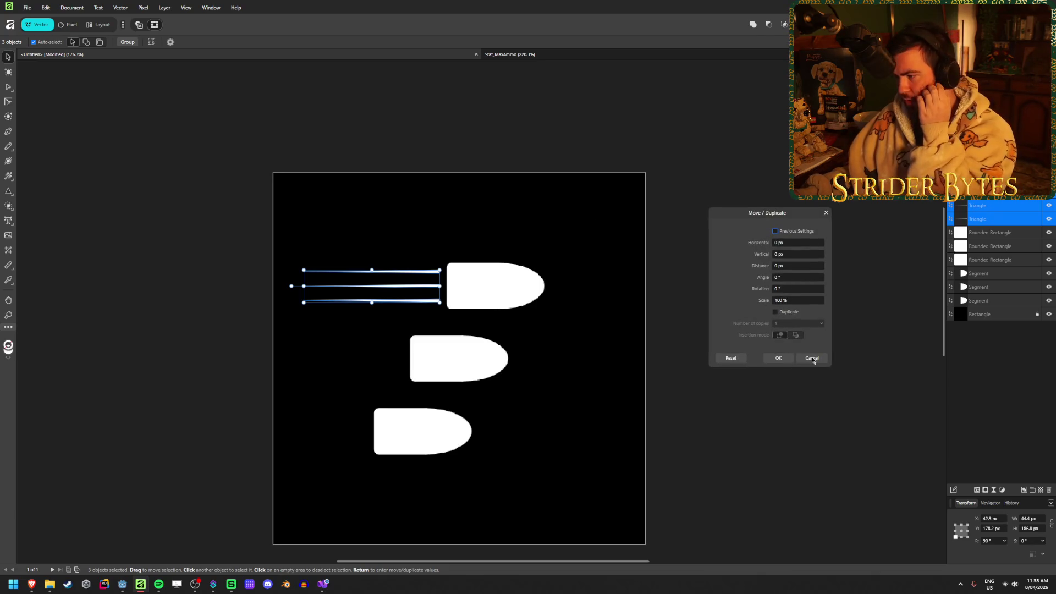
{"action": "left_click", "coordinate": [812, 358]}
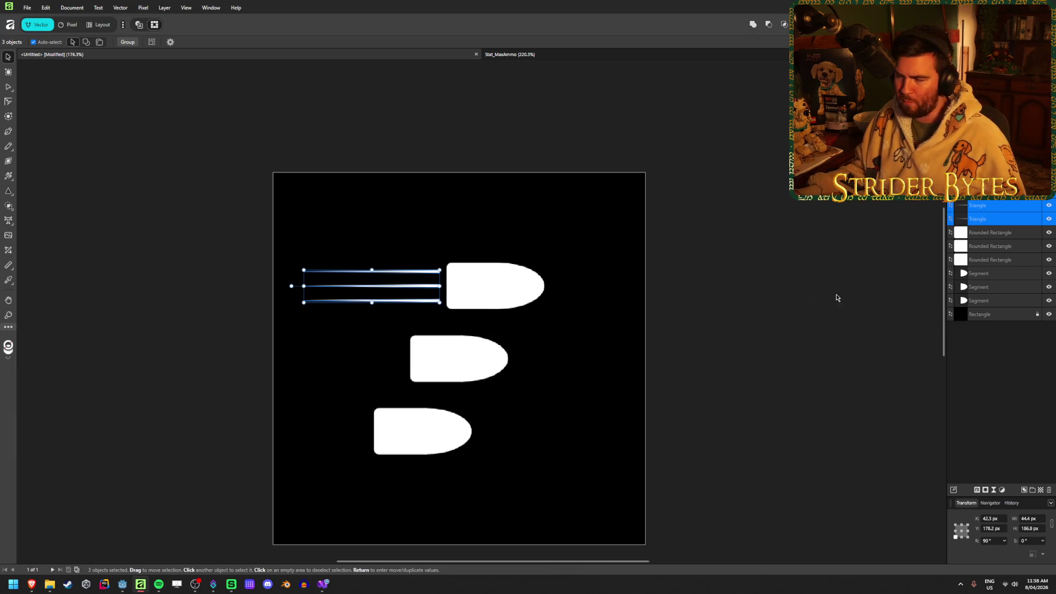
{"action": "right_click", "coordinate": [994, 218]}
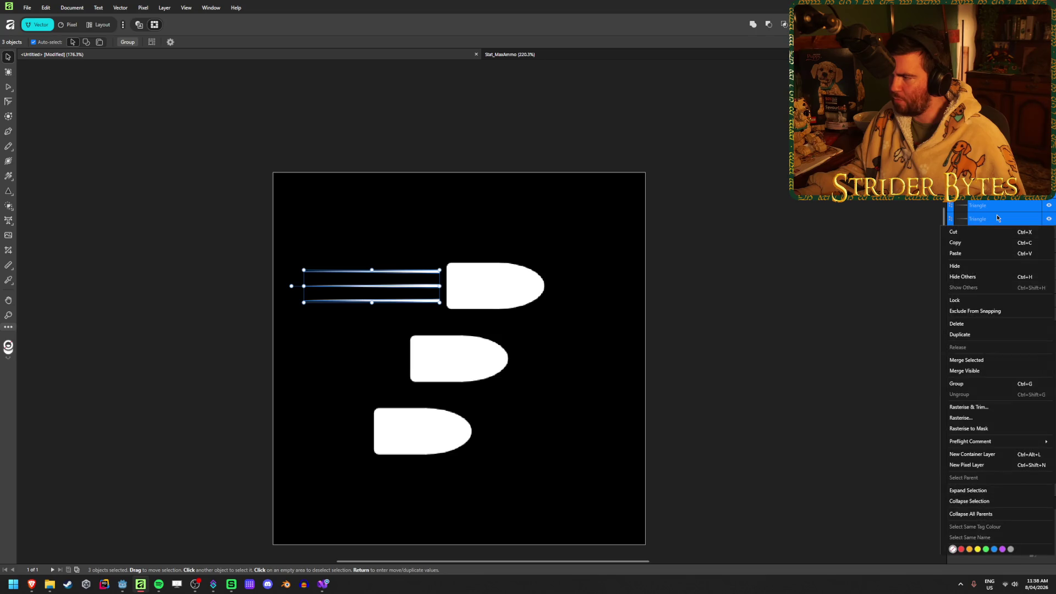
{"action": "left_click", "coordinate": [981, 391]}
Step: Duplicate the group twice with Horizontal -50 px and Vertical 100 px offsets
{"action": "key", "text": "Return"}
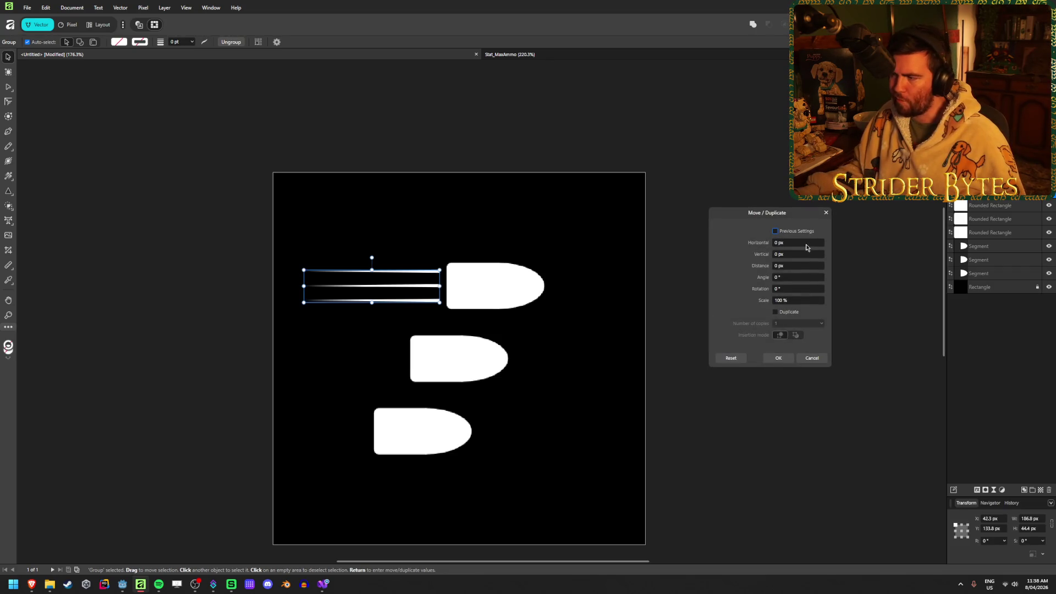
{"action": "left_click", "coordinate": [776, 312]}
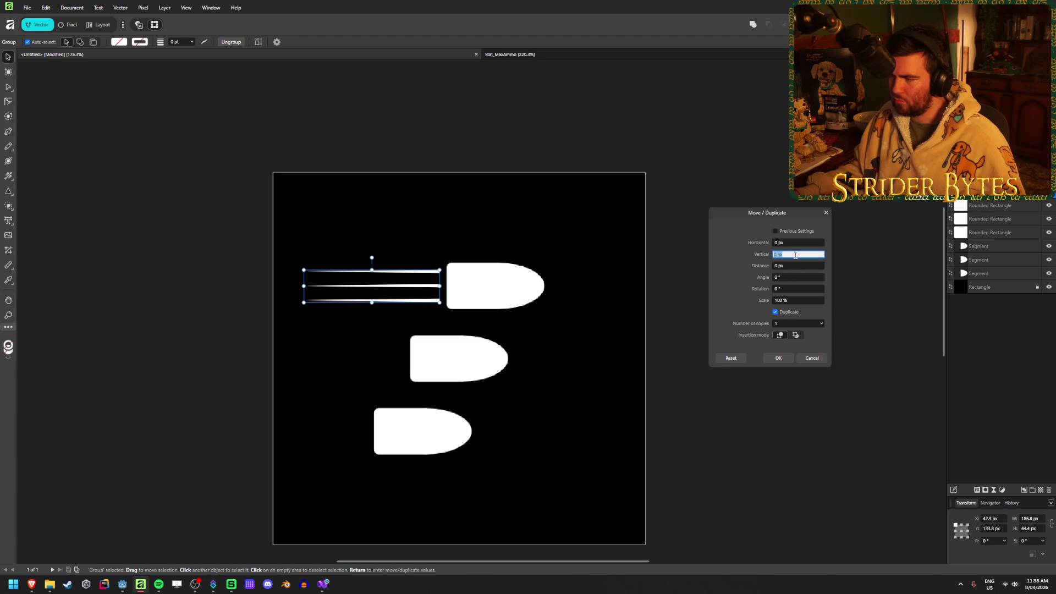
{"action": "type", "text": "00"}
{"action": "key", "text": "Tab"}
{"action": "left_click", "coordinate": [798, 242]}
{"action": "type", "text": "-50"}
{"action": "key", "text": "Tab"}
{"action": "left_click", "coordinate": [822, 324]}
{"action": "left_click", "coordinate": [823, 334]}
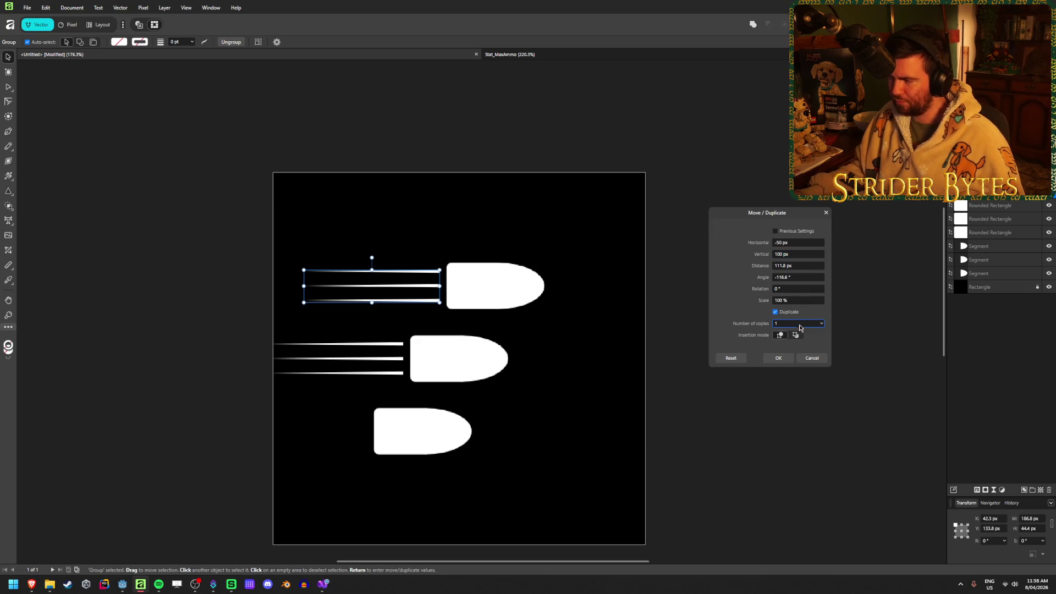
{"action": "type", "text": "2"}
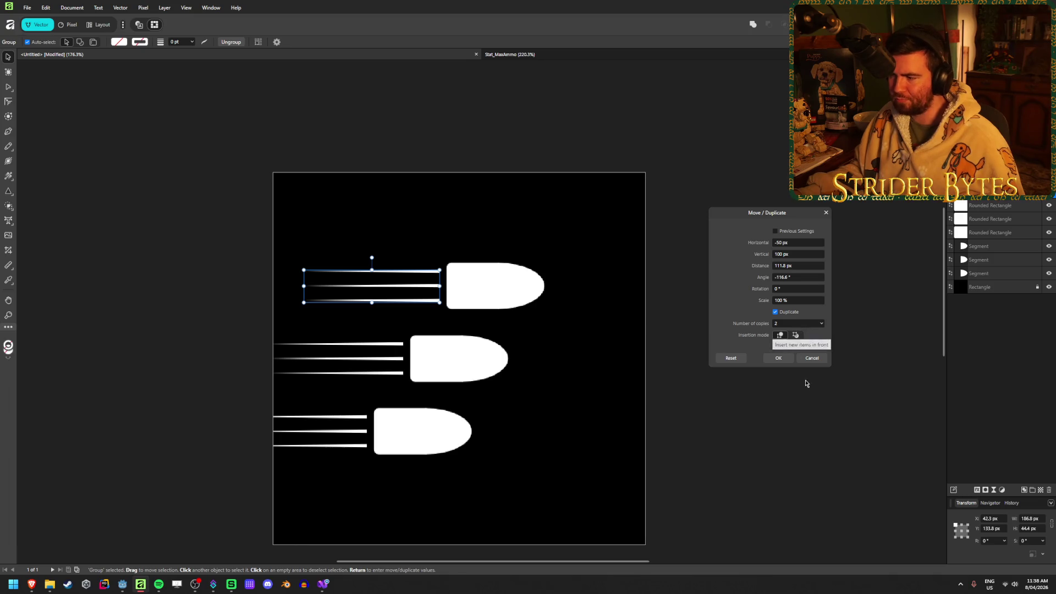
{"action": "left_click", "coordinate": [778, 358]}
{"action": "left_click", "coordinate": [794, 465]}
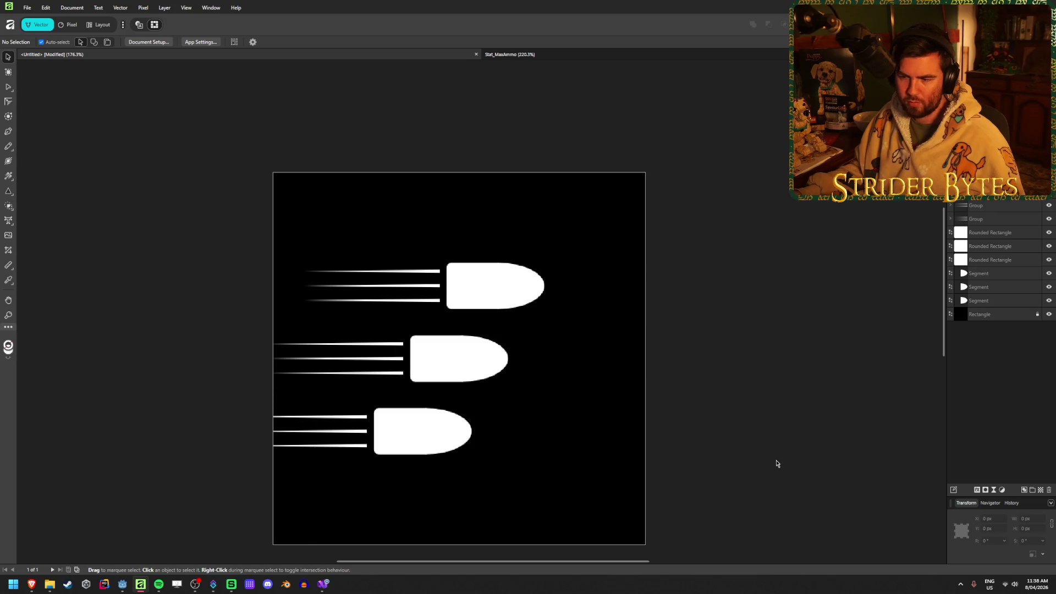
Step: Move all nine bullet and speed-line objects about 130 px to the right
{"action": "left_click_drag", "start_coordinate": [785, 487], "coordinate": [233, 244]}
{"action": "left_click_drag", "start_coordinate": [435, 359], "coordinate": [507, 363]}
{"action": "left_click", "coordinate": [639, 455]}
{"action": "scroll", "coordinate": [379, 471], "scroll_direction": "down", "scroll_amount": 6}
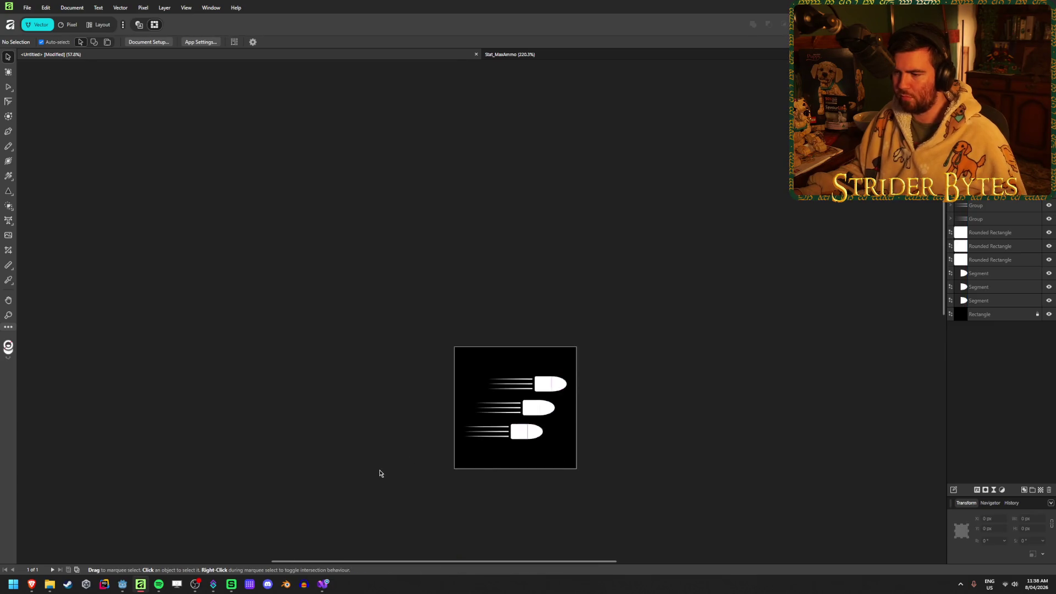
{"action": "scroll", "coordinate": [446, 465], "scroll_direction": "down", "scroll_amount": 2}
{"action": "scroll", "coordinate": [444, 463], "scroll_direction": "down", "scroll_amount": 1}
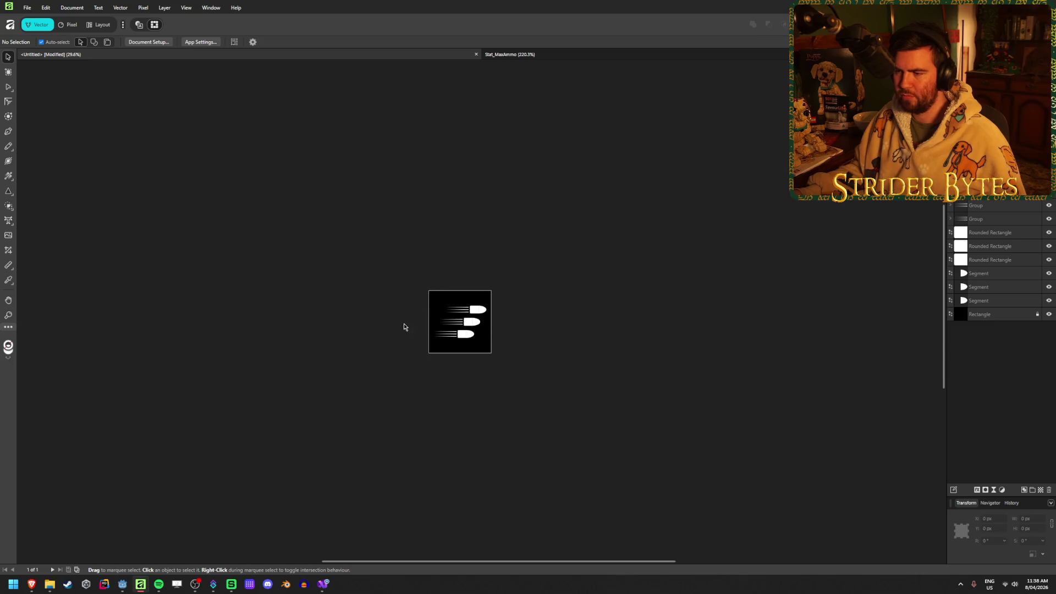
{"action": "scroll", "coordinate": [420, 318], "scroll_direction": "up", "scroll_amount": 5}
{"action": "scroll", "coordinate": [663, 323], "scroll_direction": "up", "scroll_amount": 2}
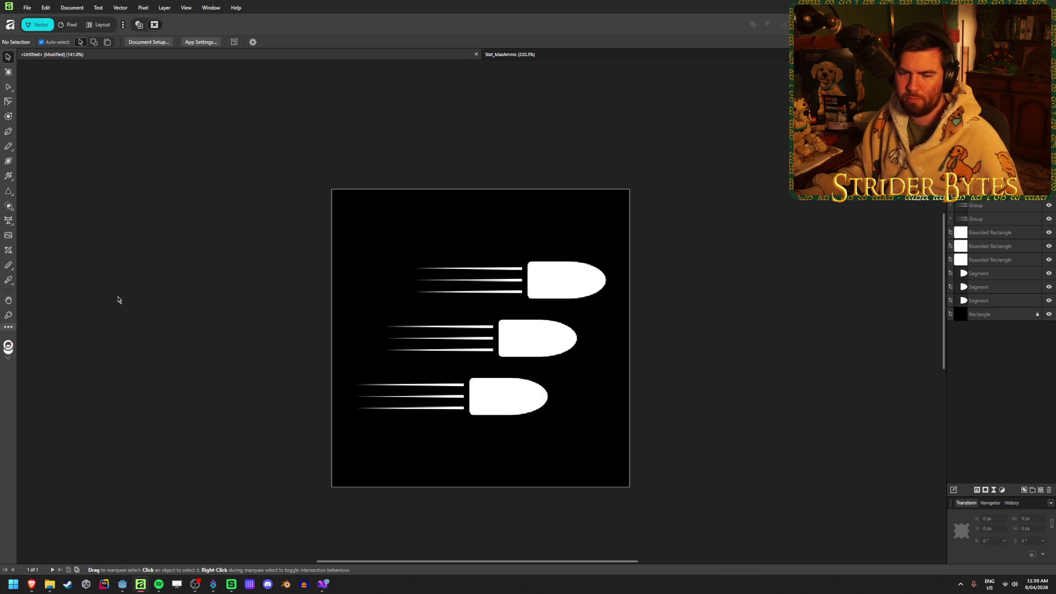
{"action": "left_click", "coordinate": [449, 281]}
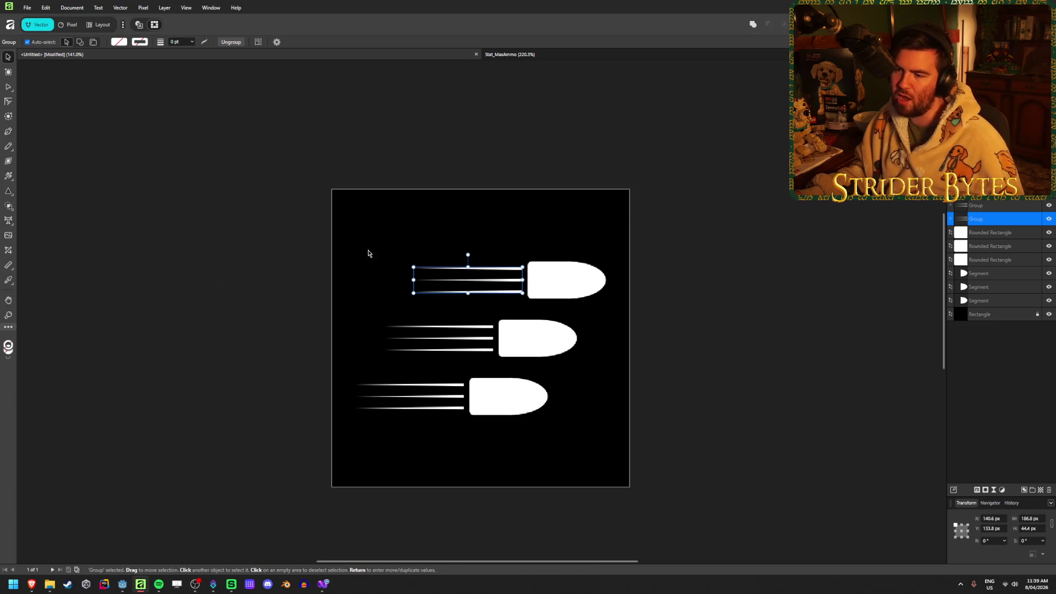
Step: Reduce the top bullet's group to one line and widen it into a tapered triangle
{"action": "scroll", "coordinate": [476, 286], "scroll_direction": "up", "scroll_amount": 2}
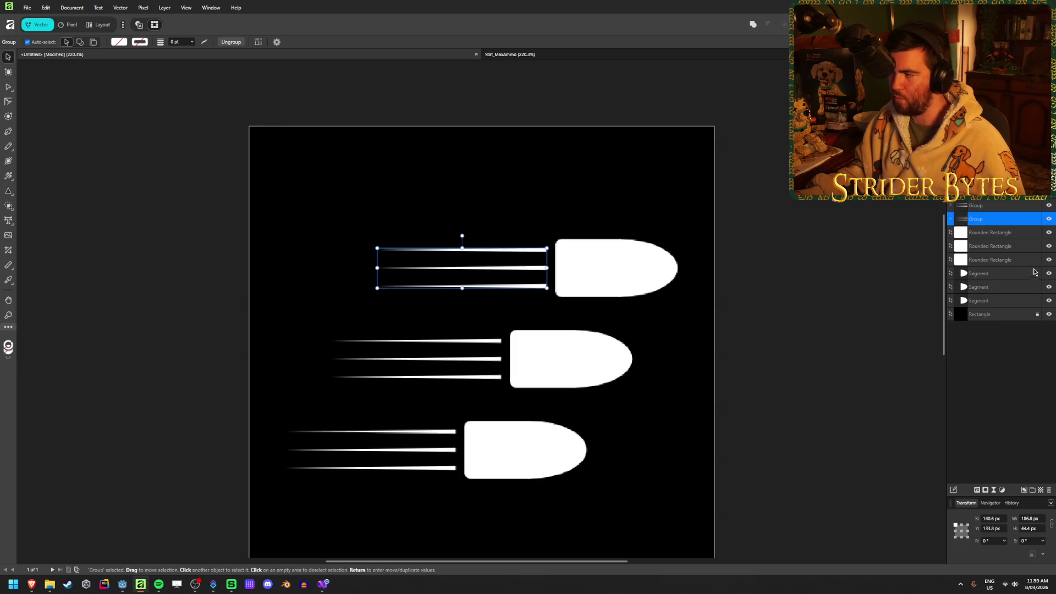
{"action": "left_click", "coordinate": [951, 218]}
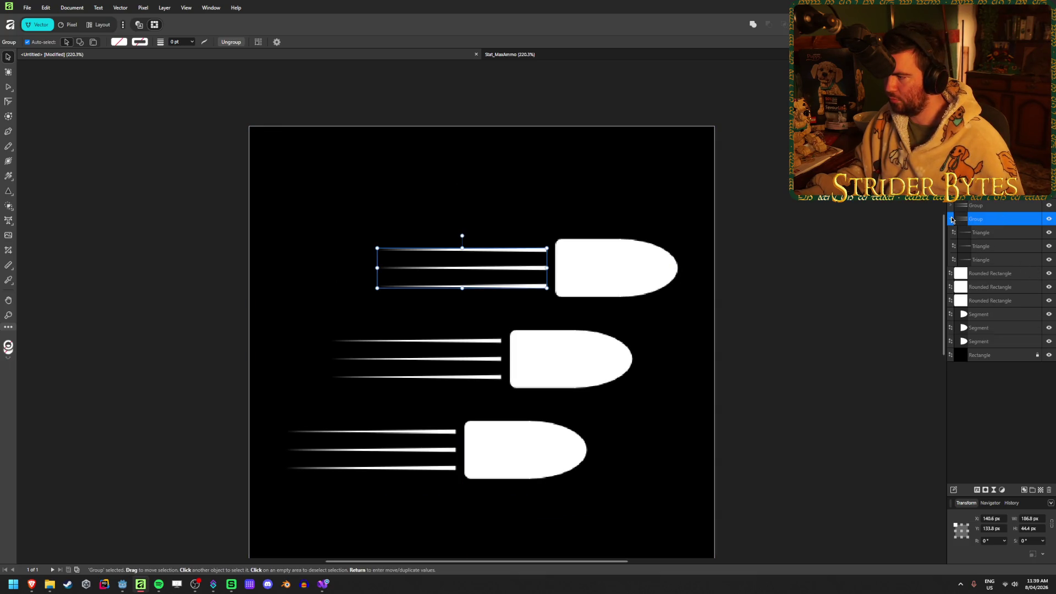
{"action": "left_click", "coordinate": [1008, 233]}
{"action": "left_click", "coordinate": [1014, 259], "text": "ctrl"}
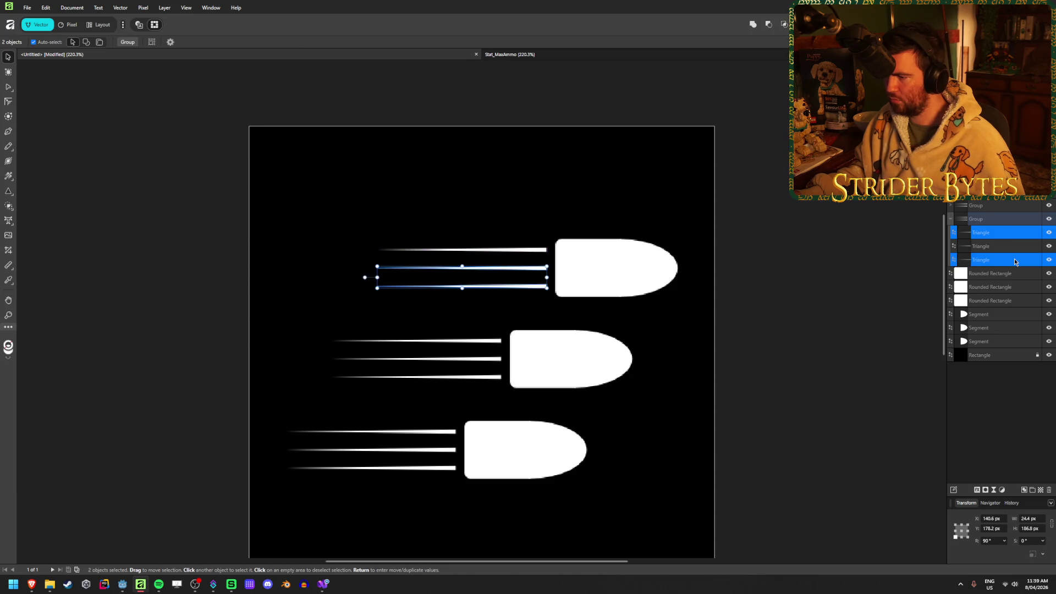
{"action": "key", "text": "ctrl+z"}
{"action": "key", "text": "ctrl+z"}
{"action": "key", "text": "ctrl+z"}
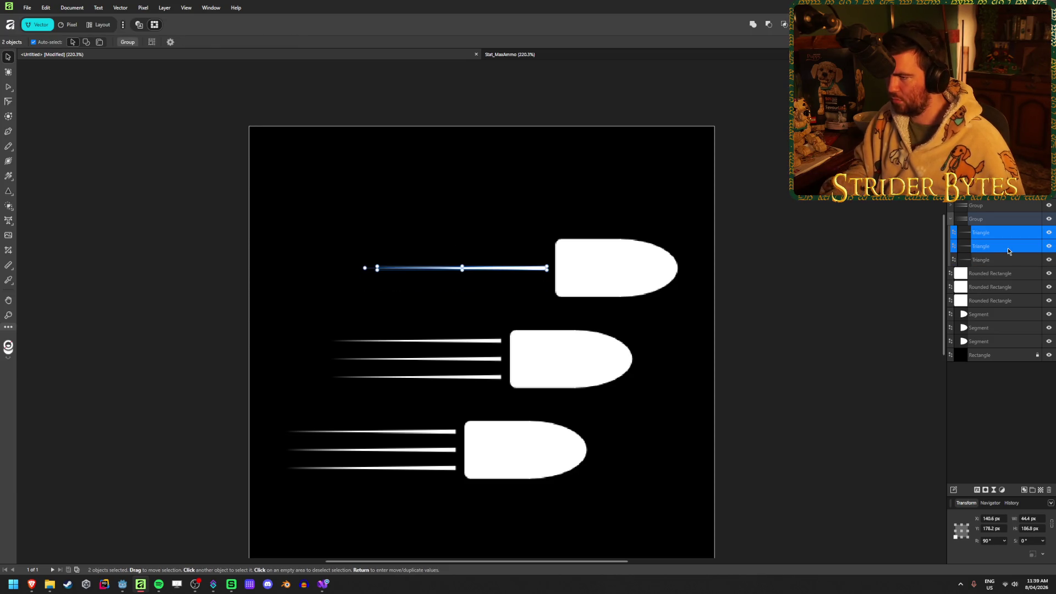
{"action": "left_click_drag", "start_coordinate": [462, 267], "coordinate": [461, 254]}
{"action": "left_click", "coordinate": [719, 203]}
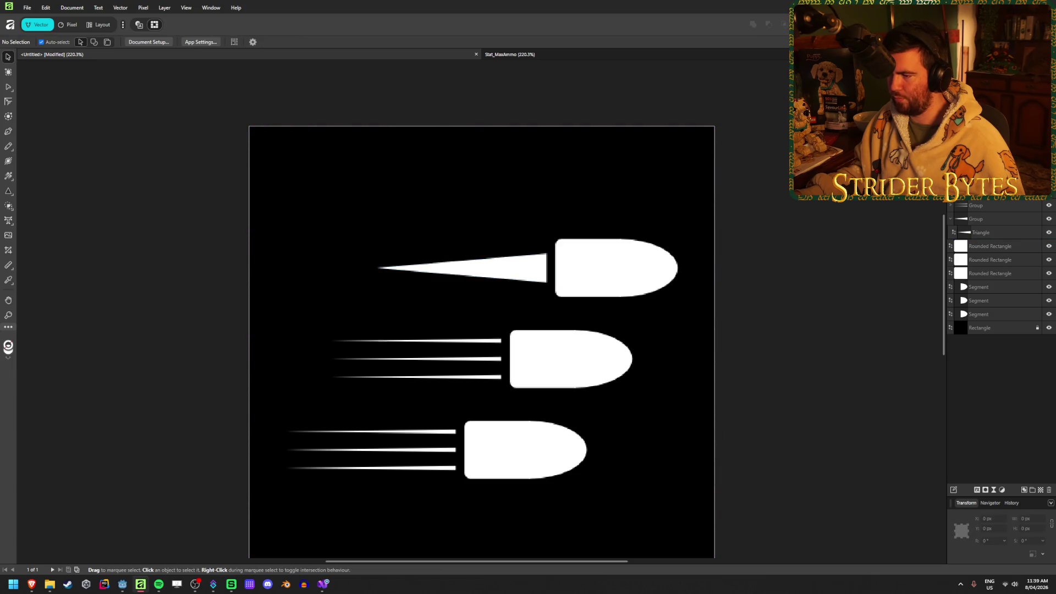
Step: Trim lines inside the middle and bottom bullets' speed-line groups in the Layers panel
{"action": "left_click", "coordinate": [961, 208]}
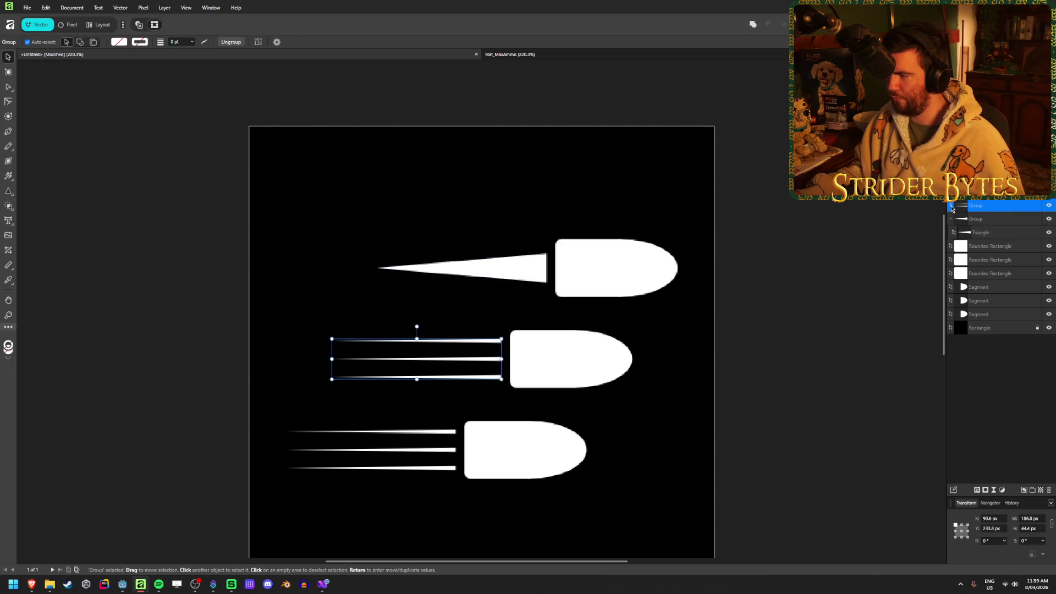
{"action": "left_click", "coordinate": [951, 206]}
{"action": "left_click", "coordinate": [990, 219]}
{"action": "left_click", "coordinate": [1001, 233], "text": "shift"}
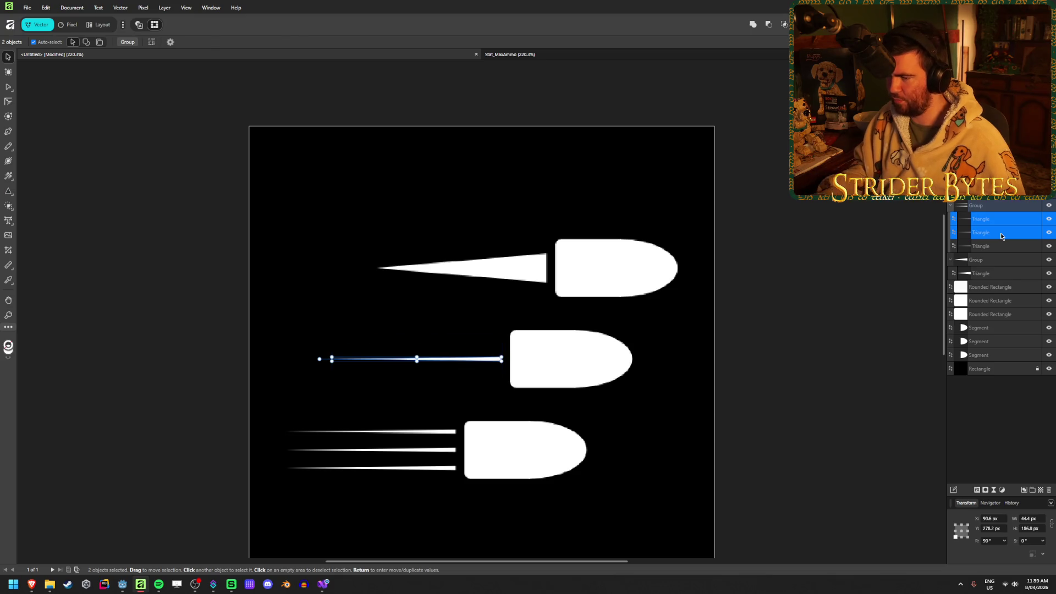
{"action": "left_click", "coordinate": [1010, 232]}
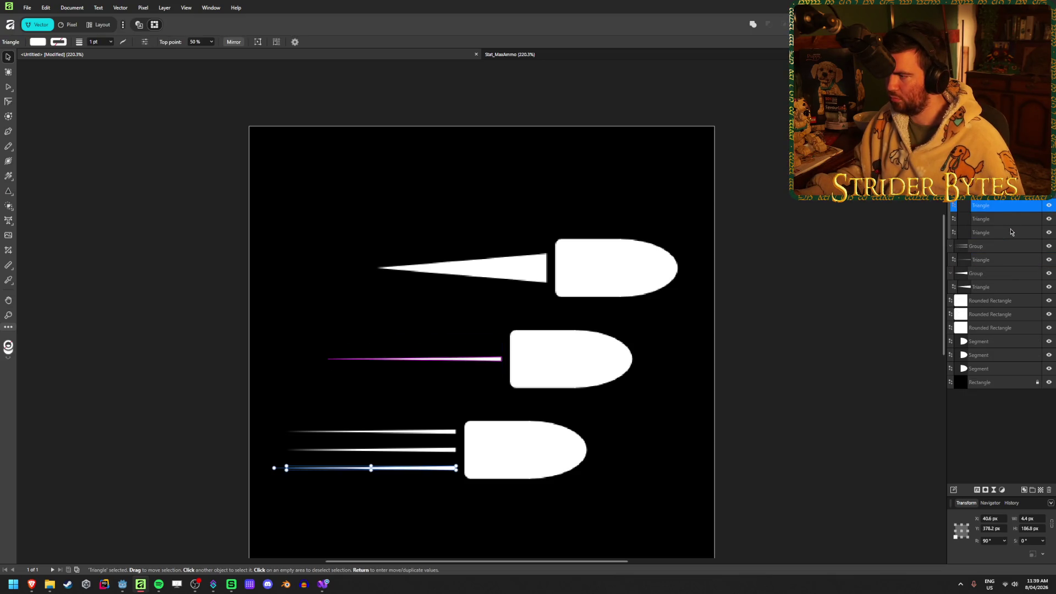
{"action": "left_click", "coordinate": [1006, 219], "text": "shift"}
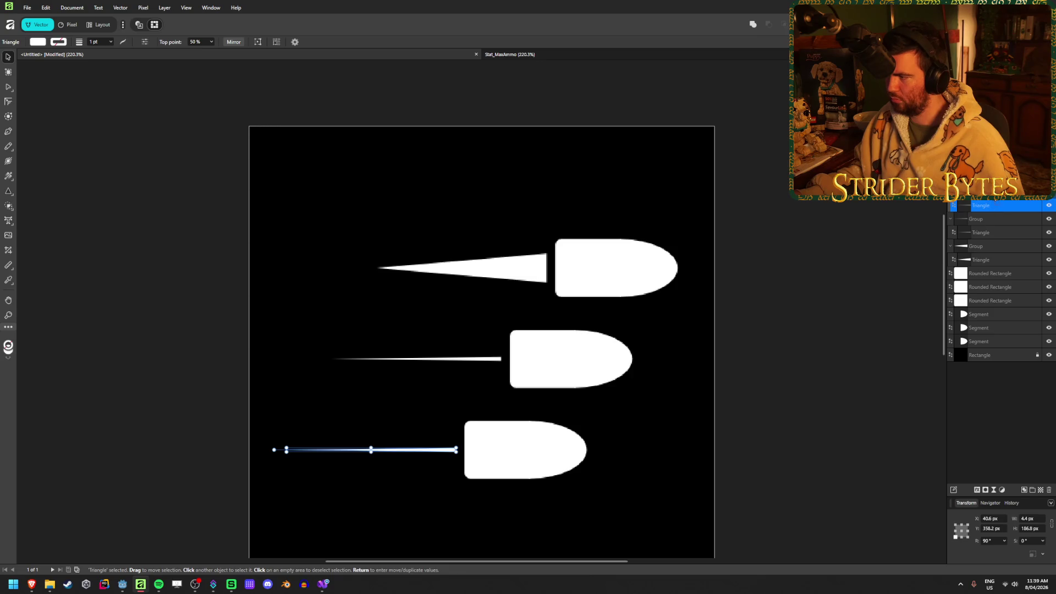
{"action": "key", "text": "ctrl+g"}
Step: Delete the middle and bottom bullets' remaining speed-line groups
{"action": "left_click", "coordinate": [992, 206]}
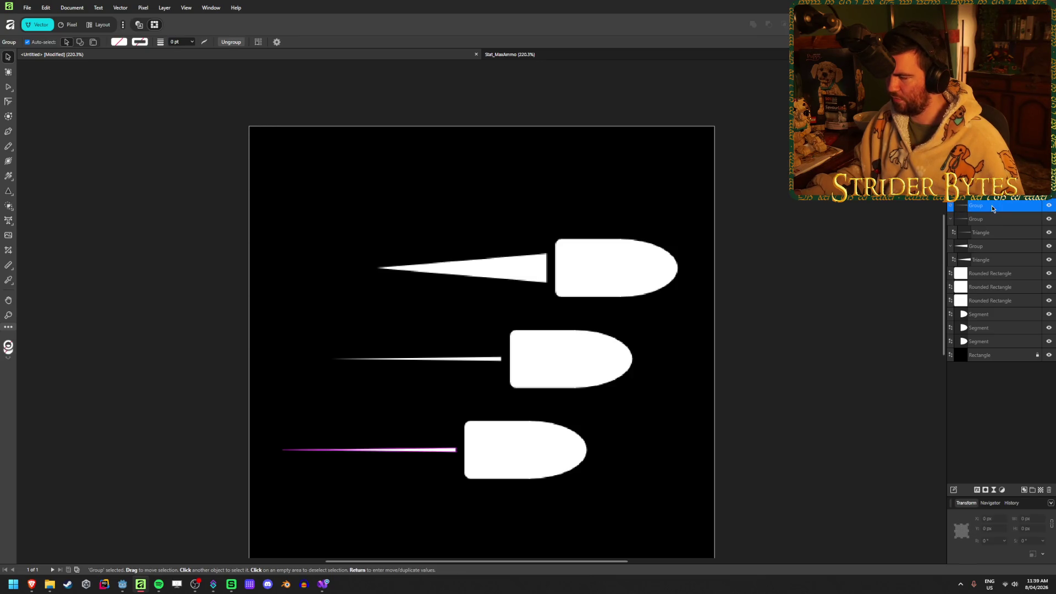
{"action": "left_click", "coordinate": [950, 205]}
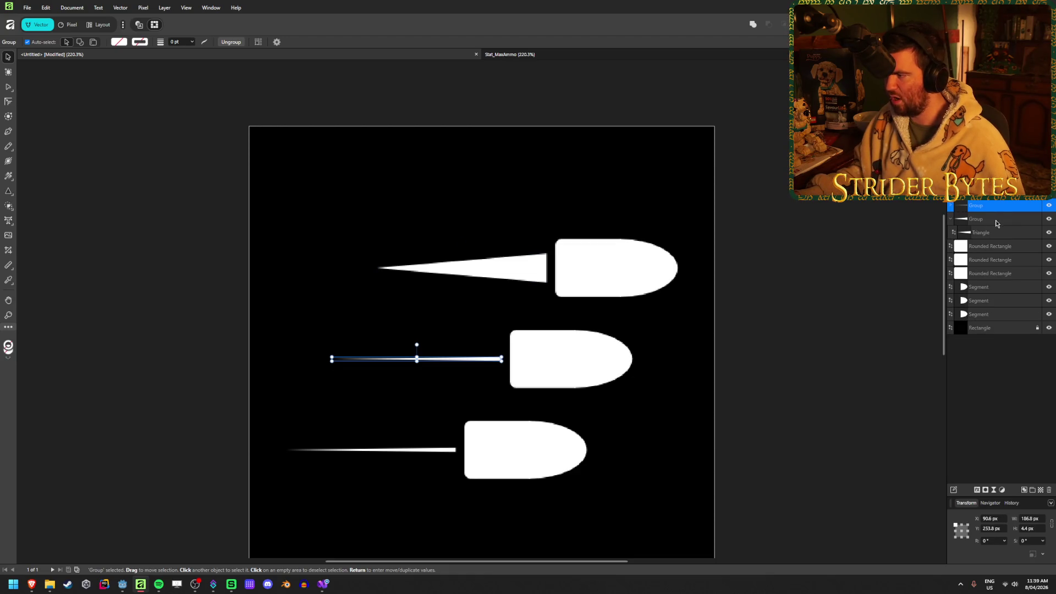
{"action": "left_click", "coordinate": [998, 219], "text": "shift"}
{"action": "left_click", "coordinate": [980, 233]}
{"action": "left_click", "coordinate": [998, 220]}
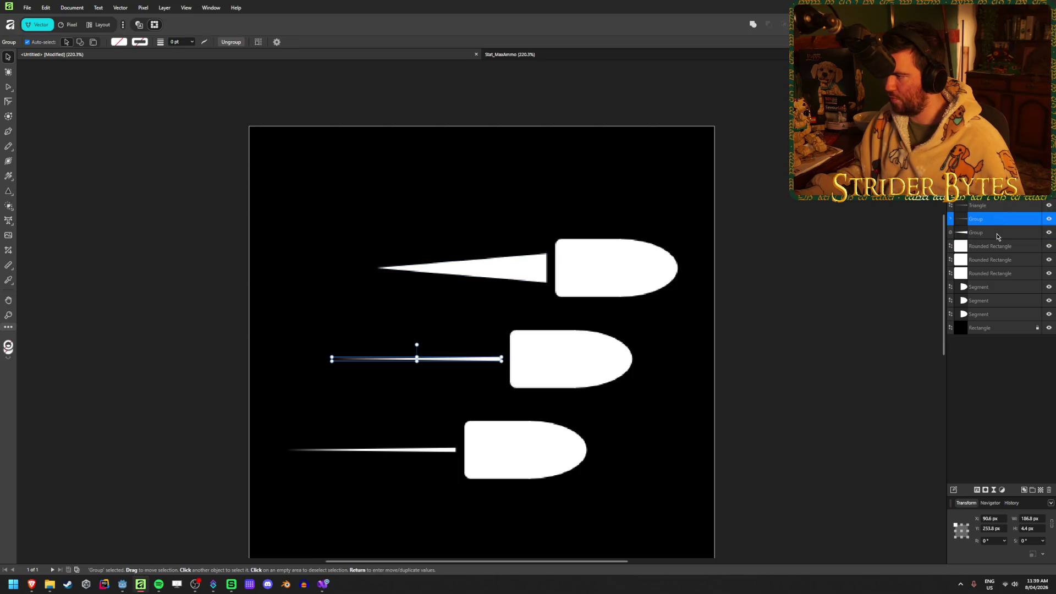
{"action": "left_click", "coordinate": [990, 232]}
{"action": "left_click", "coordinate": [990, 219], "text": "shift"}
{"action": "key", "text": "Delete"}
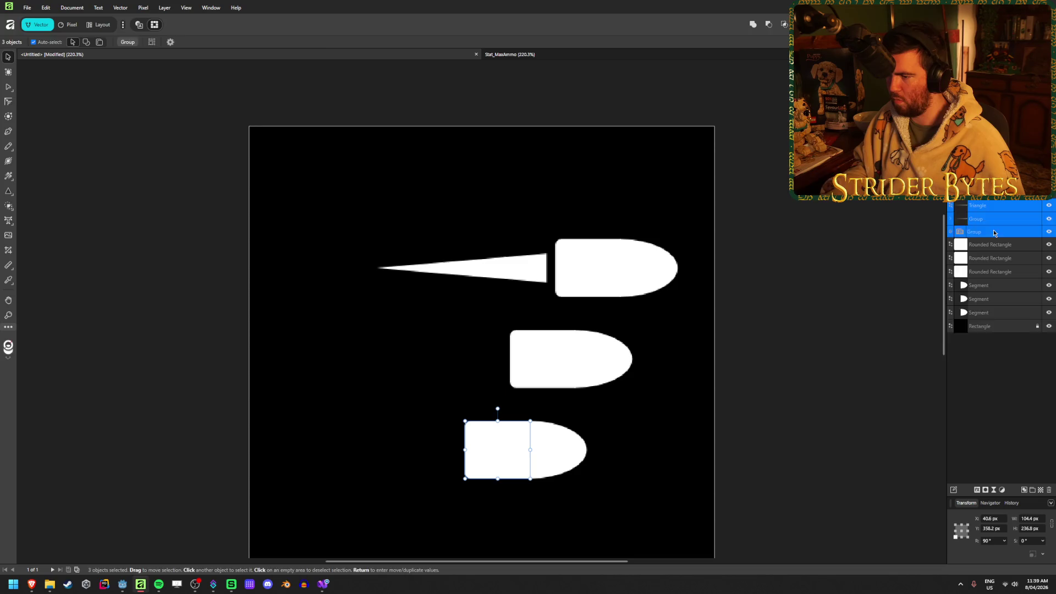
{"action": "left_click", "coordinate": [536, 269]}
{"action": "scroll", "coordinate": [638, 382], "scroll_direction": "down", "scroll_amount": 3}
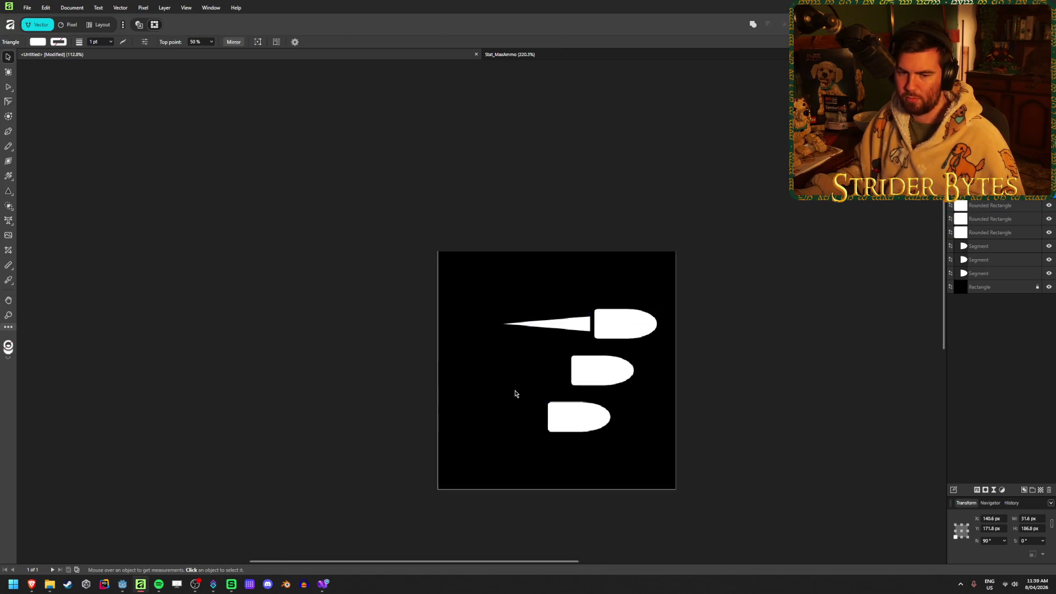
{"action": "scroll", "coordinate": [709, 393], "scroll_direction": "up", "scroll_amount": 2}
{"action": "left_click_drag", "start_coordinate": [400, 286], "coordinate": [322, 286]}
{"action": "key", "text": "Escape"}
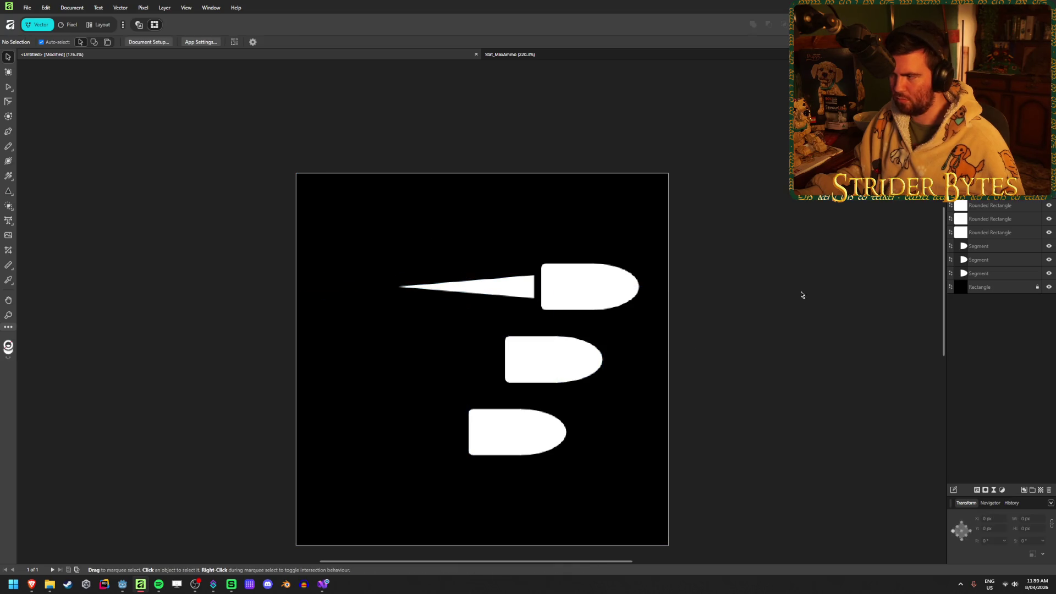
{"action": "left_click", "coordinate": [495, 286]}
{"action": "left_click_drag", "start_coordinate": [399, 286], "coordinate": [328, 290]}
{"action": "key", "text": "Escape"}
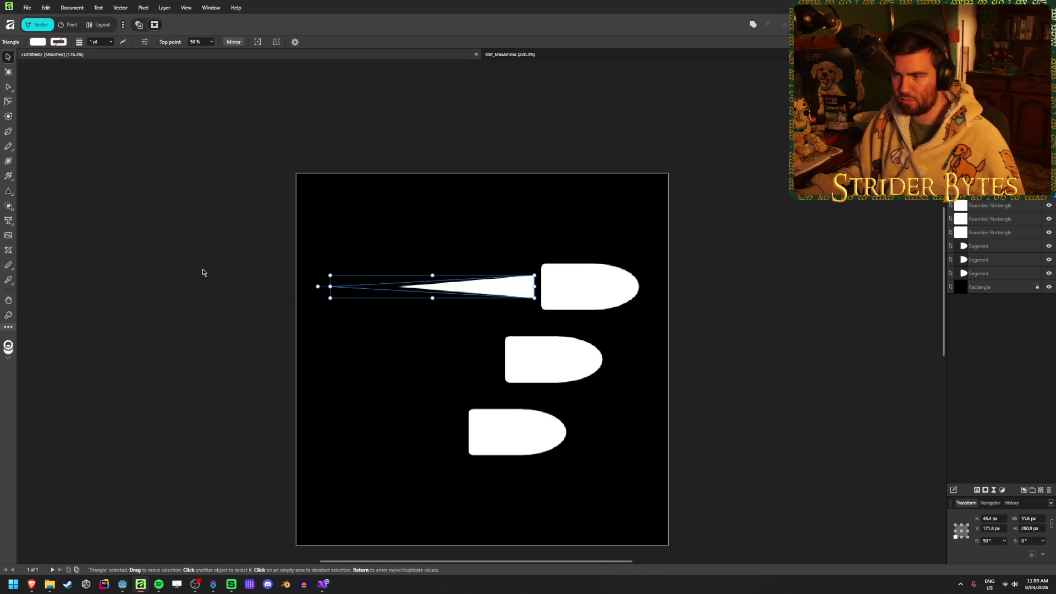
{"action": "left_click", "coordinate": [506, 288]}
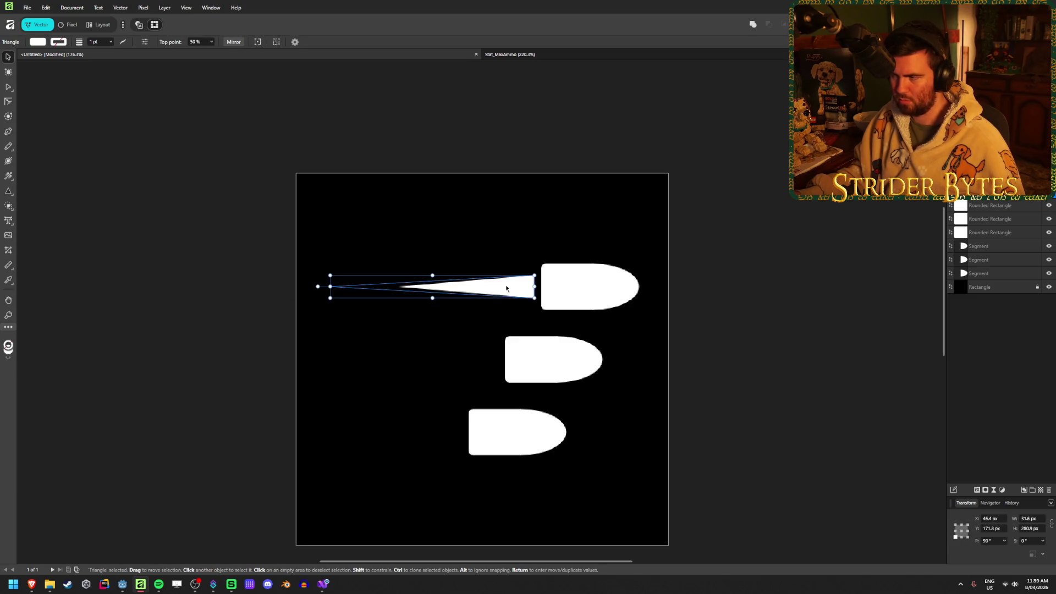
{"action": "key", "text": "Escape"}
{"action": "left_click", "coordinate": [506, 288]}
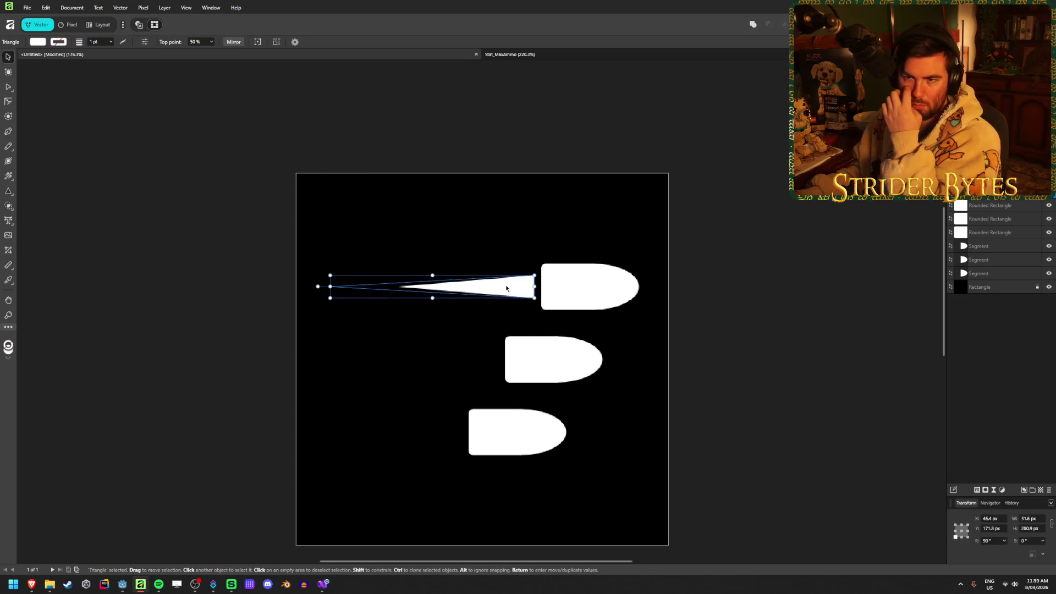
{"action": "left_click", "coordinate": [433, 277]}
{"action": "left_click", "coordinate": [433, 277]}
{"action": "mouse_move", "coordinate": [434, 276]}
{"action": "left_mouse_down"}
{"action": "mouse_move", "coordinate": [393, 197]}
{"action": "mouse_move", "coordinate": [392, 209]}
{"action": "left_mouse_up"}
{"action": "key", "text": "Escape"}
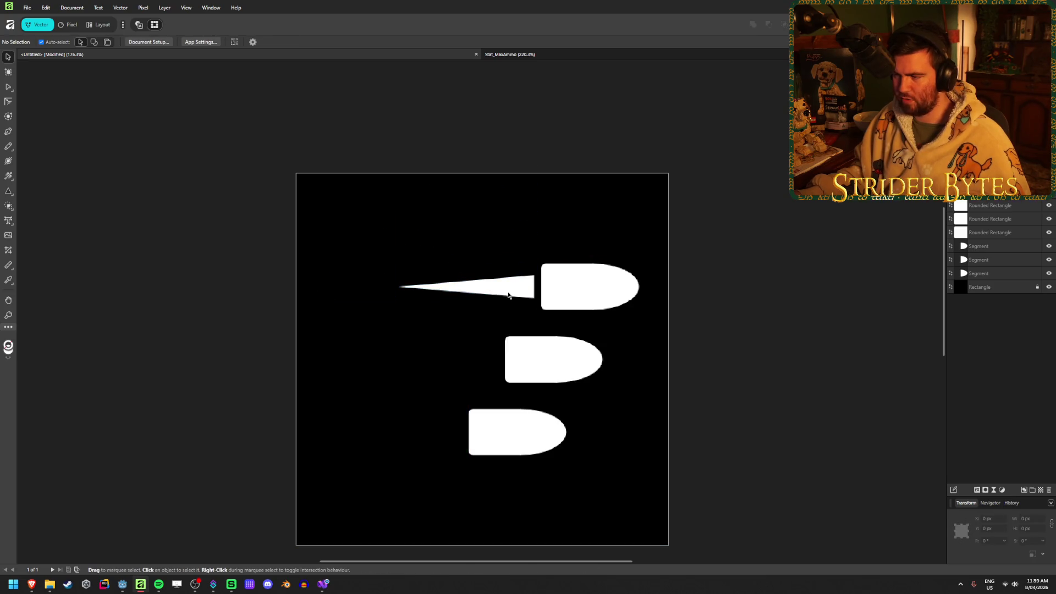
{"action": "left_click", "coordinate": [508, 295]}
{"action": "key", "text": "a"}
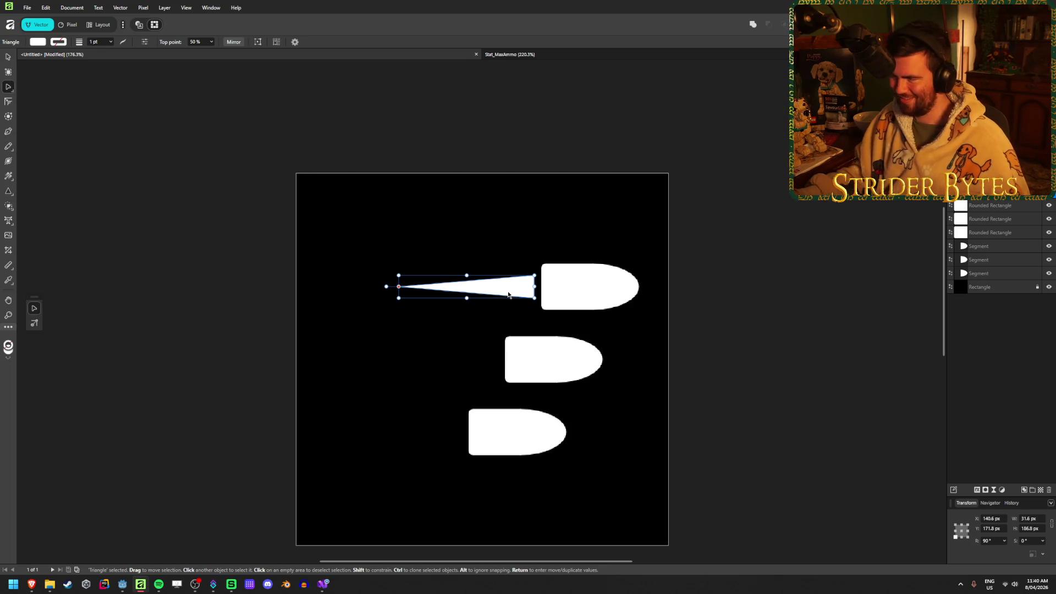
{"action": "right_click", "coordinate": [511, 293]}
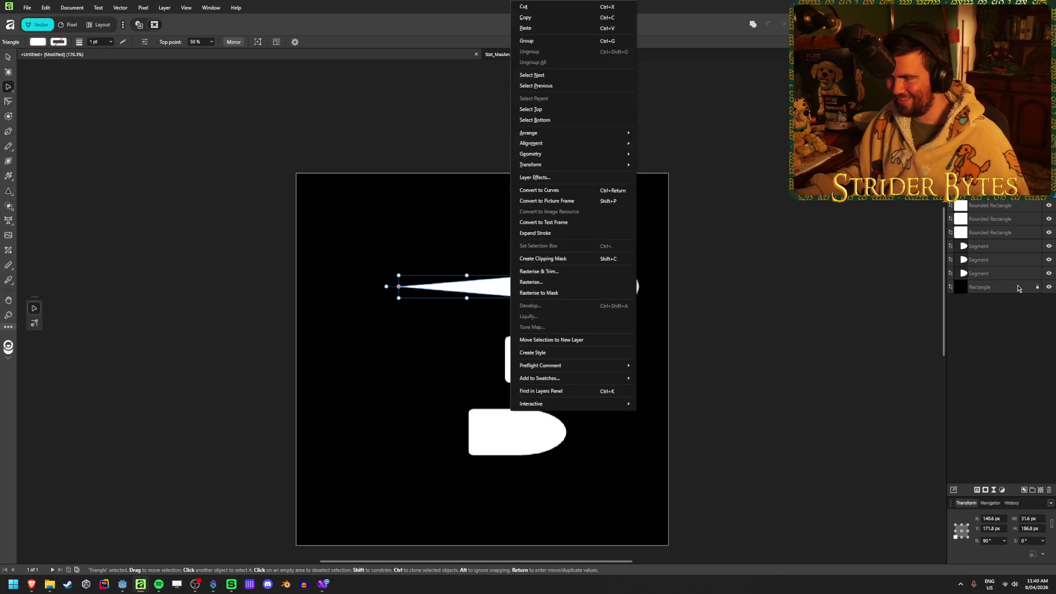
{"action": "key", "text": "Escape"}
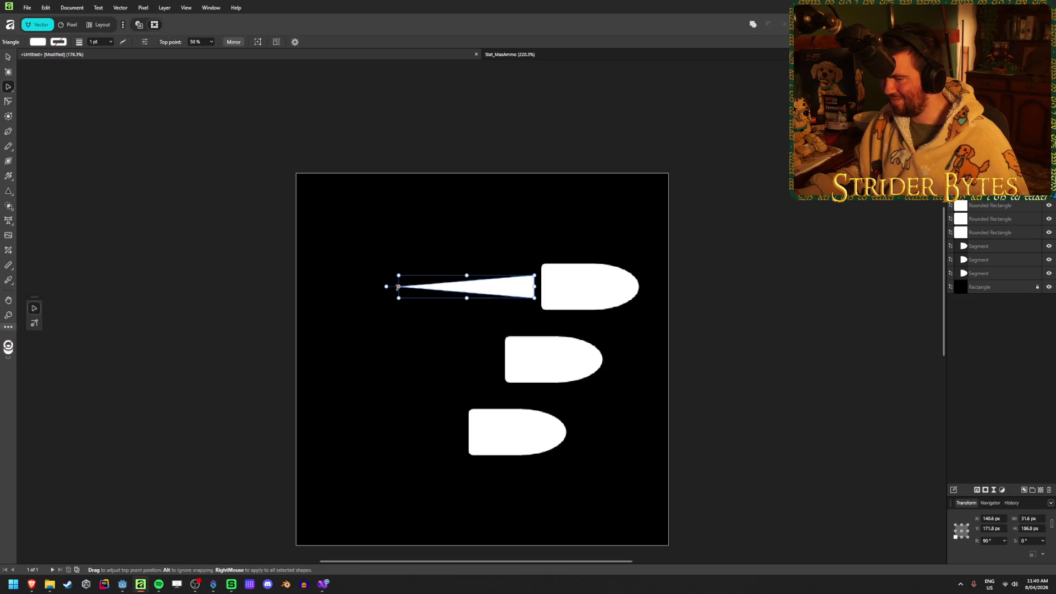
{"action": "left_click_drag", "start_coordinate": [398, 286], "coordinate": [435, 347]}
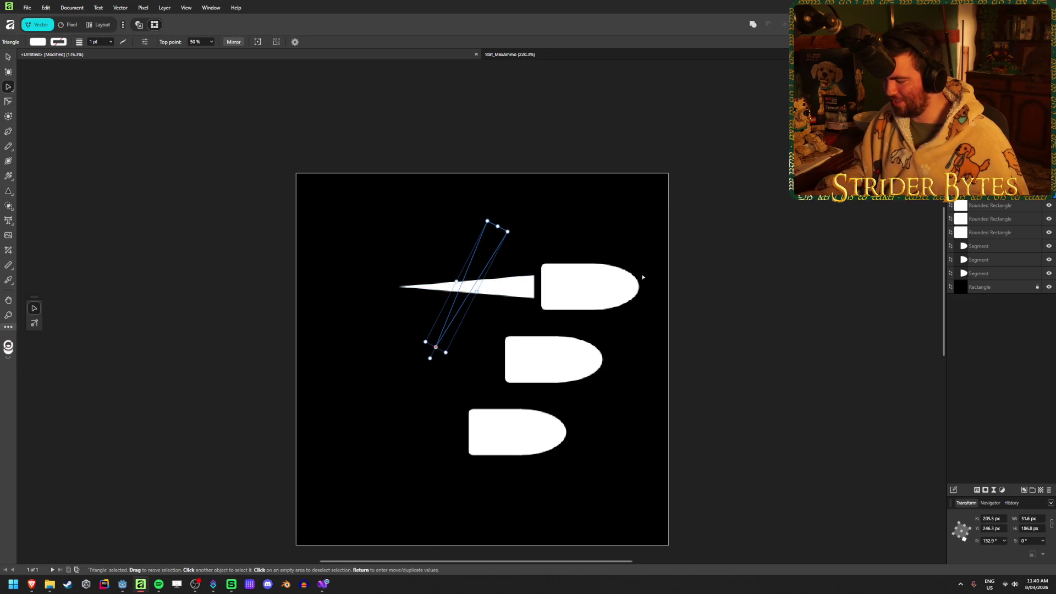
{"action": "key", "text": "Delete"}
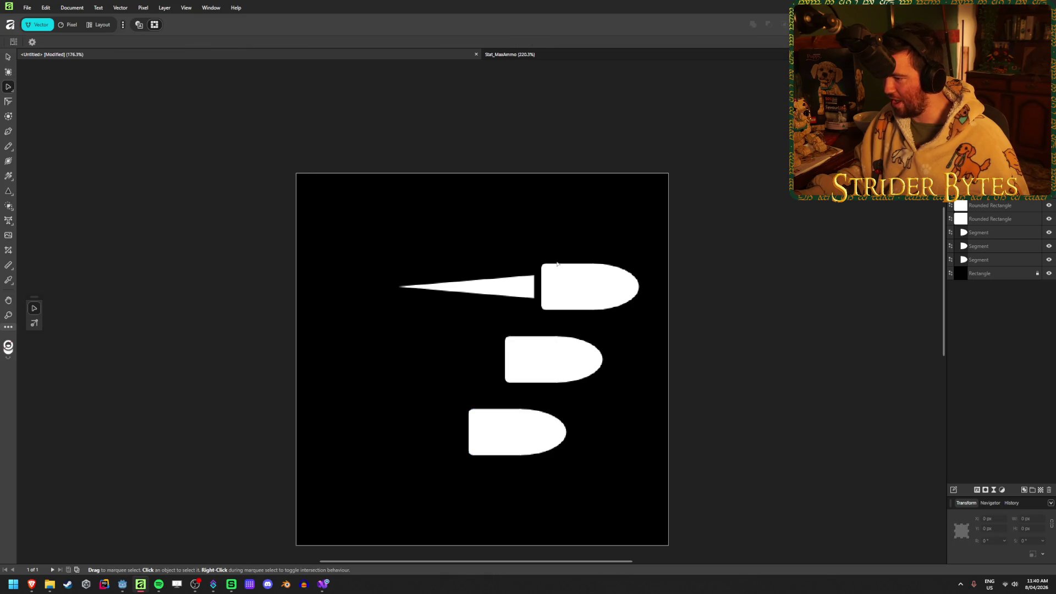
{"action": "key", "text": "v"}
{"action": "left_click_drag", "start_coordinate": [451, 228], "coordinate": [490, 300]}
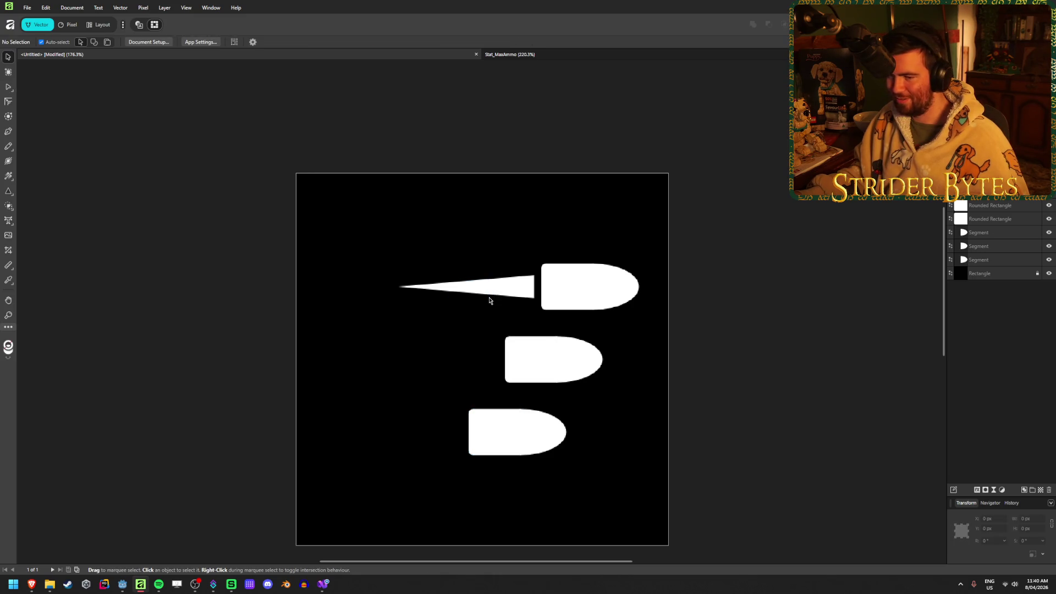
{"action": "key", "text": "ctrl+z"}
{"action": "key", "text": "ctrl+z"}
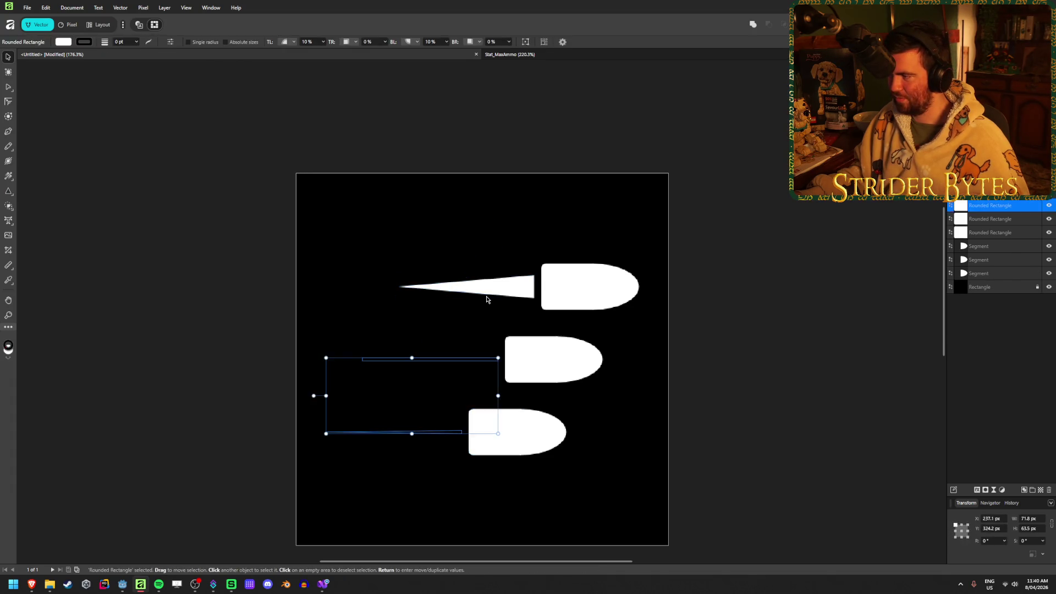
Step: Expand the spike's group in the Layers panel and select its nested Triangle layer
{"action": "left_click", "coordinate": [488, 300]}
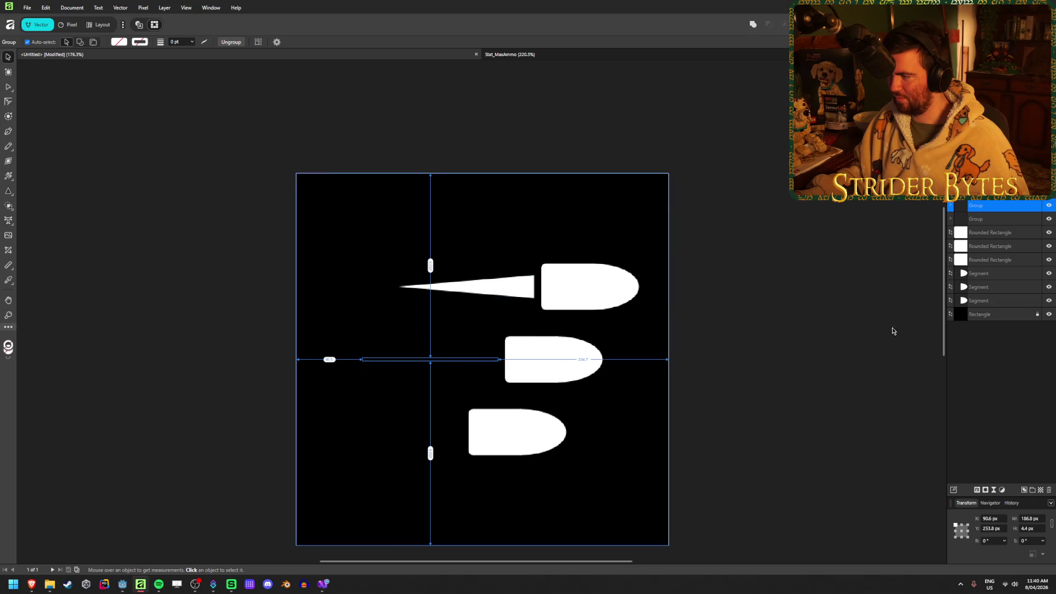
{"action": "left_click", "coordinate": [1006, 379]}
{"action": "left_click", "coordinate": [985, 220]}
{"action": "left_click", "coordinate": [950, 219]}
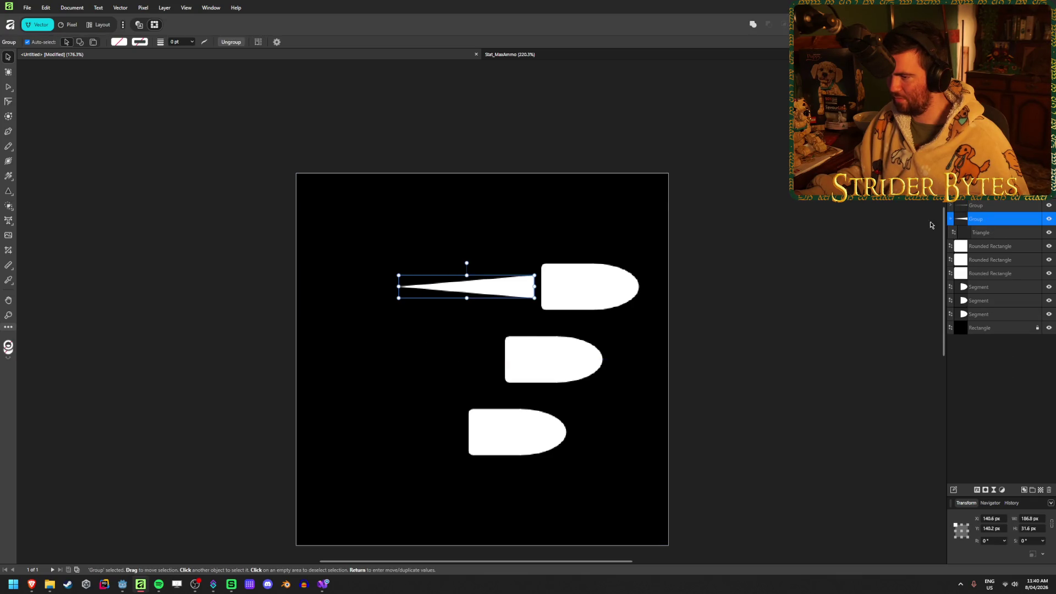
{"action": "left_click", "coordinate": [990, 237]}
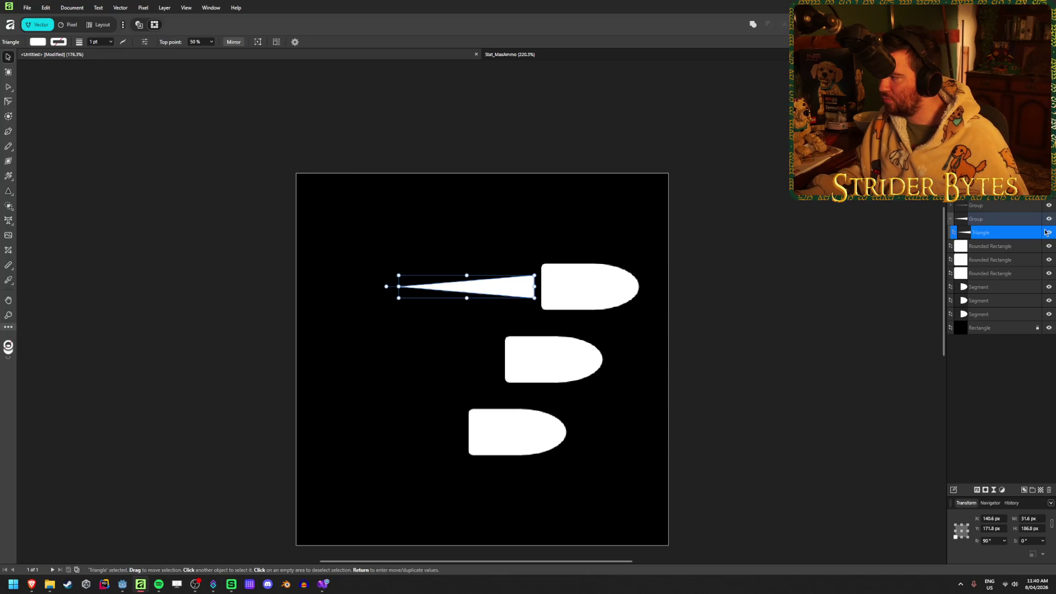
{"action": "left_click", "coordinate": [803, 273]}
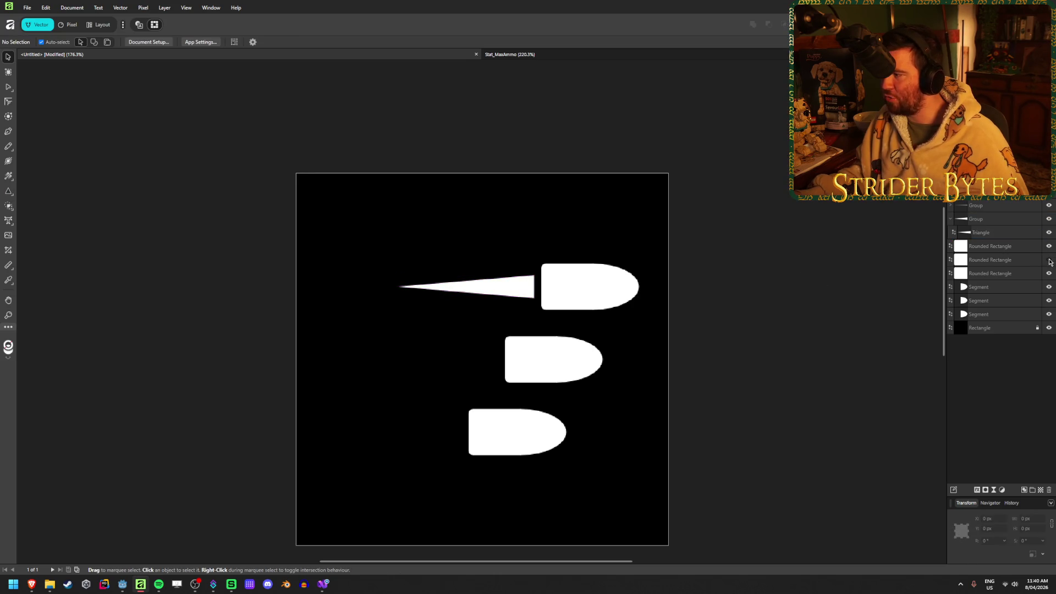
{"action": "mouse_move", "coordinate": [162, 127]}
{"action": "left_mouse_down"}
{"action": "mouse_move", "coordinate": [607, 407]}
{"action": "mouse_move", "coordinate": [641, 458]}
{"action": "left_mouse_up"}
Step: Marquee-select parts of the bottom and top bullets, then deselect them
{"action": "left_click", "coordinate": [774, 408]}
{"action": "scroll", "coordinate": [774, 410], "scroll_direction": "down", "scroll_amount": 2}
{"action": "mouse_move", "coordinate": [188, 442]}
{"action": "left_mouse_down"}
{"action": "mouse_move", "coordinate": [302, 354]}
{"action": "mouse_move", "coordinate": [467, 193]}
{"action": "left_mouse_up"}
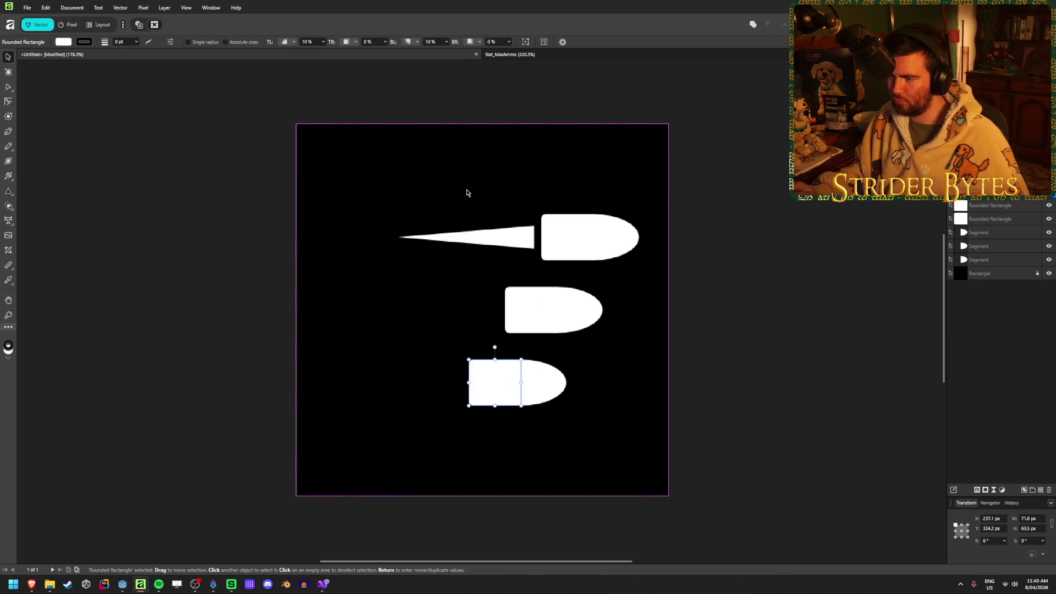
{"action": "left_click", "coordinate": [693, 298]}
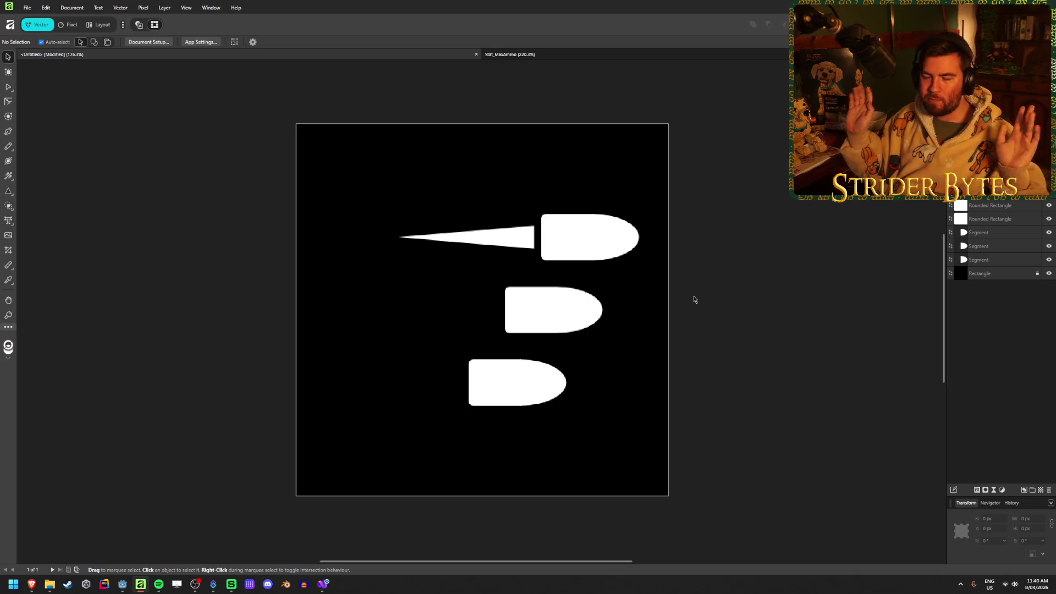
{"action": "mouse_move", "coordinate": [704, 285]}
{"action": "left_mouse_down"}
{"action": "mouse_move", "coordinate": [596, 216]}
{"action": "mouse_move", "coordinate": [560, 213]}
{"action": "left_mouse_up"}
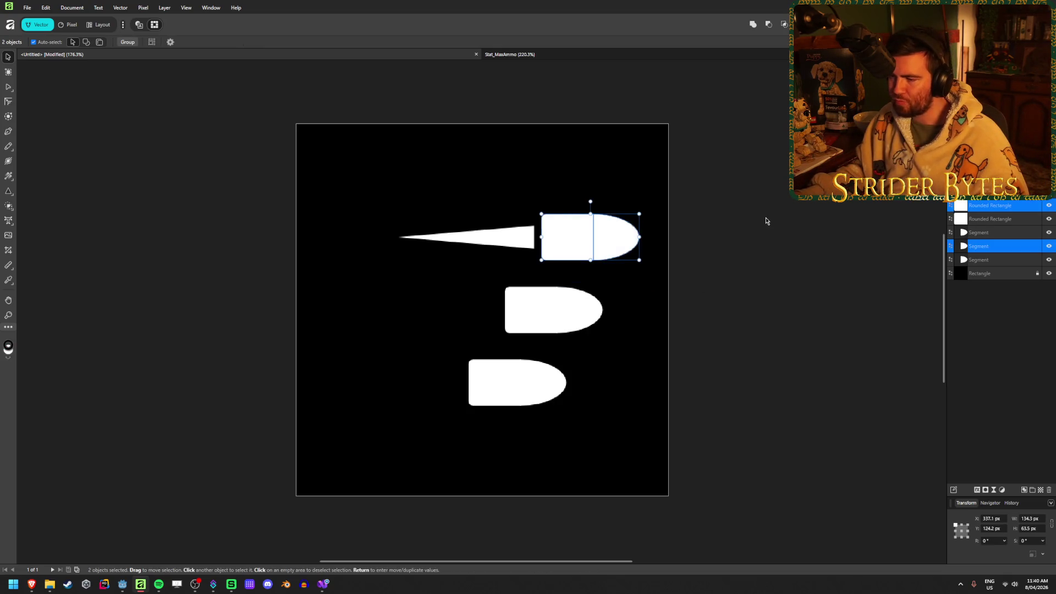
{"action": "left_click", "coordinate": [763, 227]}
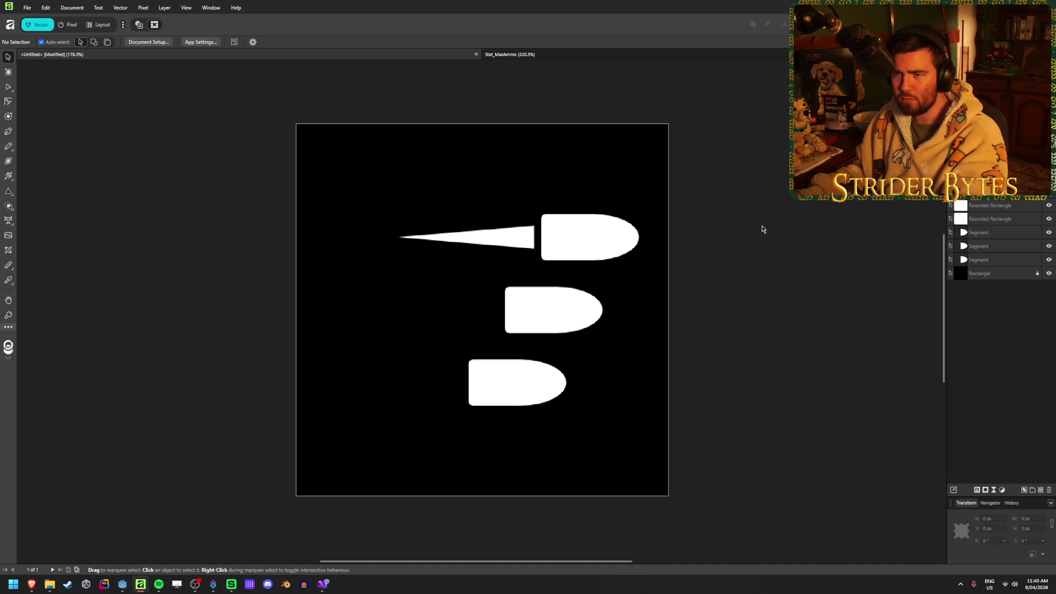
Step: Delete a Segment shape, restore it with undo, and start Save As
{"action": "left_click", "coordinate": [1002, 233]}
{"action": "key", "text": "Delete"}
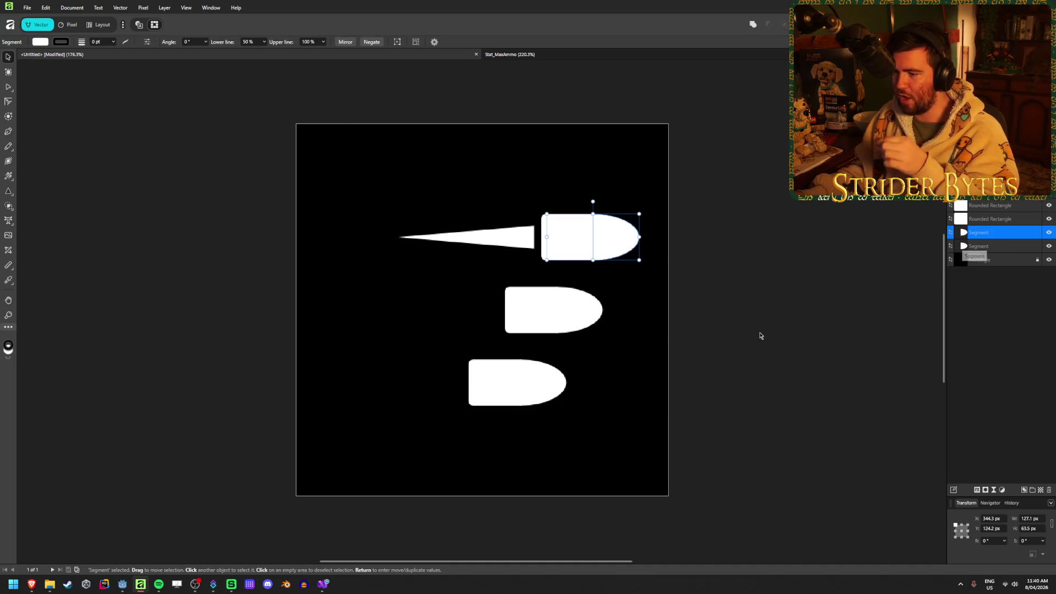
{"action": "left_click", "coordinate": [774, 332]}
{"action": "left_click", "coordinate": [514, 384]}
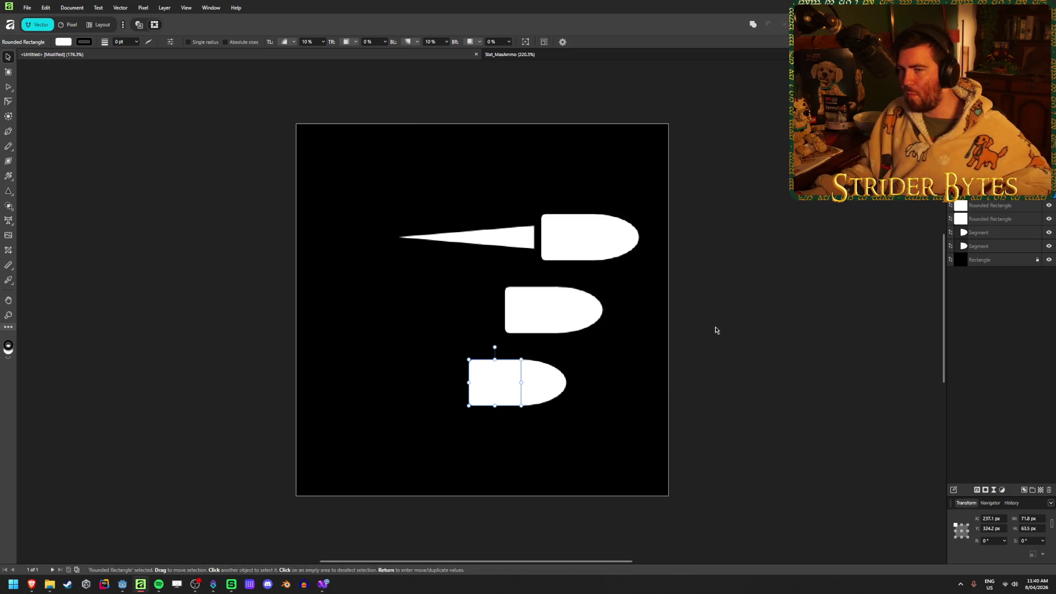
{"action": "key", "text": "ctrl+z"}
{"action": "left_click", "coordinate": [715, 314]}
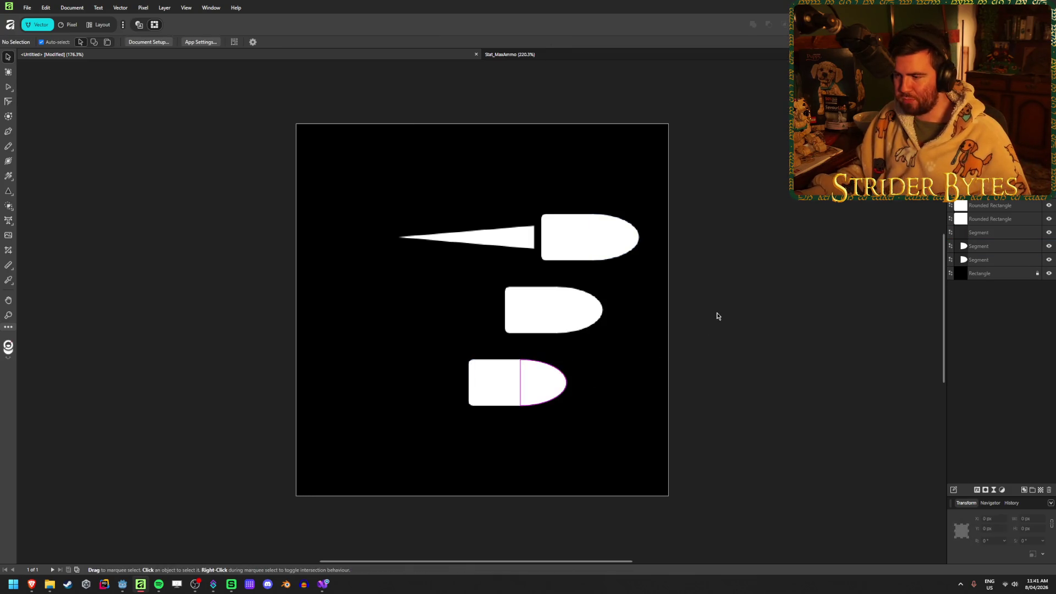
{"action": "key", "text": "ctrl+s"}
Step: Save the drawing as Stat_FireRate, close it, and reopen Stat_FireRate.af from recent files
{"action": "type", "text": "Stat_"}
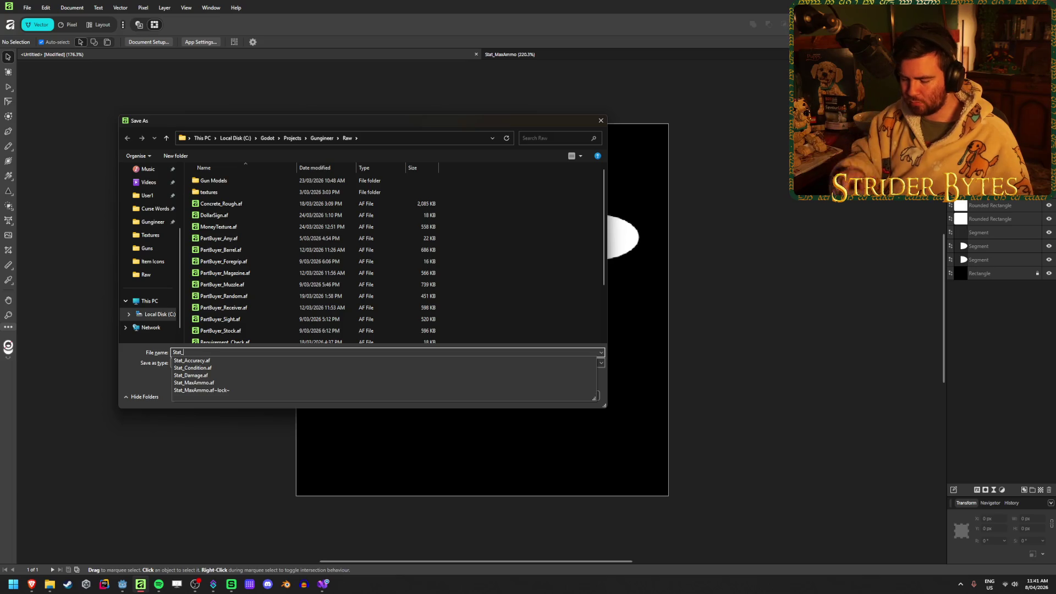
{"action": "type", "text": "FireRate"}
{"action": "key", "text": "Return"}
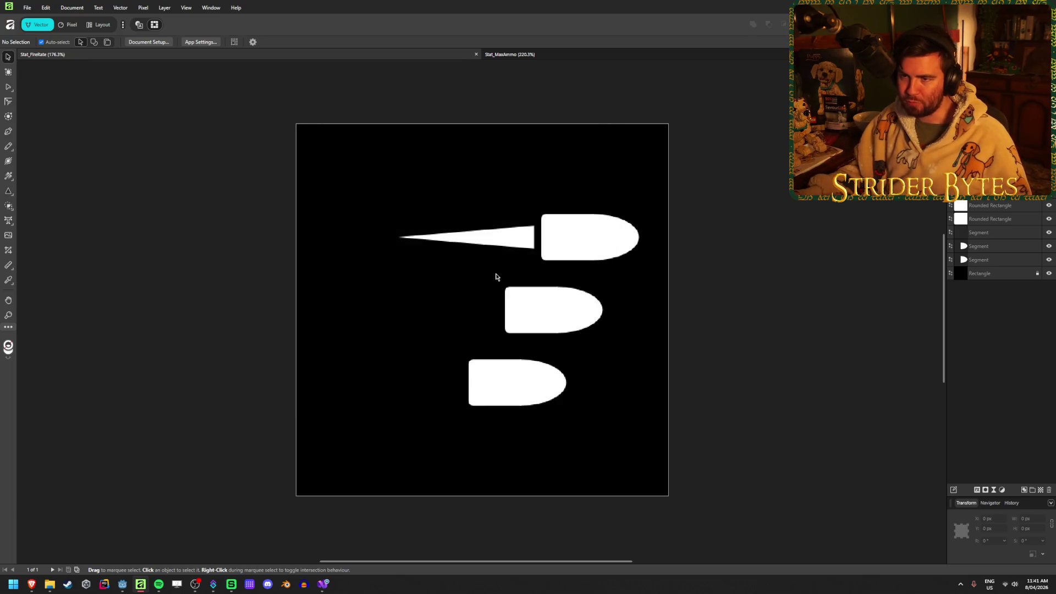
{"action": "key", "text": "ctrl+w"}
{"action": "left_click", "coordinate": [69, 24]}
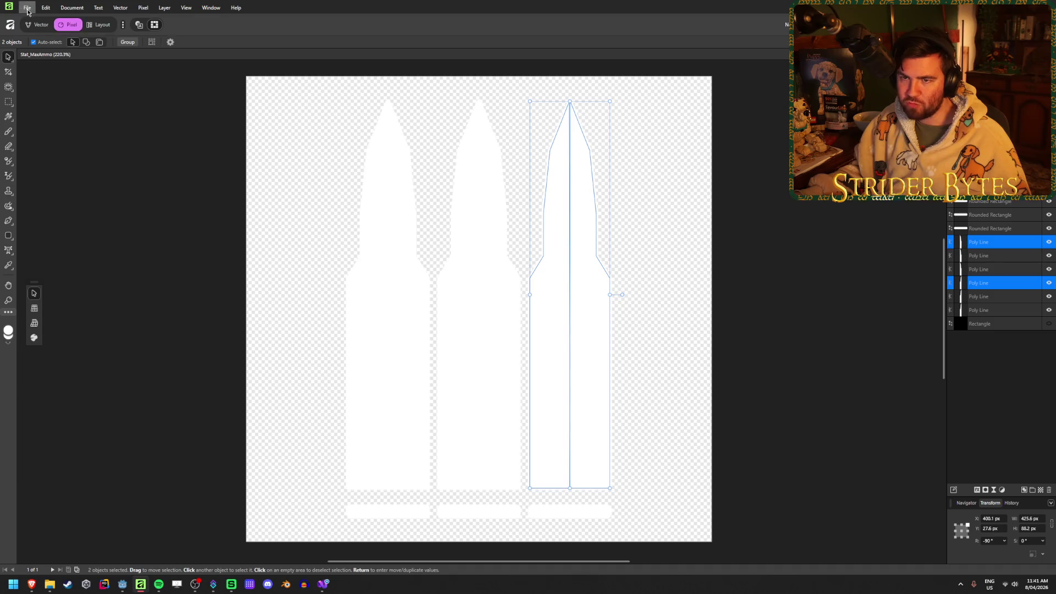
{"action": "left_click", "coordinate": [27, 8]}
{"action": "mouse_move", "coordinate": [83, 87]}
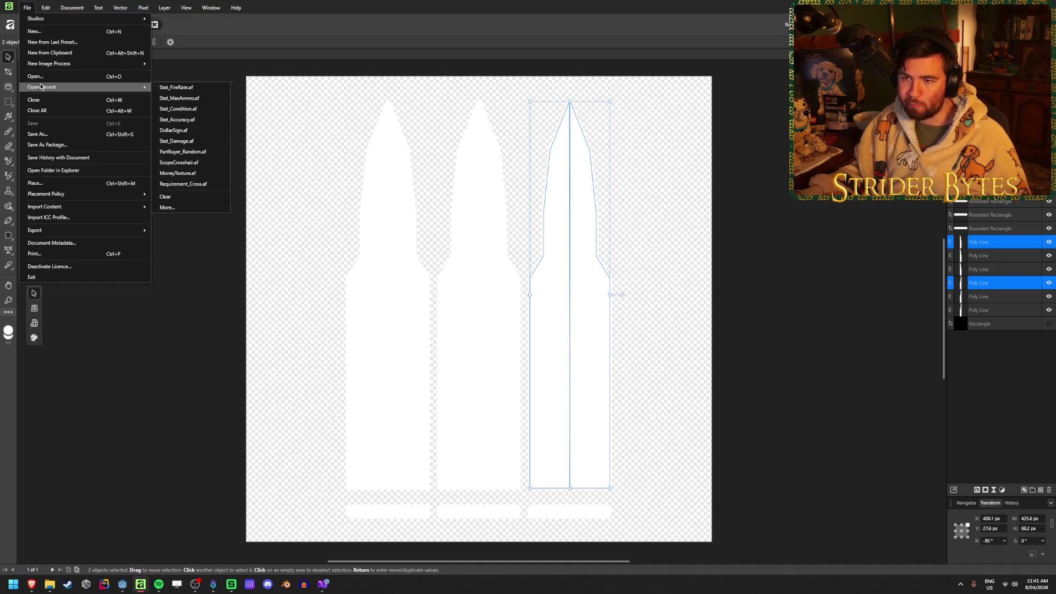
{"action": "left_click", "coordinate": [169, 90]}
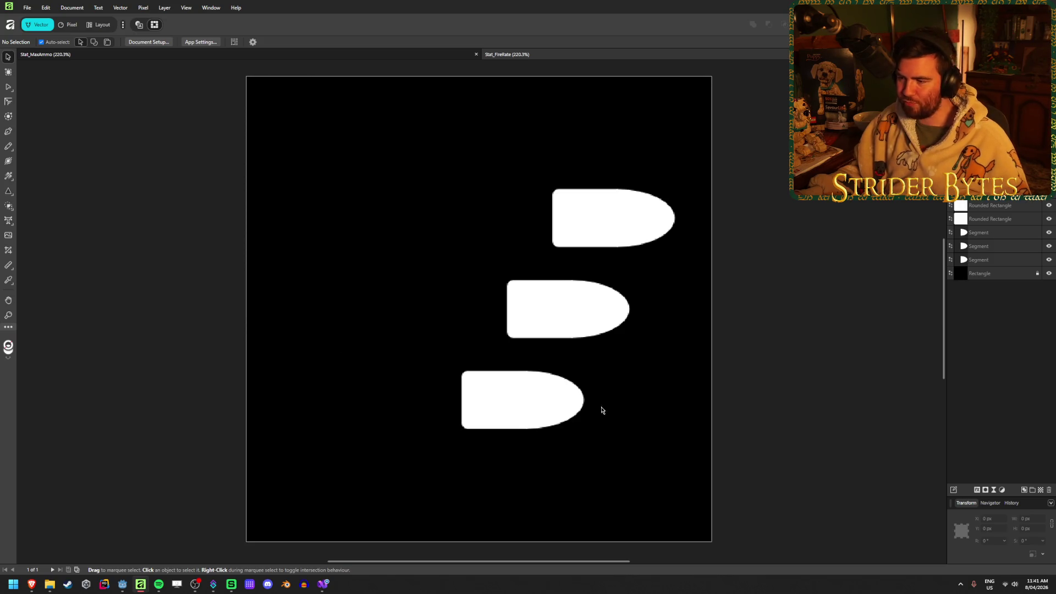
Step: Delete the bottom bullet's Segment shape, then restore it with undo
{"action": "left_click", "coordinate": [576, 391]}
{"action": "key", "text": "Delete"}
{"action": "key", "text": "ctrl+z"}
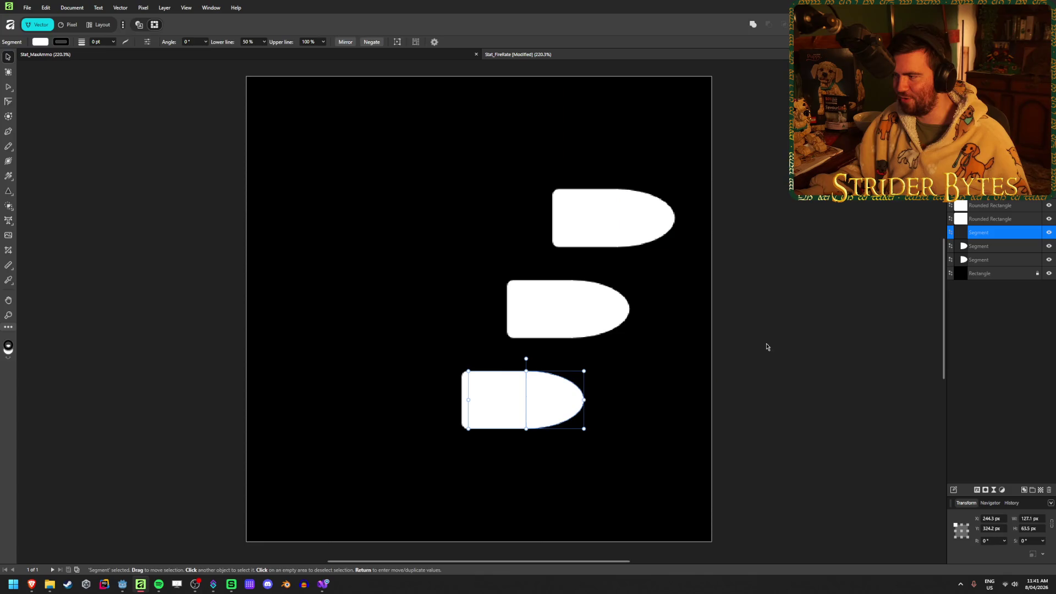
{"action": "left_click", "coordinate": [801, 324]}
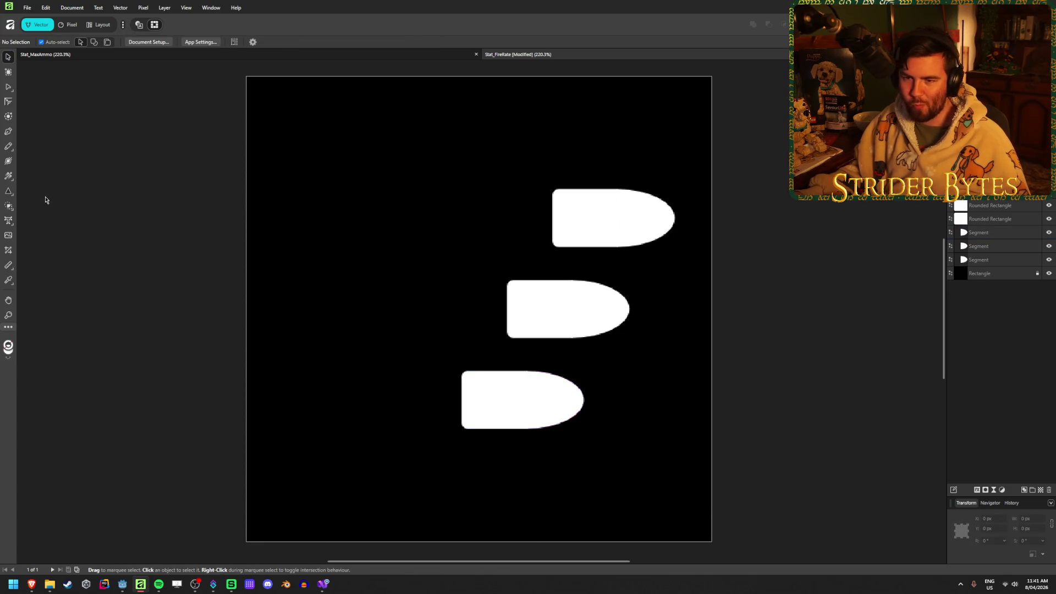
Step: Draw a tall thin white triangle and rotate it to point left
{"action": "left_click", "coordinate": [11, 194]}
{"action": "left_click", "coordinate": [38, 219]}
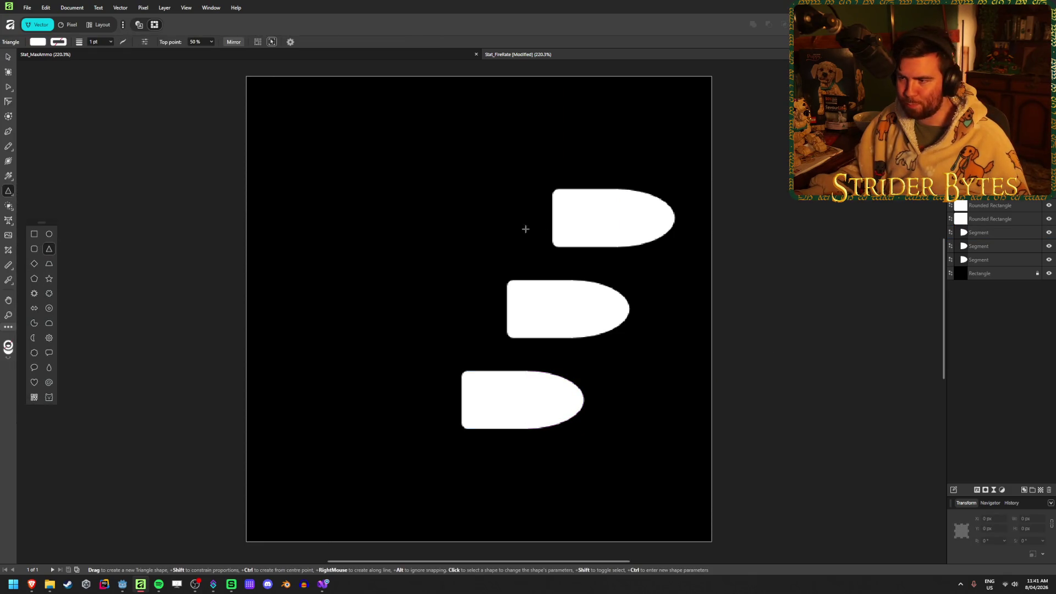
{"action": "mouse_move", "coordinate": [418, 115]}
{"action": "left_mouse_down"}
{"action": "mouse_move", "coordinate": [446, 162]}
{"action": "mouse_move", "coordinate": [473, 439]}
{"action": "mouse_move", "coordinate": [445, 506]}
{"action": "left_mouse_up"}
{"action": "mouse_move", "coordinate": [439, 104]}
{"action": "left_mouse_down"}
{"action": "mouse_move", "coordinate": [250, 211]}
{"action": "mouse_move", "coordinate": [224, 309]}
{"action": "left_mouse_up"}
Step: Toggle snapping and position the thin triangle beside the top bullet
{"action": "left_click", "coordinate": [8, 57]}
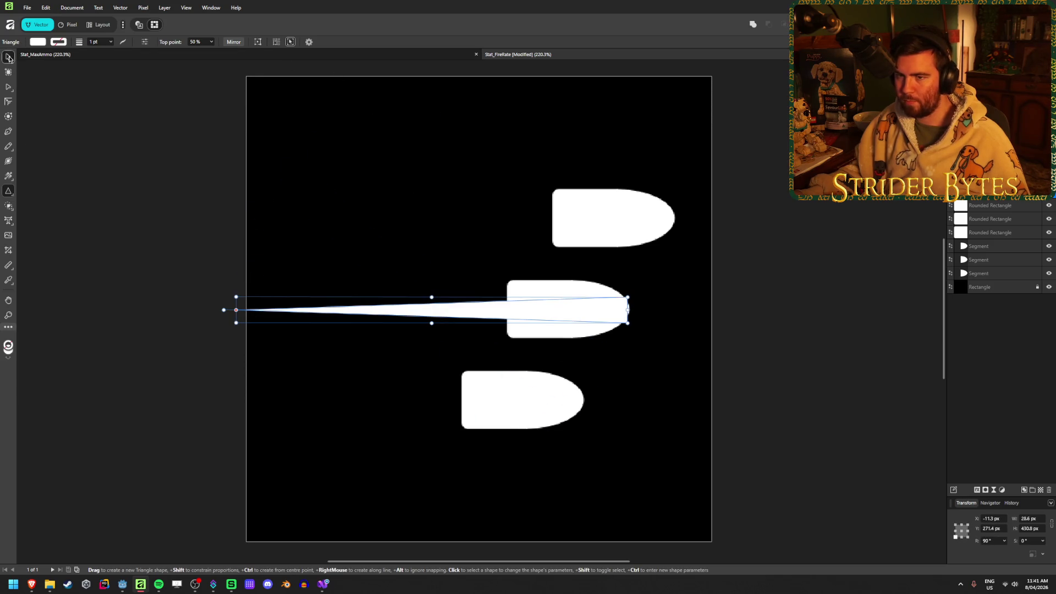
{"action": "mouse_move", "coordinate": [467, 309]}
{"action": "left_mouse_down"}
{"action": "mouse_move", "coordinate": [429, 233]}
{"action": "mouse_move", "coordinate": [400, 217]}
{"action": "mouse_move", "coordinate": [536, 221]}
{"action": "mouse_move", "coordinate": [518, 221]}
{"action": "left_mouse_up"}
{"action": "scroll", "coordinate": [540, 210], "scroll_direction": "up", "scroll_amount": 2}
{"action": "left_click_drag", "start_coordinate": [596, 231], "coordinate": [371, 232]}
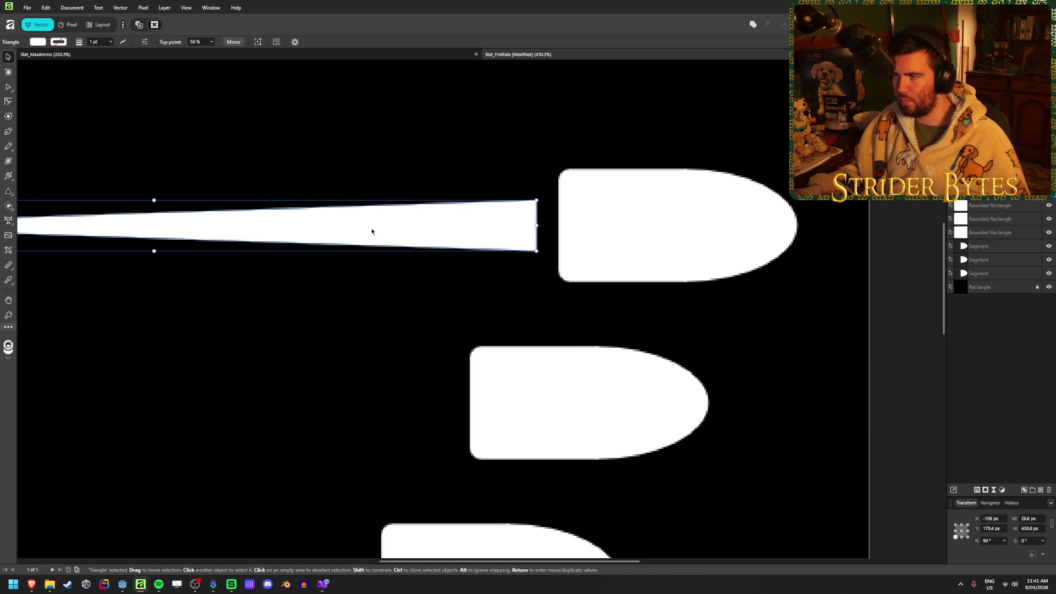
{"action": "scroll", "coordinate": [372, 231], "scroll_direction": "down", "scroll_amount": 2}
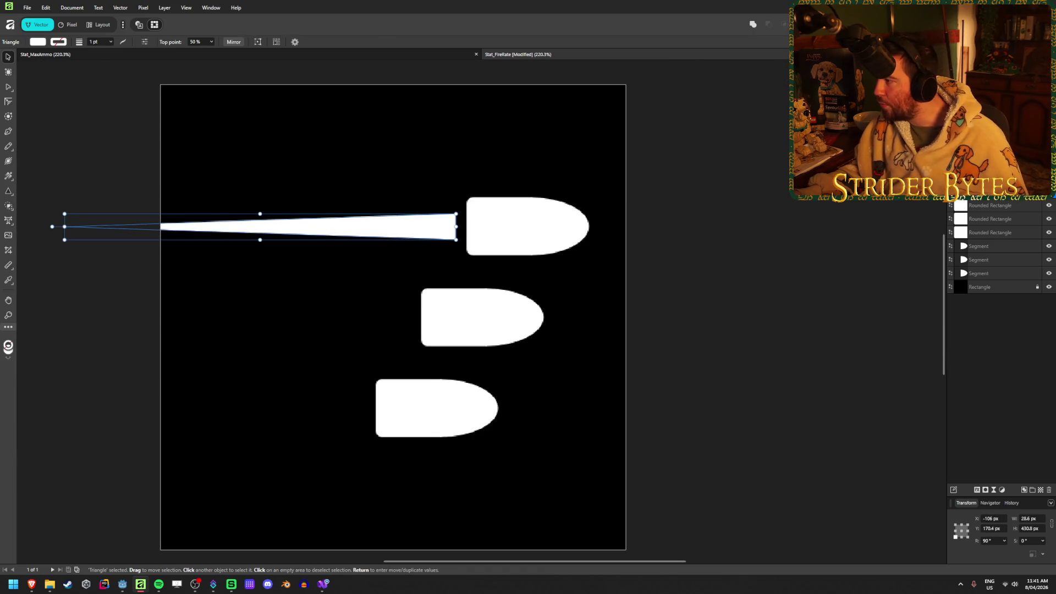
{"action": "left_click_drag", "start_coordinate": [429, 231], "coordinate": [426, 229]}
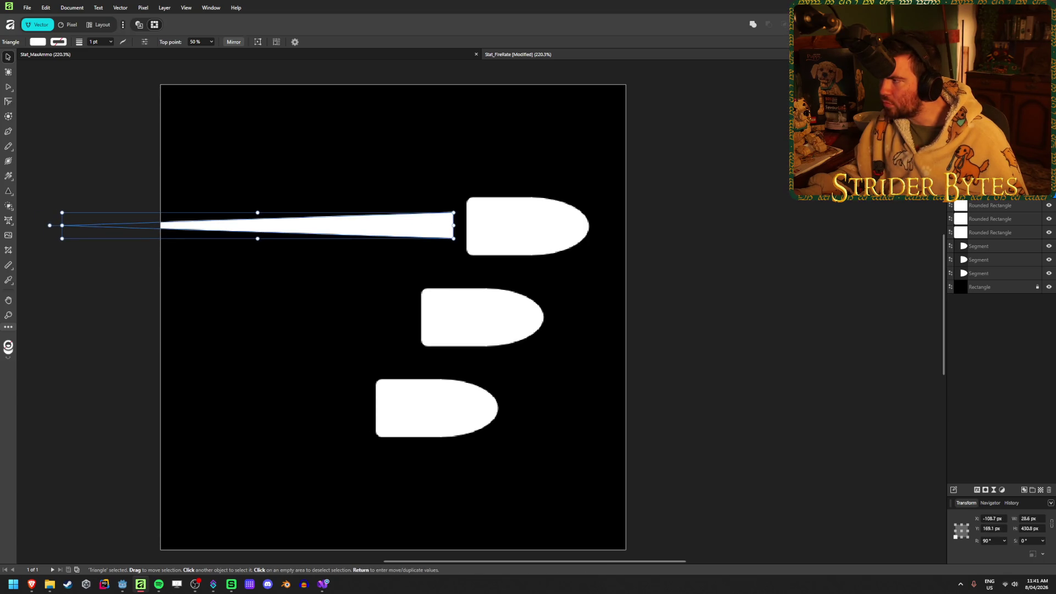
{"action": "left_click", "coordinate": [964, 24]}
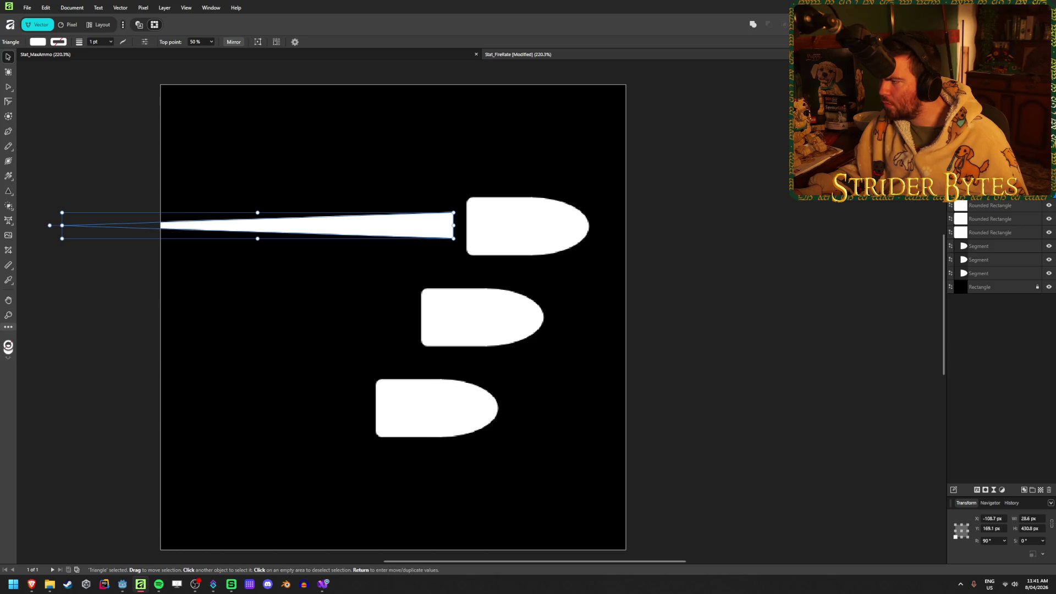
{"action": "mouse_move", "coordinate": [418, 234]}
{"action": "left_mouse_down"}
{"action": "mouse_move", "coordinate": [565, 218]}
{"action": "mouse_move", "coordinate": [599, 259]}
{"action": "mouse_move", "coordinate": [508, 305]}
{"action": "mouse_move", "coordinate": [504, 218]}
{"action": "mouse_move", "coordinate": [496, 309]}
{"action": "mouse_move", "coordinate": [487, 311]}
{"action": "left_mouse_up"}
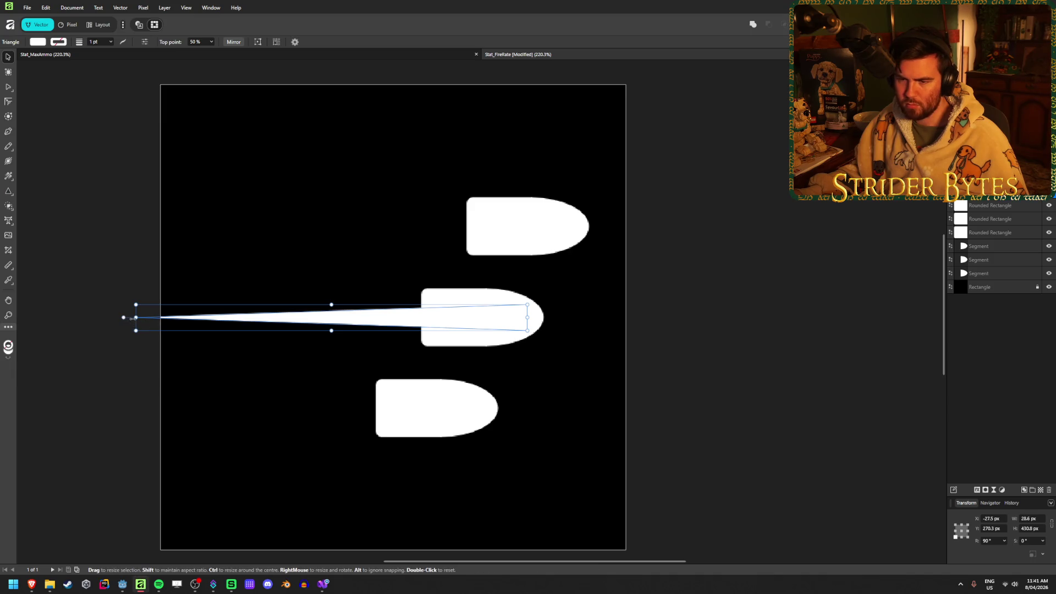
Step: Move the triangle against the middle bullet and shorten it to about 189 px
{"action": "mouse_move", "coordinate": [136, 317]}
{"action": "left_mouse_down"}
{"action": "mouse_move", "coordinate": [325, 317]}
{"action": "mouse_move", "coordinate": [309, 317]}
{"action": "left_mouse_up"}
{"action": "left_click_drag", "start_coordinate": [488, 320], "coordinate": [370, 324]}
{"action": "left_click_drag", "start_coordinate": [305, 304], "coordinate": [297, 299]}
{"action": "key", "text": "v"}
{"action": "left_click", "coordinate": [255, 417]}
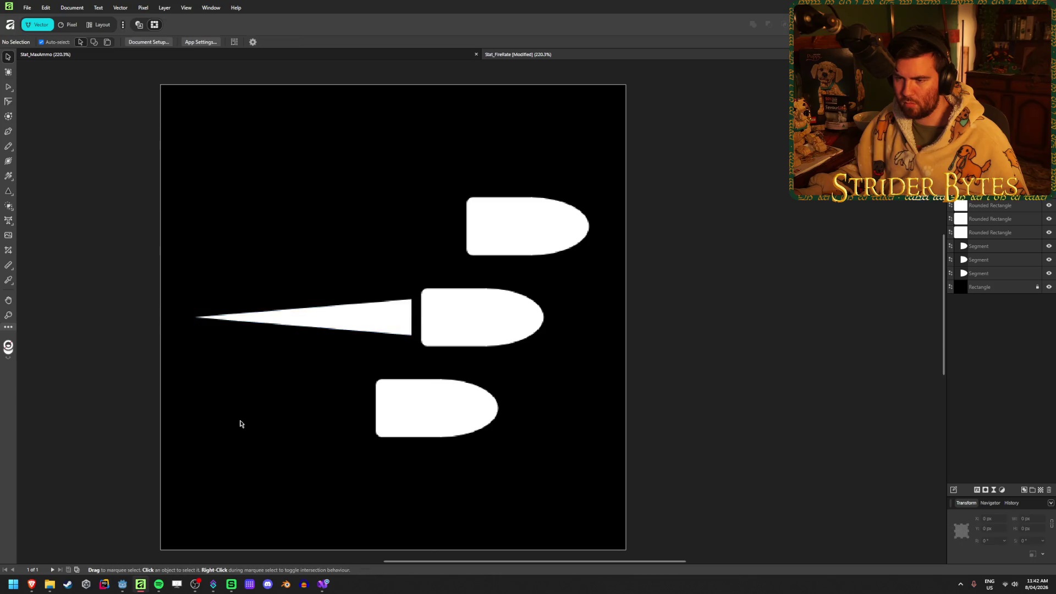
{"action": "scroll", "coordinate": [254, 417], "scroll_direction": "down", "scroll_amount": 3}
{"action": "scroll", "coordinate": [163, 425], "scroll_direction": "up", "scroll_amount": 3}
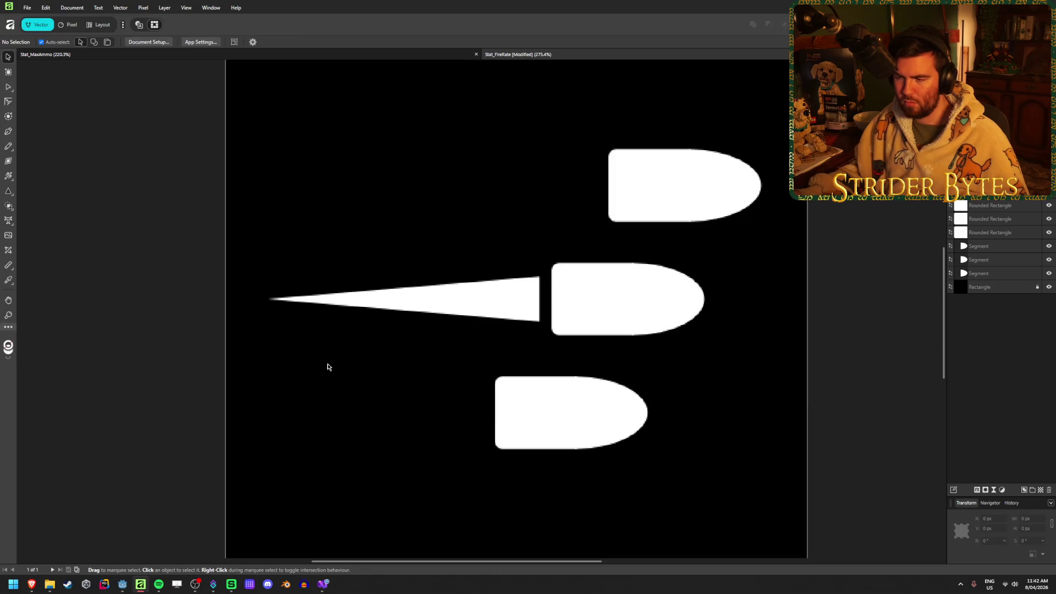
{"action": "left_click", "coordinate": [432, 318]}
{"action": "mouse_move", "coordinate": [268, 298]}
{"action": "left_mouse_down"}
{"action": "mouse_move", "coordinate": [352, 300]}
{"action": "mouse_move", "coordinate": [325, 304]}
{"action": "left_mouse_up"}
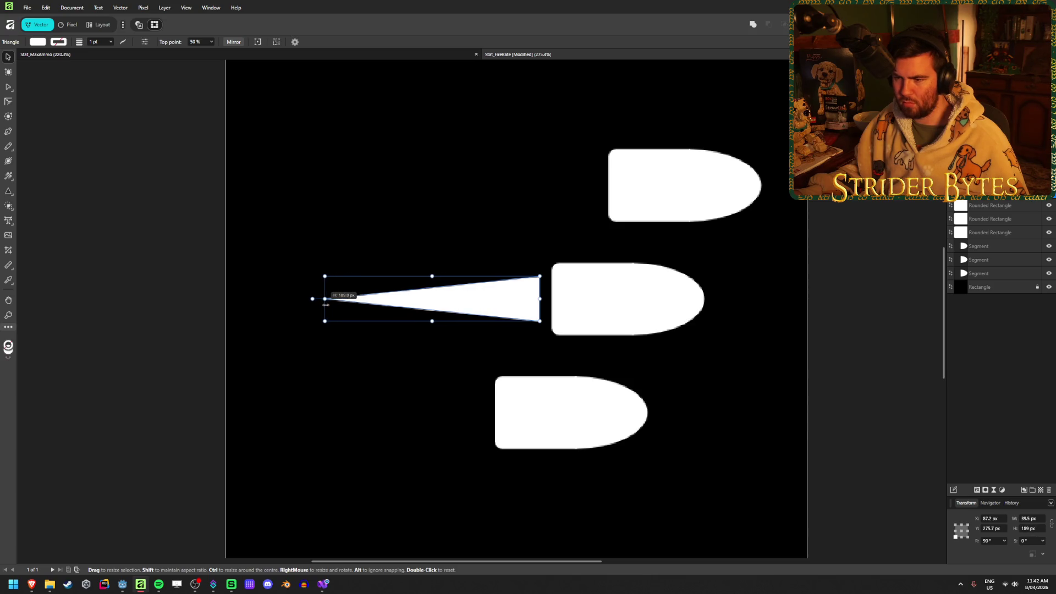
Step: Thin the trail, then duplicate it at offset -50, 100 px for the bottom bullet
{"action": "left_click_drag", "start_coordinate": [431, 276], "coordinate": [432, 283]}
{"action": "left_click", "coordinate": [311, 262]}
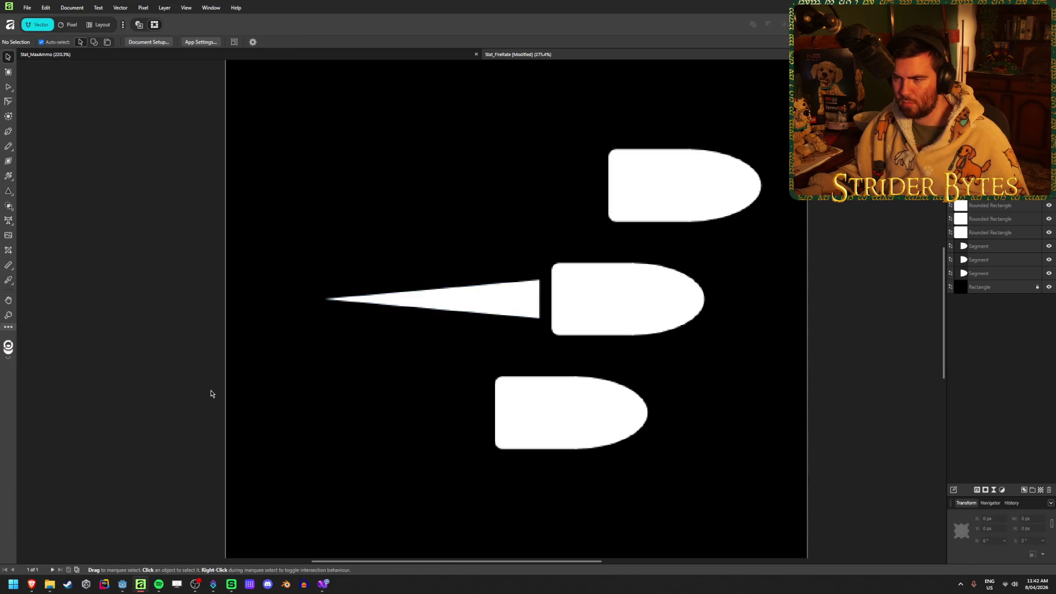
{"action": "scroll", "coordinate": [256, 393], "scroll_direction": "down", "scroll_amount": 3}
{"action": "scroll", "coordinate": [294, 392], "scroll_direction": "up", "scroll_amount": 1}
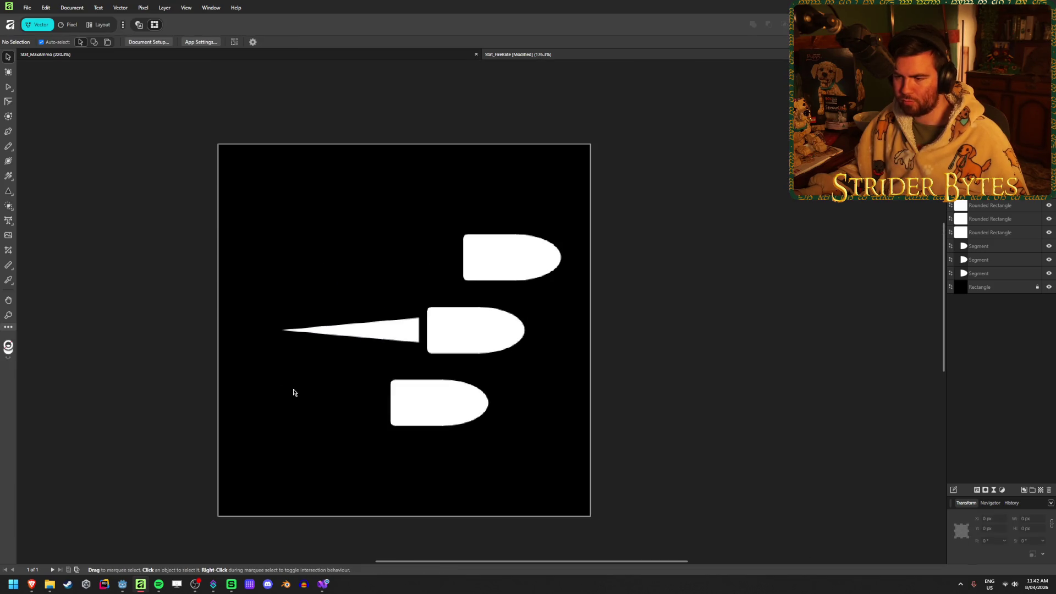
{"action": "left_click", "coordinate": [388, 332]}
{"action": "key", "text": "Return"}
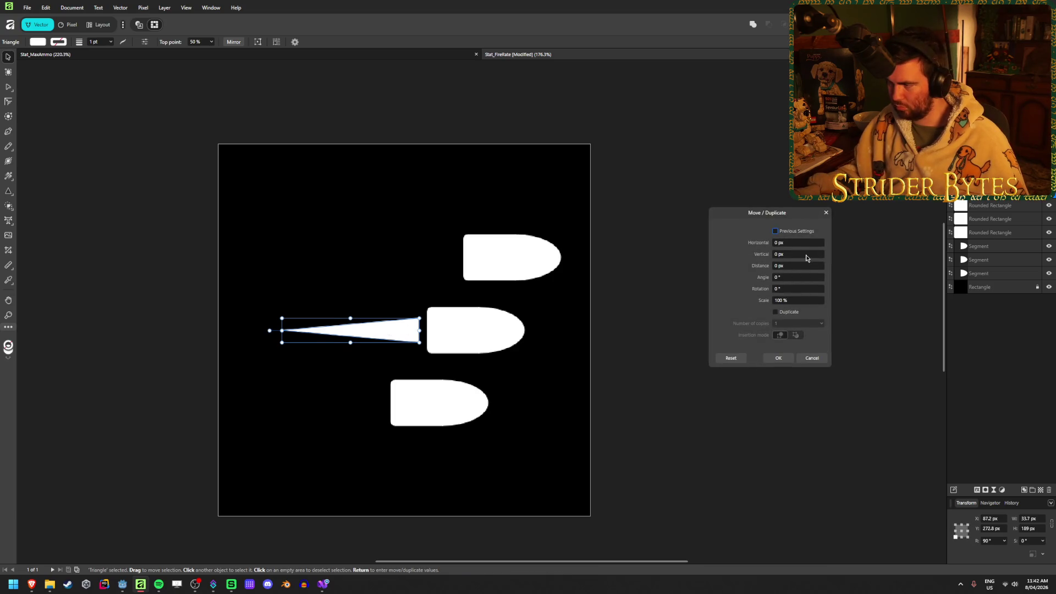
{"action": "left_click", "coordinate": [797, 242]}
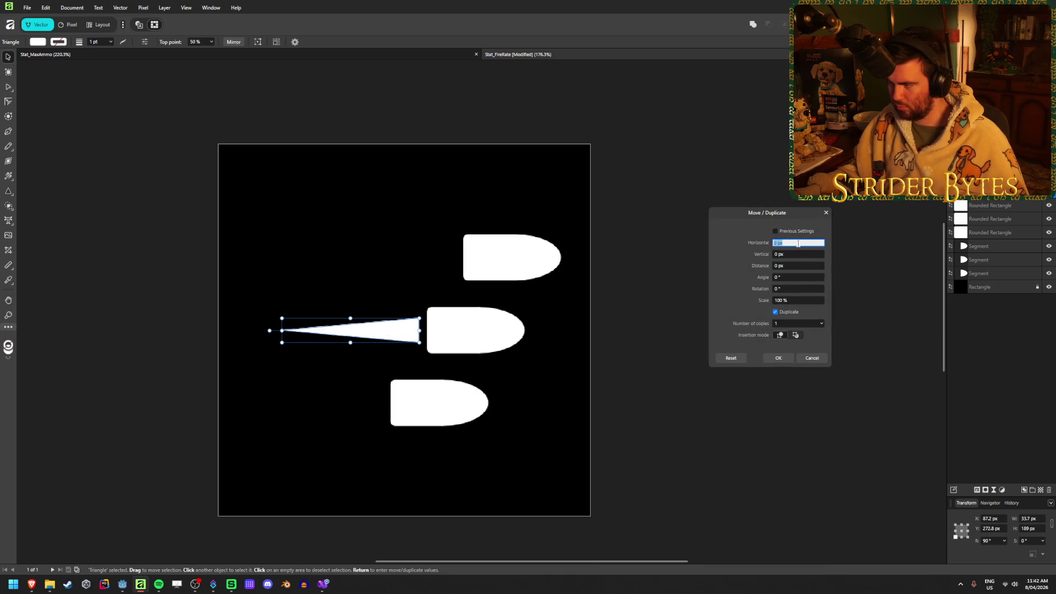
{"action": "type", "text": "30"}
{"action": "key", "text": "Tab"}
{"action": "type", "text": "100"}
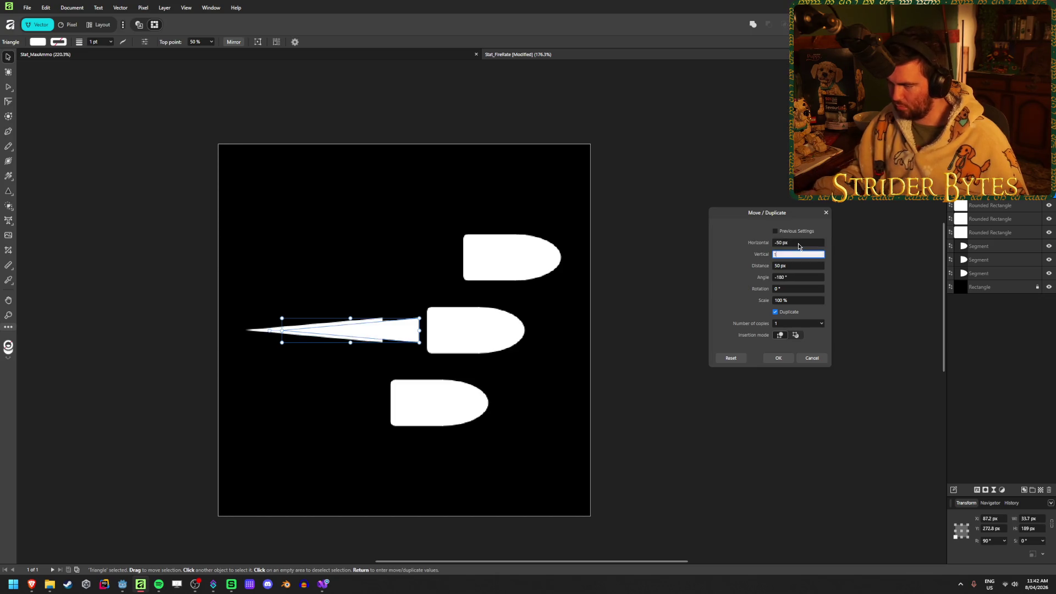
{"action": "key", "text": "Tab"}
{"action": "left_click", "coordinate": [779, 360]}
Step: Duplicate the trail again at offset 50, -100 px for the top bullet
{"action": "key", "text": "Return"}
{"action": "left_click", "coordinate": [803, 246]}
{"action": "type", "text": "50"}
{"action": "key", "text": "Tab"}
{"action": "type", "text": "0"}
{"action": "key", "text": "Tab"}
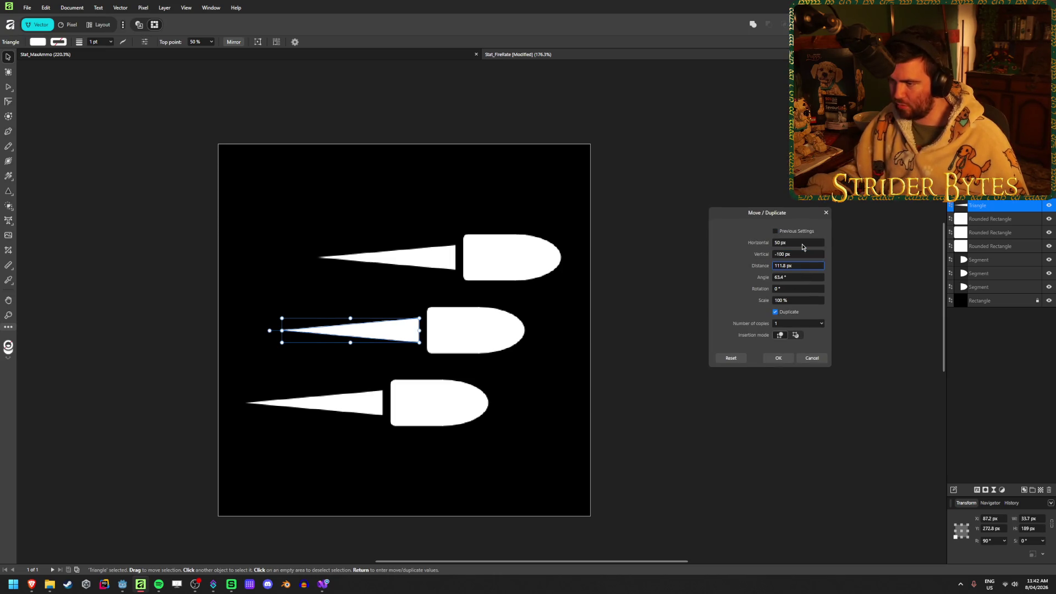
{"action": "left_click", "coordinate": [777, 352]}
{"action": "left_click", "coordinate": [711, 439]}
{"action": "scroll", "coordinate": [589, 448], "scroll_direction": "down", "scroll_amount": 5}
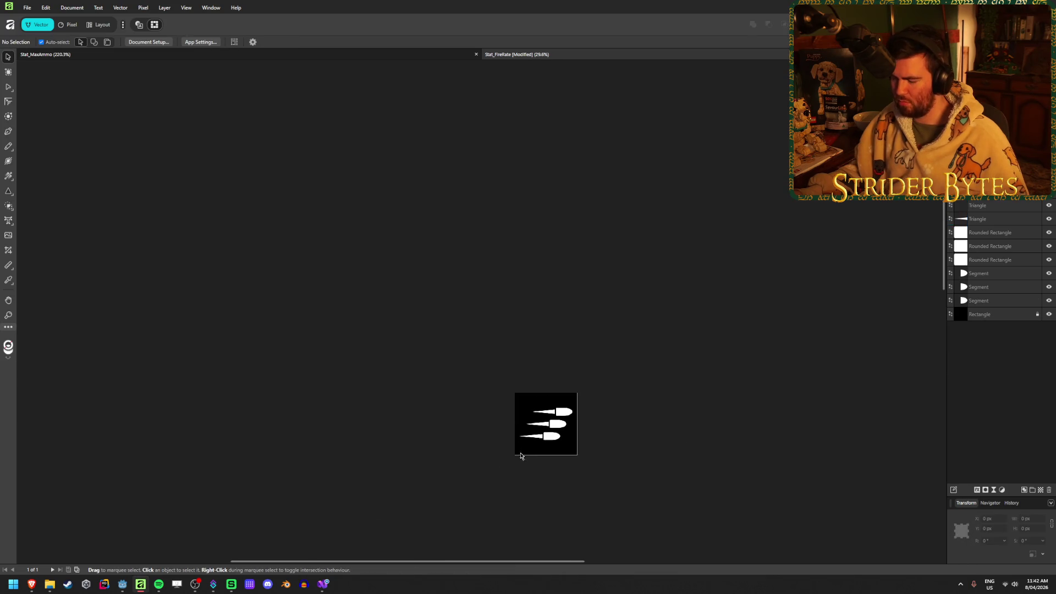
{"action": "scroll", "coordinate": [589, 489], "scroll_direction": "up", "scroll_amount": 3}
{"action": "scroll", "coordinate": [549, 456], "scroll_direction": "up", "scroll_amount": 2}
{"action": "scroll", "coordinate": [423, 338], "scroll_direction": "up", "scroll_amount": 3}
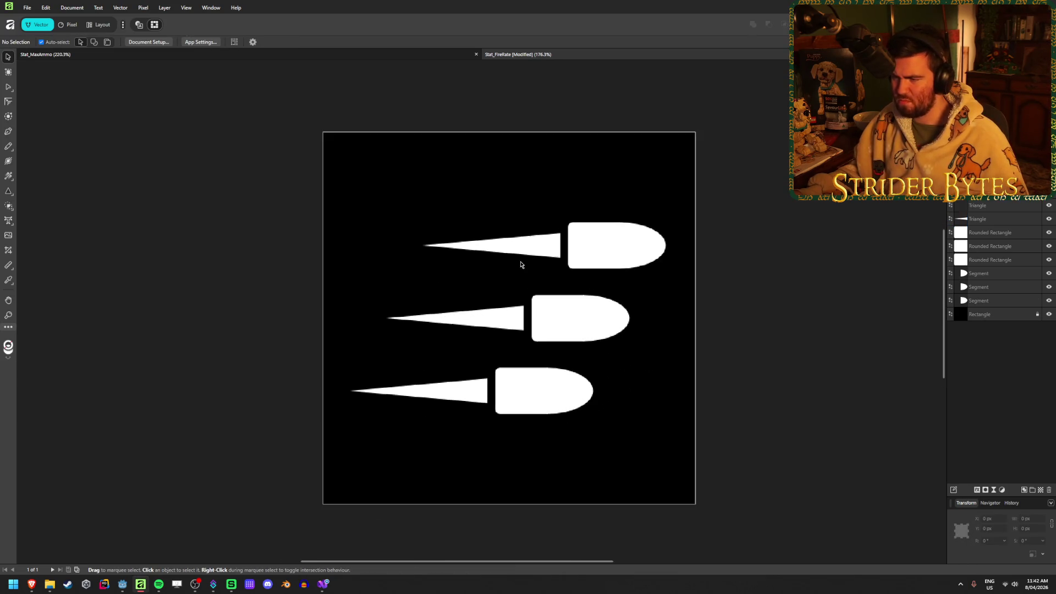
Step: Select all nine bullet and trail shapes and enlarge them slightly around the centre
{"action": "left_click_drag", "start_coordinate": [776, 449], "coordinate": [354, 181]}
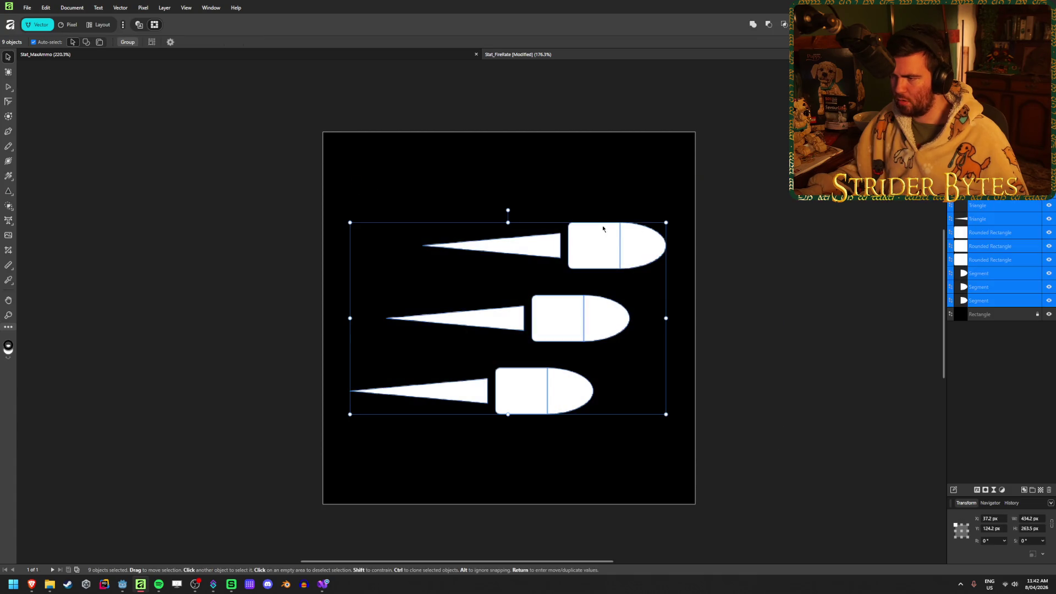
{"action": "left_click_drag", "start_coordinate": [665, 318], "coordinate": [682, 324]}
{"action": "left_click", "coordinate": [784, 255]}
{"action": "scroll", "coordinate": [285, 368], "scroll_direction": "down", "scroll_amount": 4}
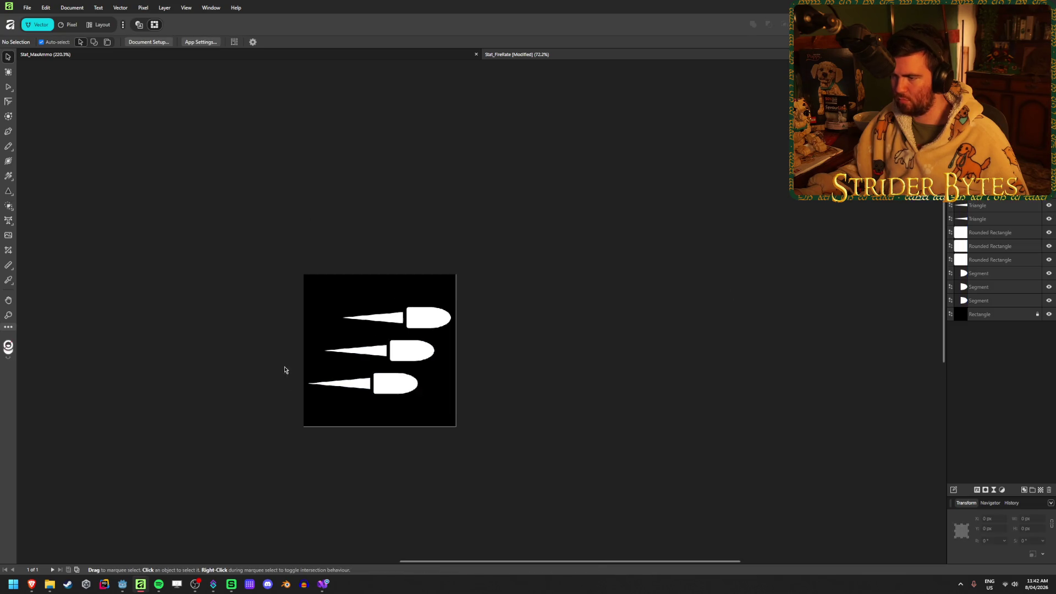
{"action": "scroll", "coordinate": [208, 379], "scroll_direction": "up", "scroll_amount": 3}
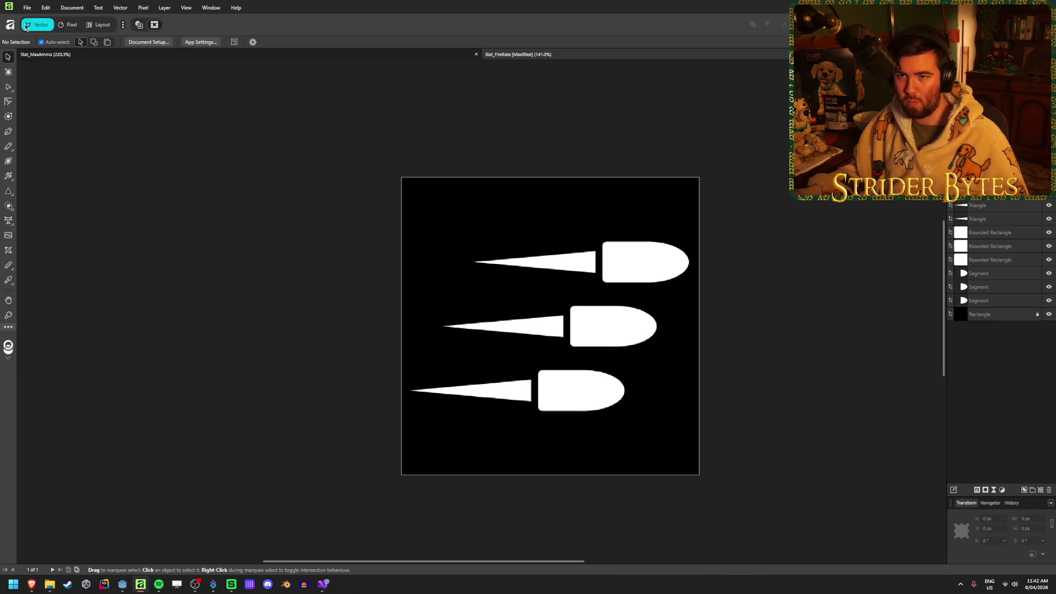
Step: Hide the black background rectangle and export the artwork as Stat_FireRate PNG into Gungineer/Textures
{"action": "left_click", "coordinate": [1048, 314]}
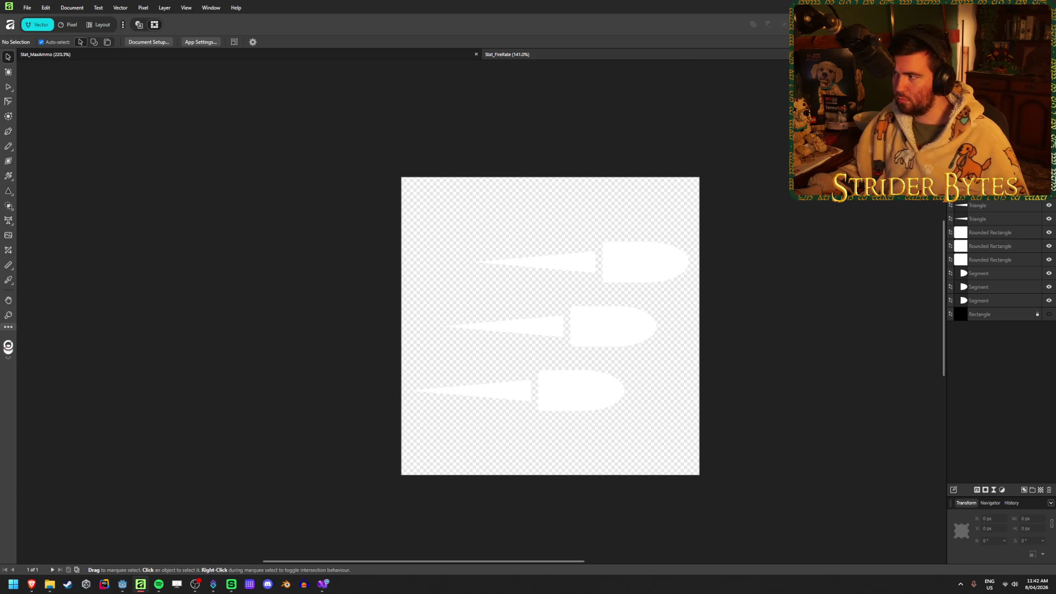
{"action": "key", "text": "ctrl+alt+shift+s"}
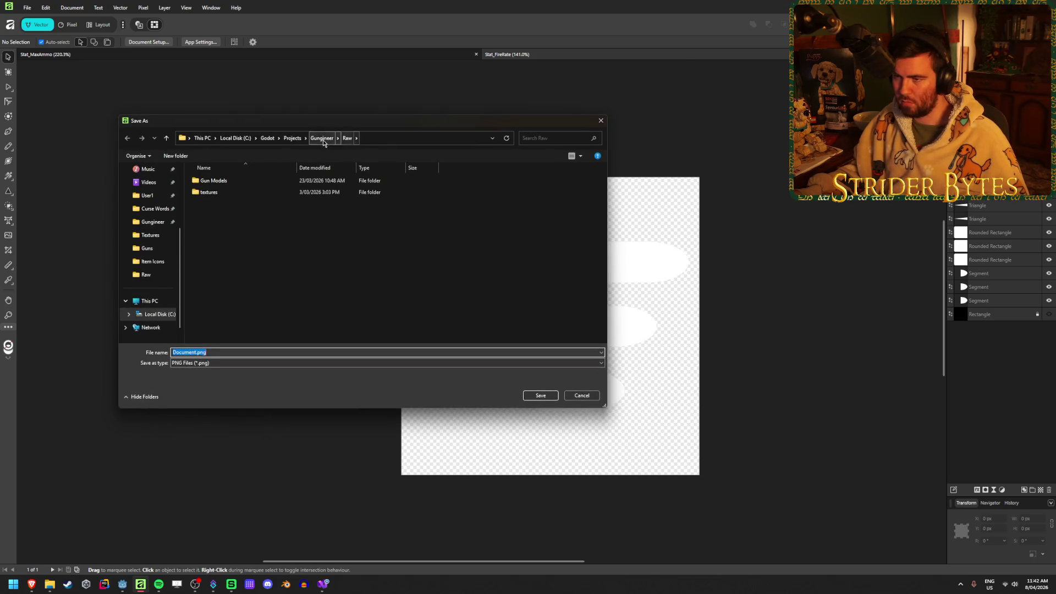
{"action": "left_click", "coordinate": [321, 138]}
{"action": "double_click", "coordinate": [190, 352]}
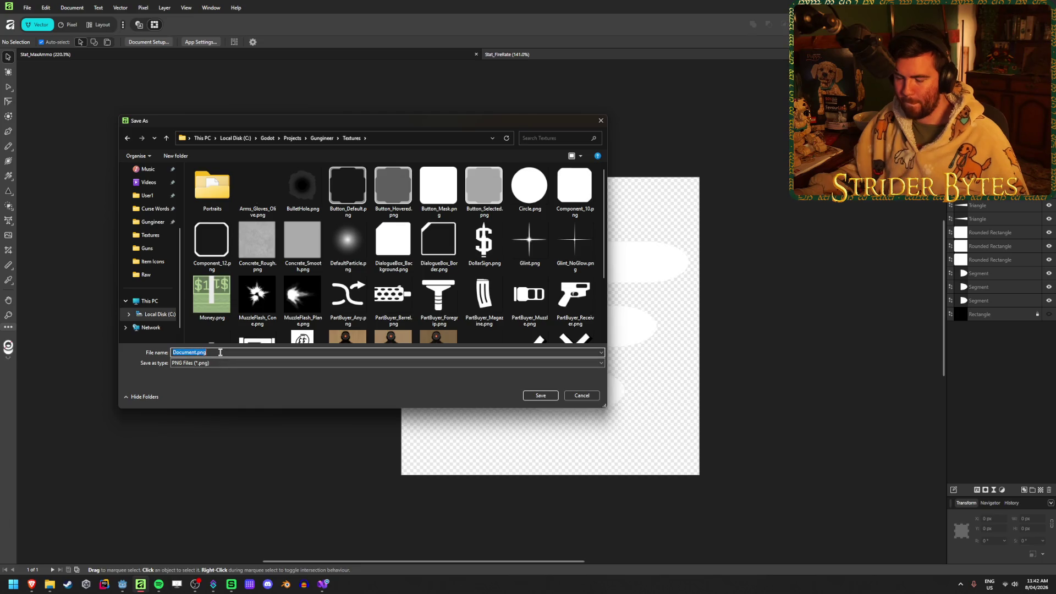
{"action": "type", "text": "Stat_FireRate"}
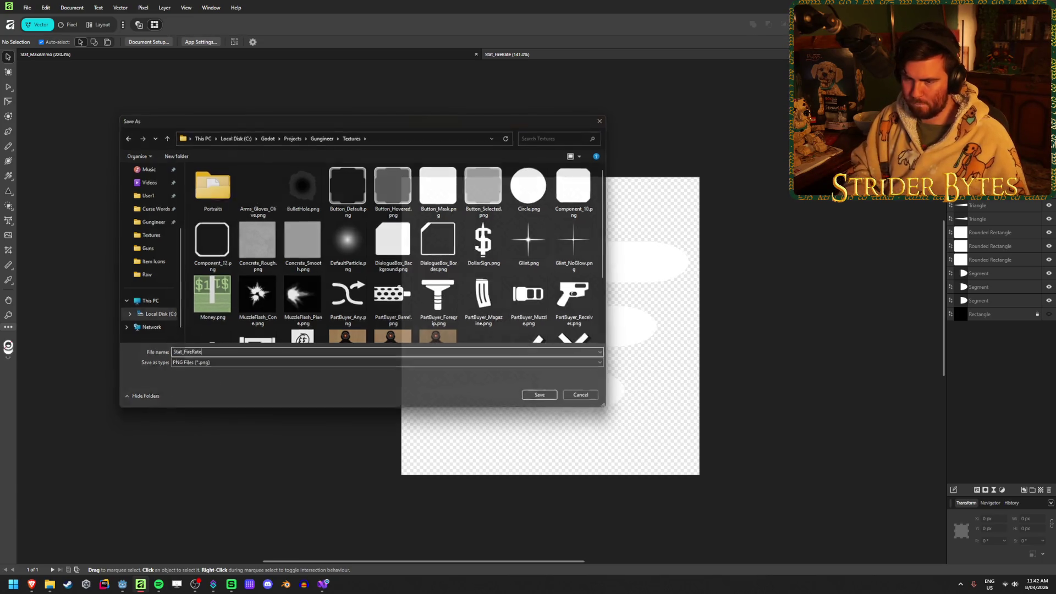
{"action": "key", "text": "Return"}
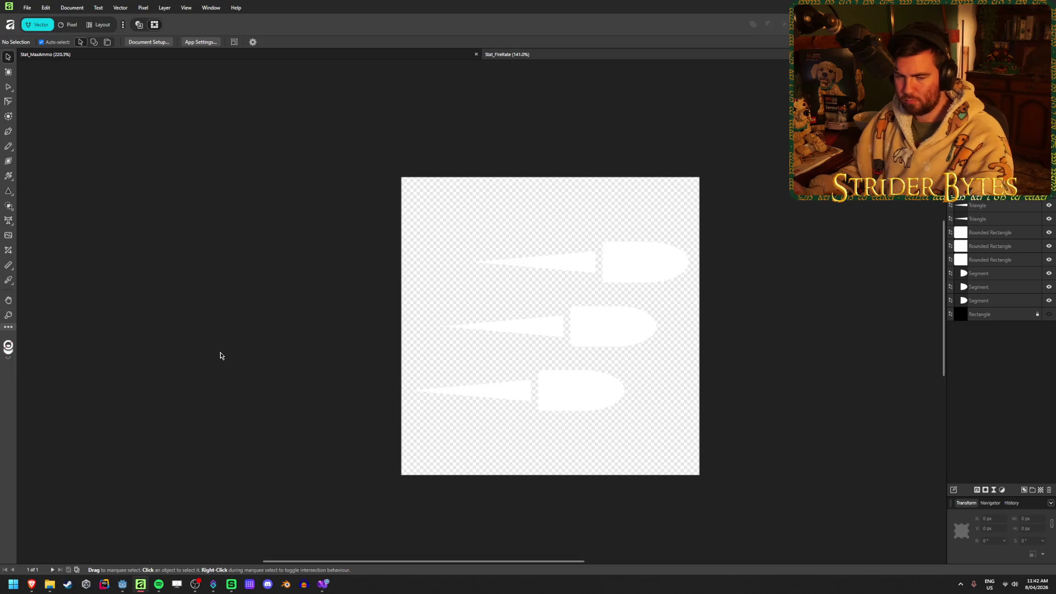
{"action": "key", "text": "alt+Tab"}
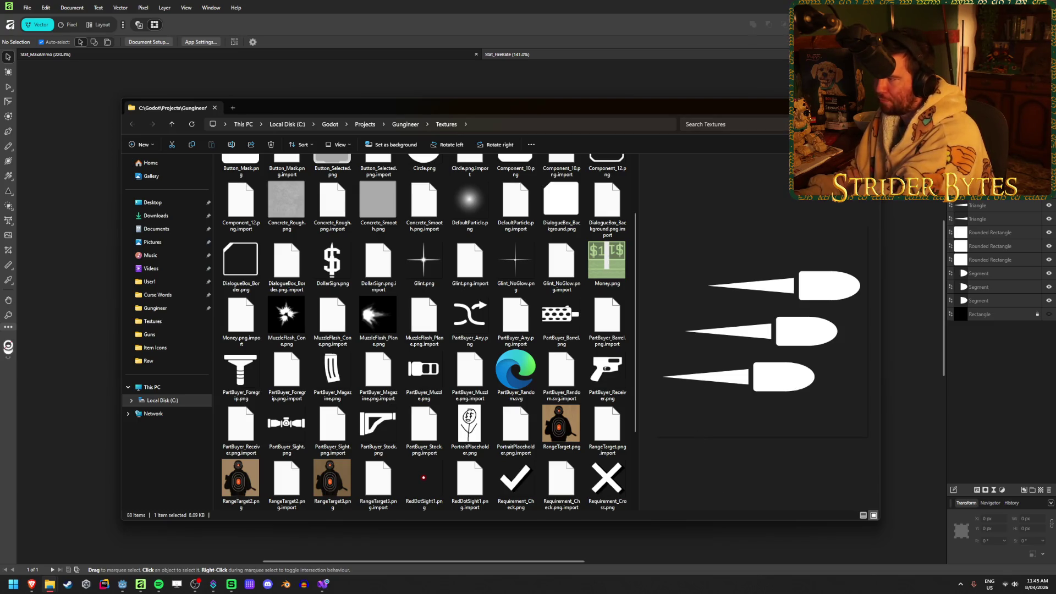
Step: Close the File Explorer window and return to the Stat_FireRate artwork in Affinity
{"action": "key", "text": "alt+Tab"}
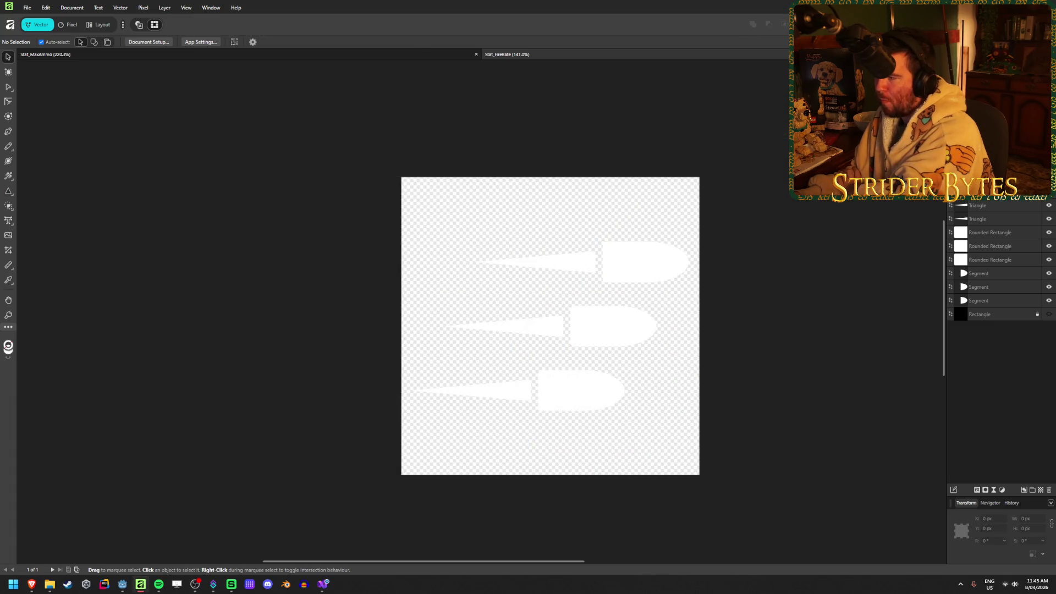
{"action": "left_click", "coordinate": [27, 8]}
{"action": "left_click", "coordinate": [39, 33]}
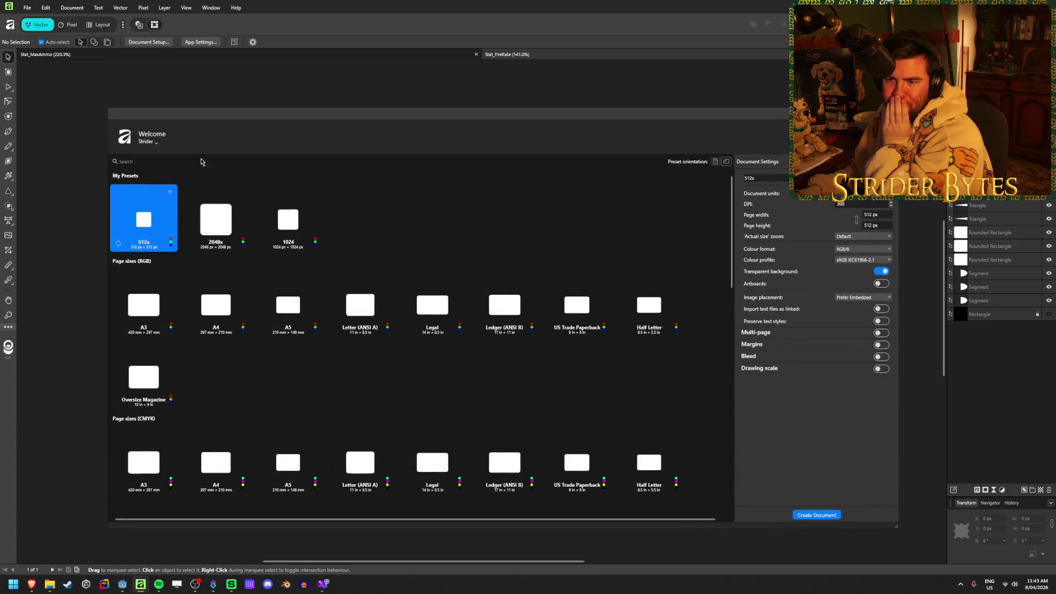
{"action": "double_click", "coordinate": [139, 210]}
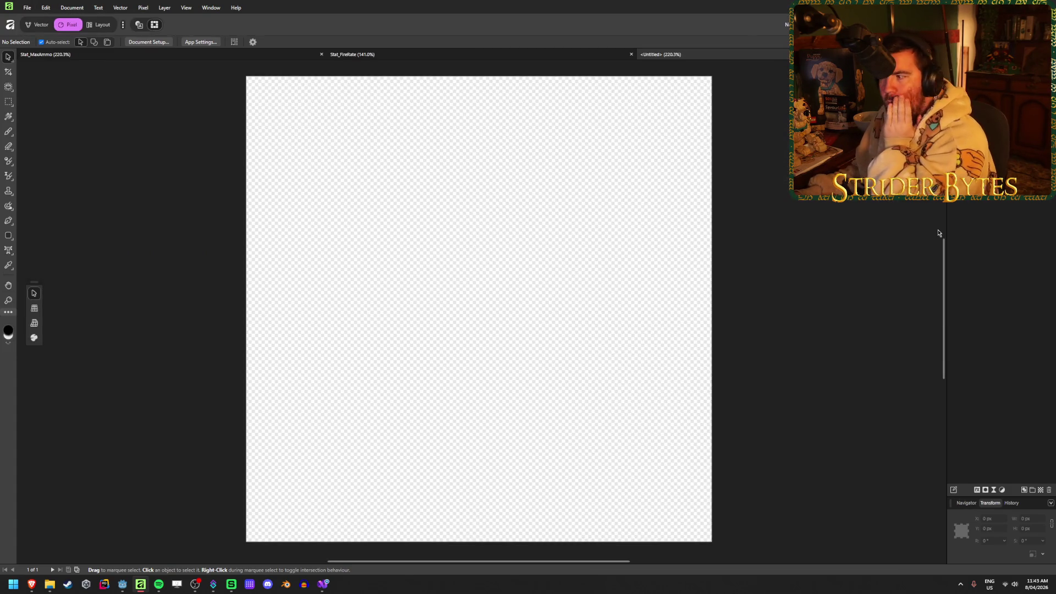
{"action": "middle_click", "coordinate": [263, 53]}
{"action": "middle_click", "coordinate": [262, 55]}
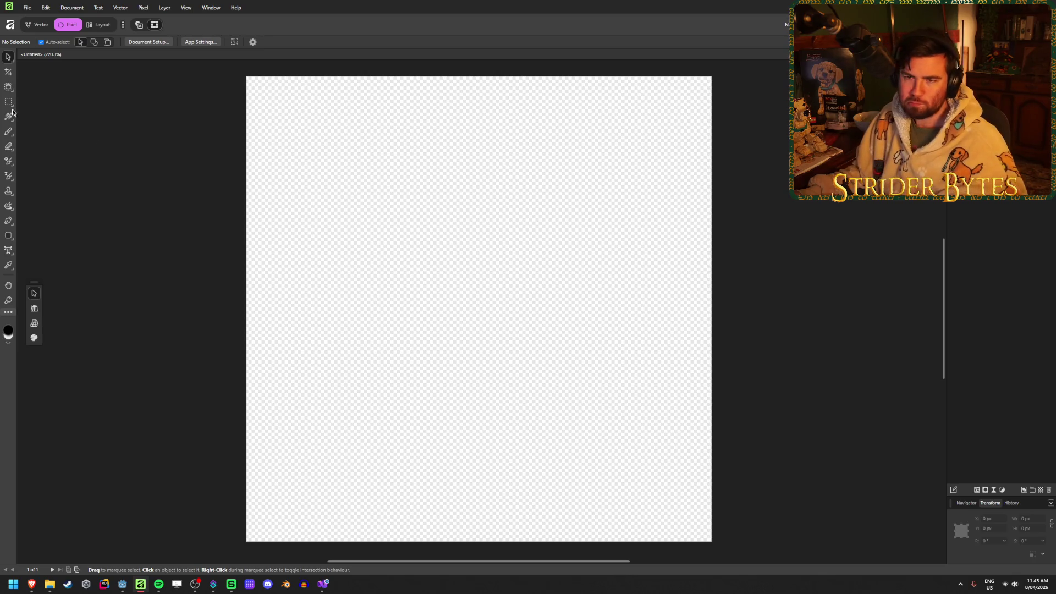
{"action": "key", "text": "m"}
{"action": "left_click", "coordinate": [43, 42]}
{"action": "left_click_drag", "start_coordinate": [105, 110], "coordinate": [20, 110]}
{"action": "left_click_drag", "start_coordinate": [247, 77], "coordinate": [711, 542]}
{"action": "left_click", "coordinate": [41, 236]}
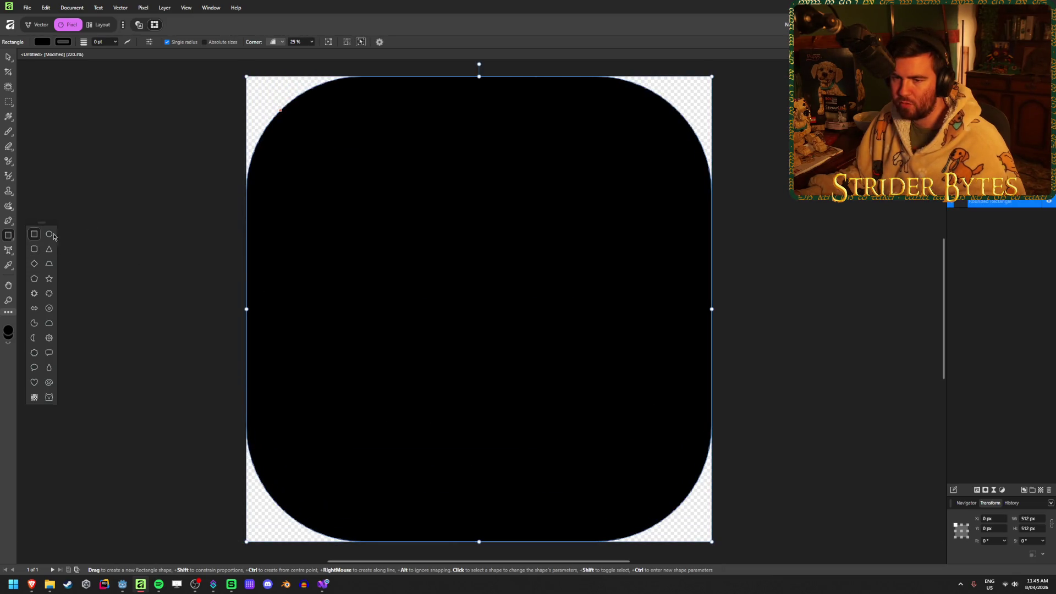
{"action": "key", "text": "Delete"}
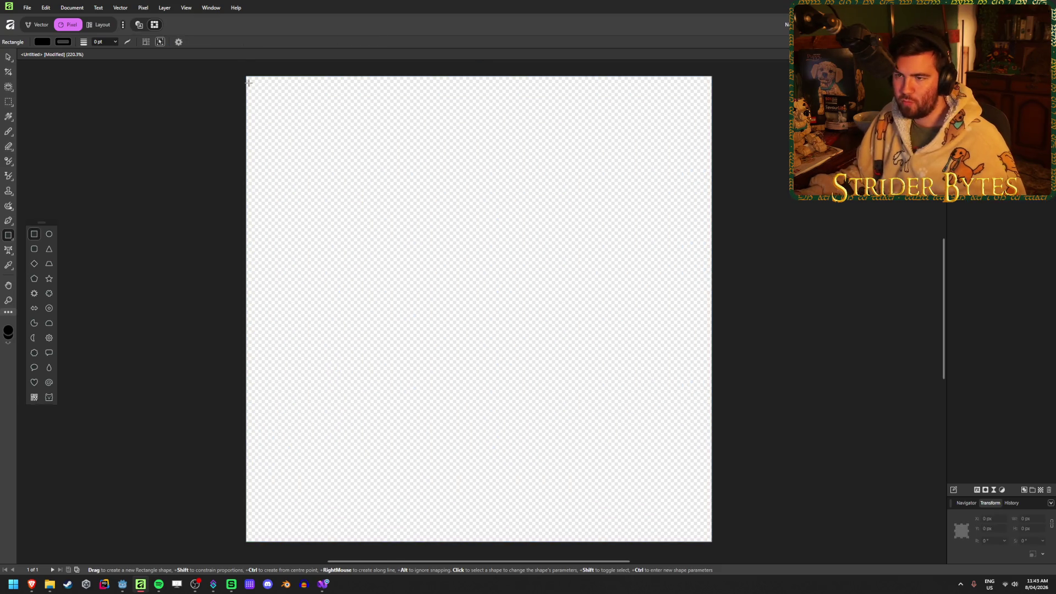
{"action": "mouse_move", "coordinate": [246, 76]}
{"action": "left_mouse_down"}
{"action": "mouse_move", "coordinate": [700, 516]}
{"action": "mouse_move", "coordinate": [711, 542]}
{"action": "left_mouse_up"}
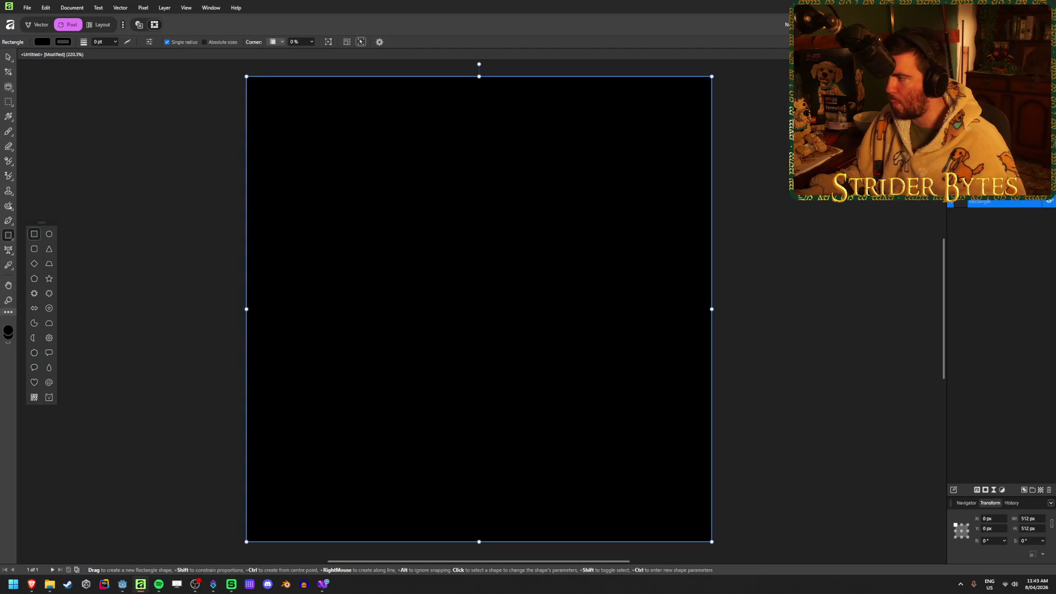
{"action": "left_click", "coordinate": [764, 234]}
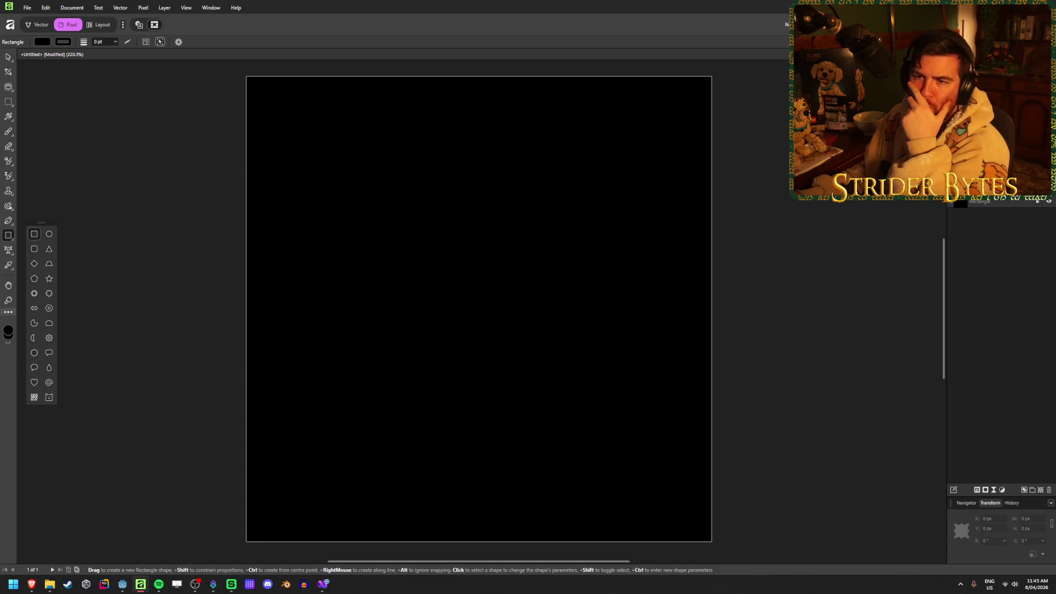
{"action": "left_click", "coordinate": [9, 57]}
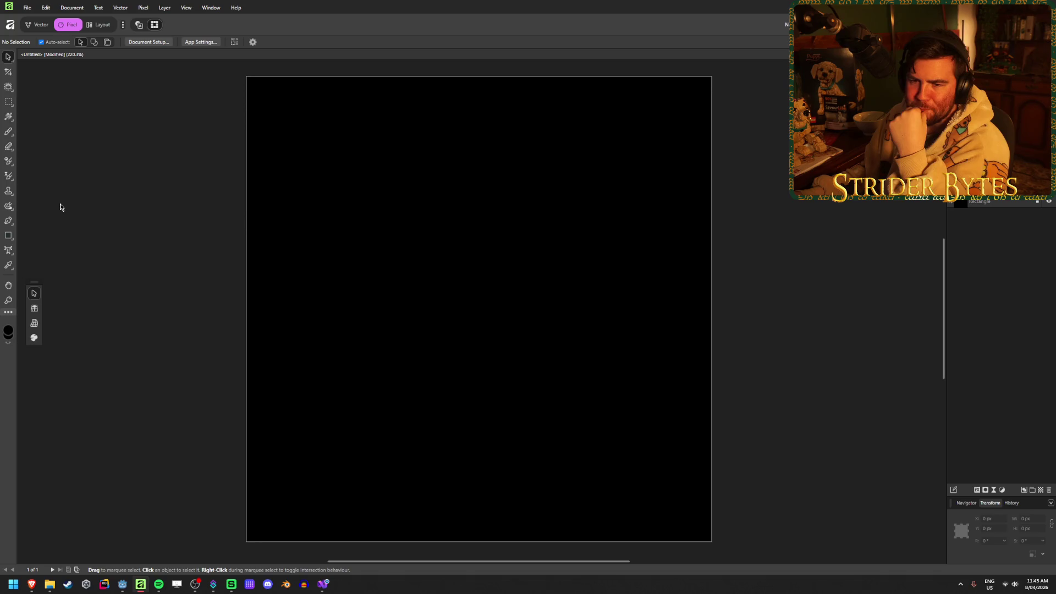
{"action": "left_click", "coordinate": [9, 235]}
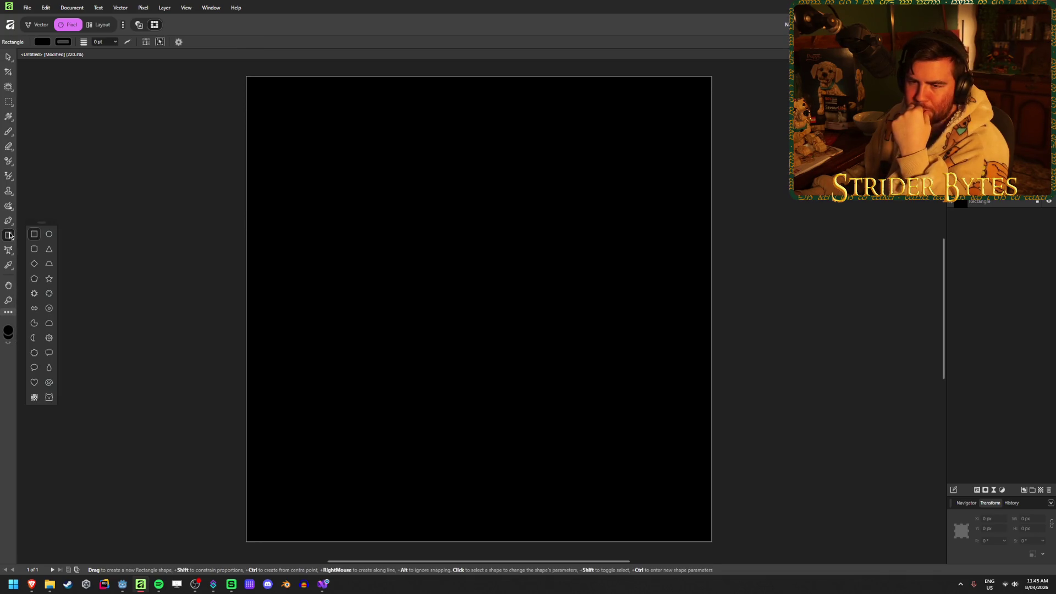
{"action": "key", "text": "v"}
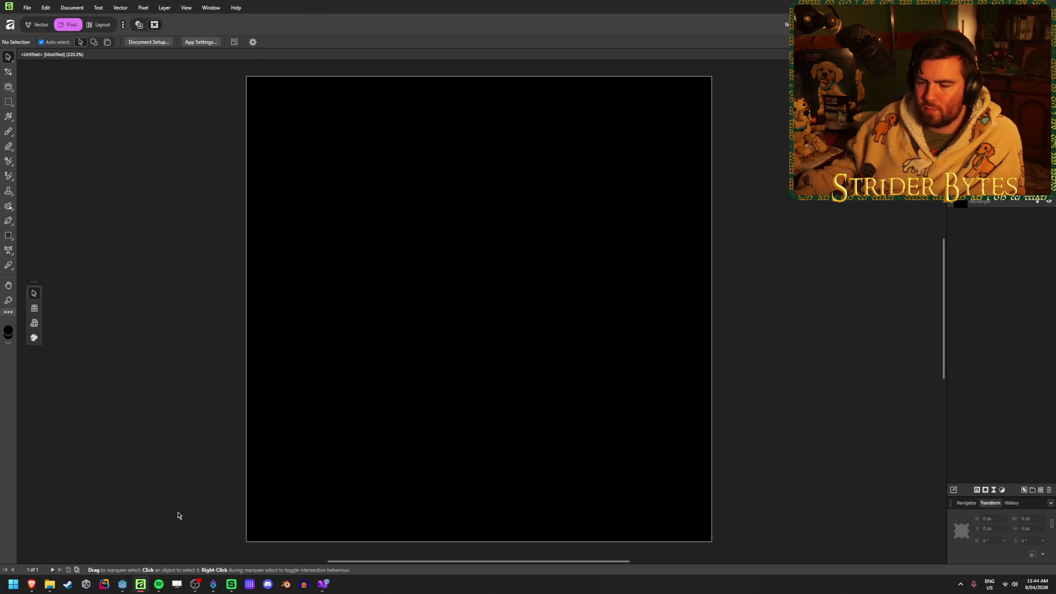
{"action": "left_click", "coordinate": [122, 584]}
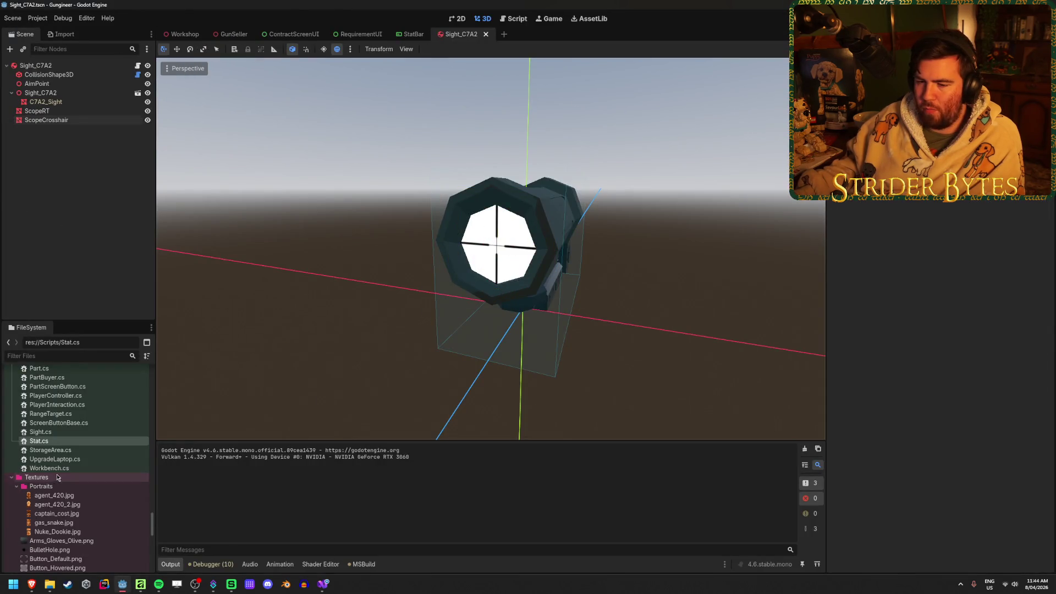
Step: Open the WorkbenchScreenUI scene from the FileSystem dock
{"action": "scroll", "coordinate": [59, 476], "scroll_direction": "up", "scroll_amount": 5}
{"action": "scroll", "coordinate": [61, 483], "scroll_direction": "up", "scroll_amount": 5}
{"action": "scroll", "coordinate": [68, 504], "scroll_direction": "up", "scroll_amount": 10}
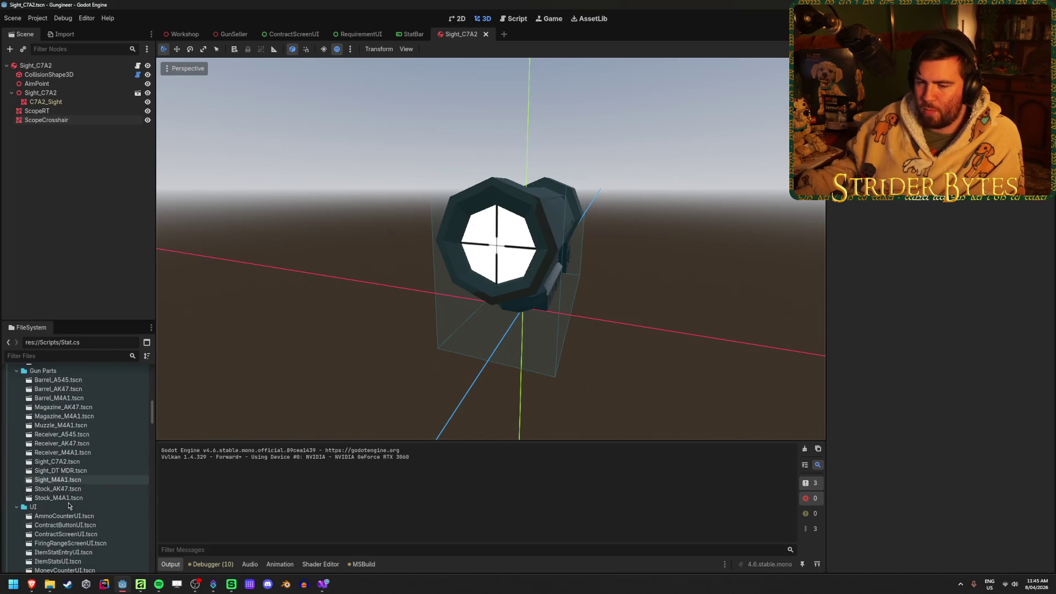
{"action": "scroll", "coordinate": [68, 505], "scroll_direction": "down", "scroll_amount": 5}
{"action": "scroll", "coordinate": [88, 450], "scroll_direction": "down", "scroll_amount": 1}
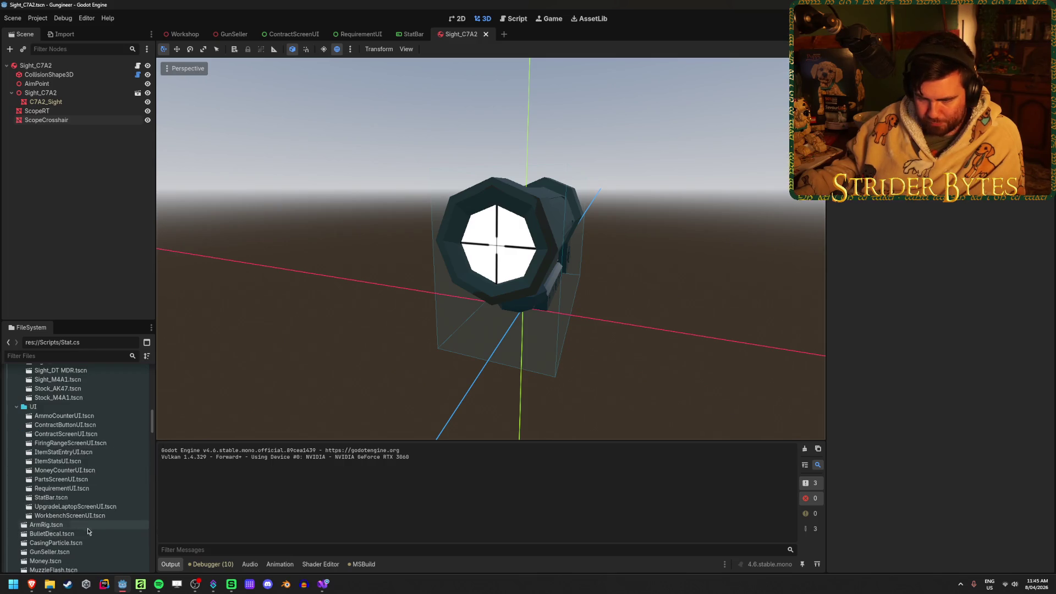
{"action": "double_click", "coordinate": [70, 515]}
{"action": "scroll", "coordinate": [272, 151], "scroll_direction": "up", "scroll_amount": 5}
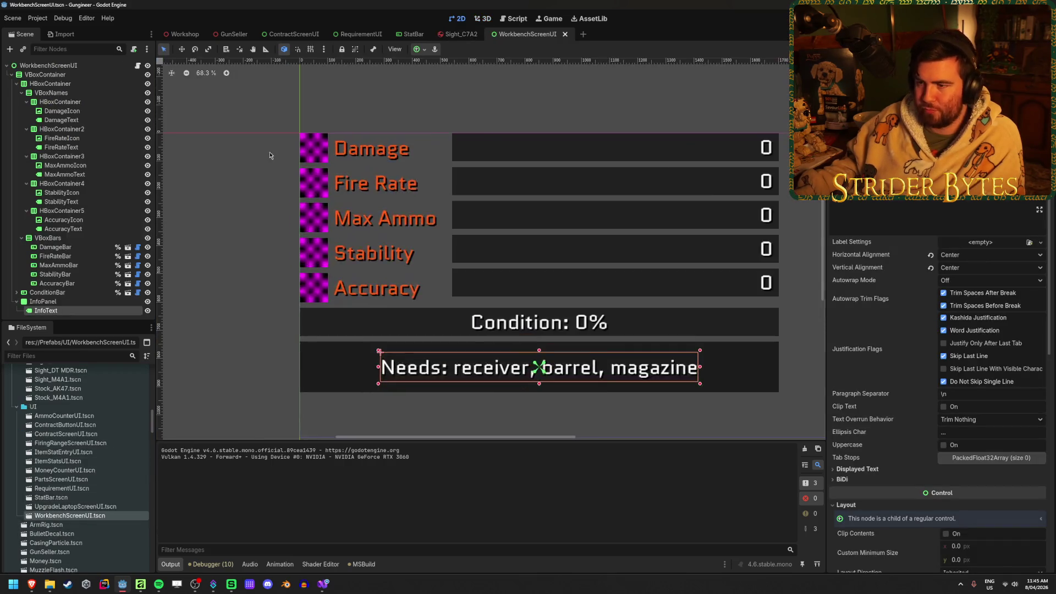
Step: Replace the Damage icon's placeholder with the Stat_Damage starburst texture
{"action": "left_click", "coordinate": [66, 220]}
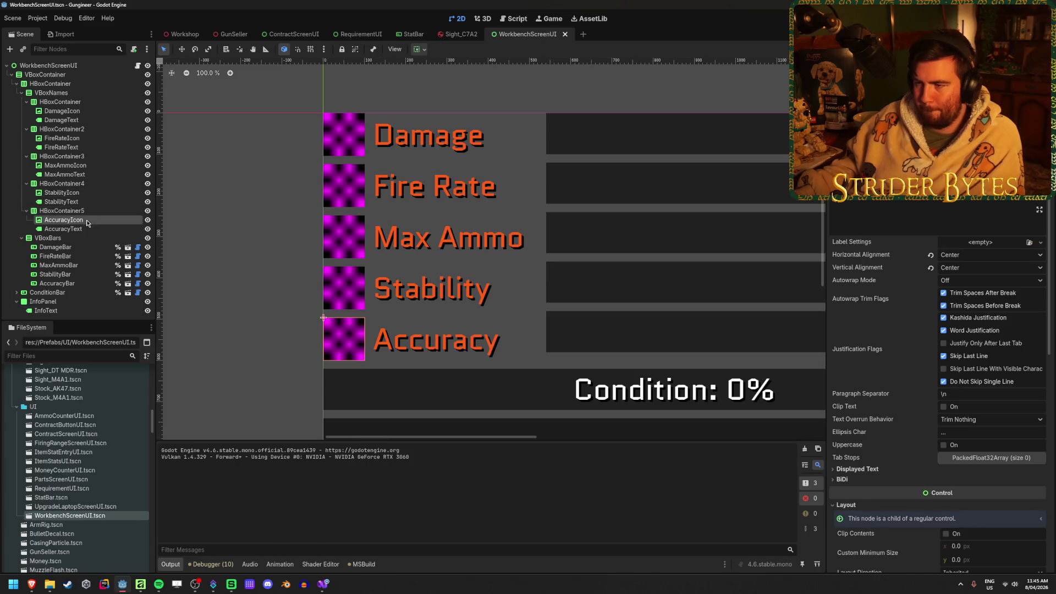
{"action": "left_click", "coordinate": [80, 111]}
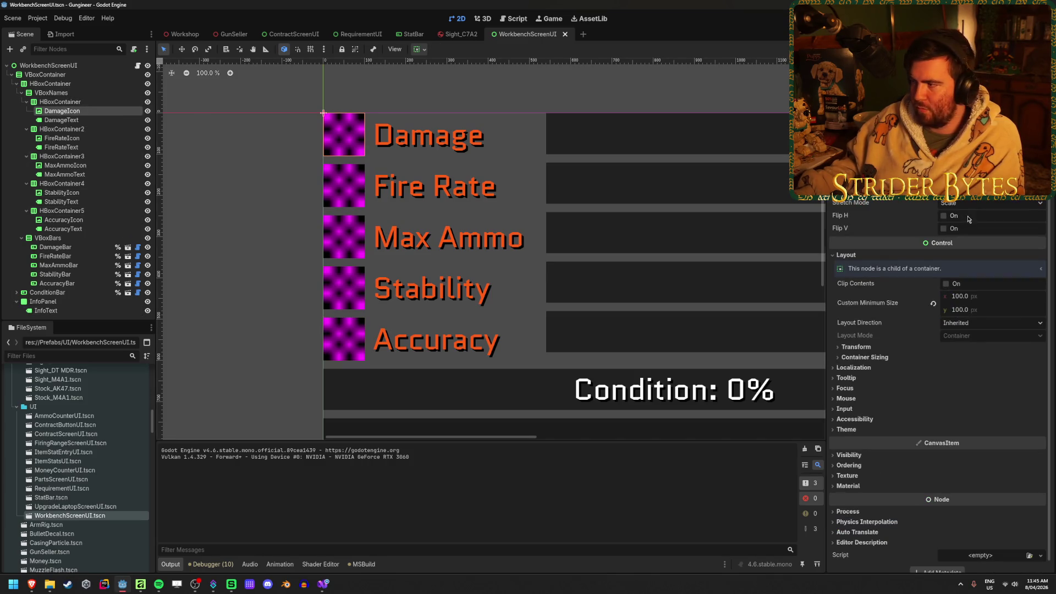
{"action": "left_click", "coordinate": [934, 165]}
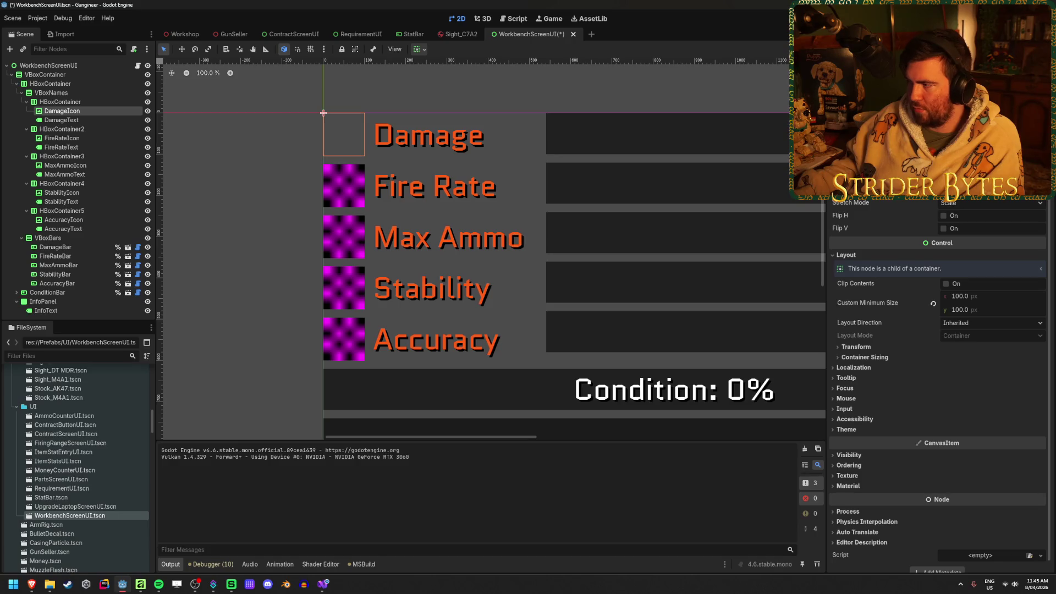
{"action": "left_click", "coordinate": [968, 181]}
{"action": "scroll", "coordinate": [511, 330], "scroll_direction": "down", "scroll_amount": 5}
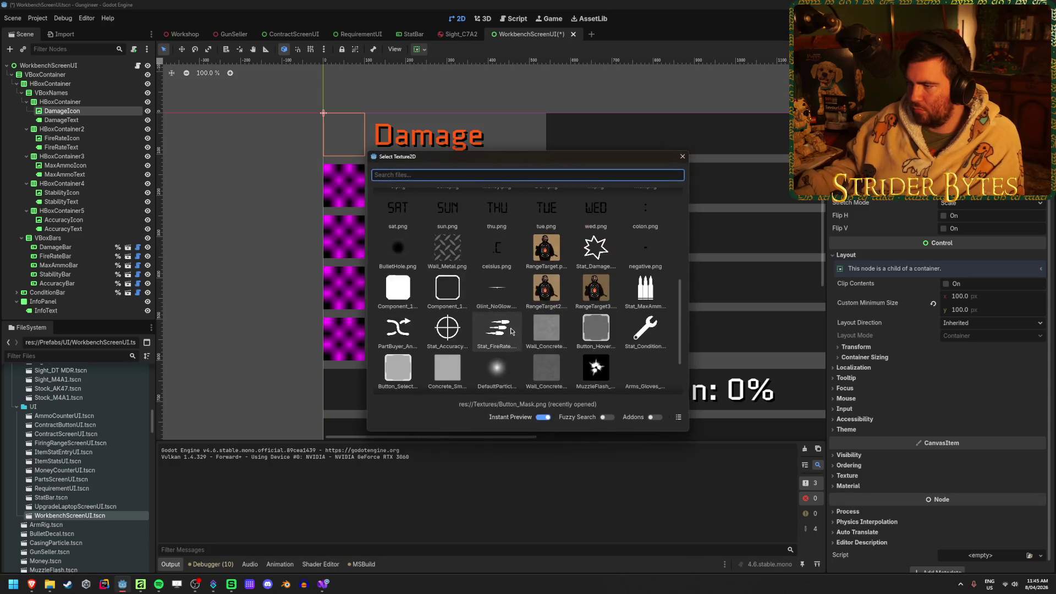
{"action": "scroll", "coordinate": [550, 330], "scroll_direction": "up", "scroll_amount": 3}
{"action": "left_click", "coordinate": [600, 374]}
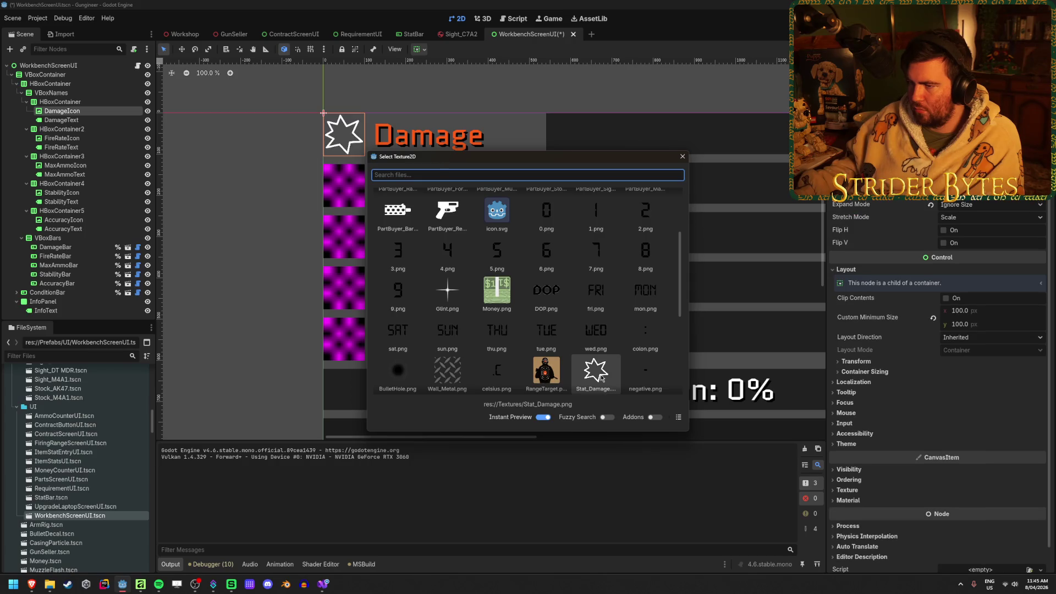
{"action": "left_click", "coordinate": [682, 156]}
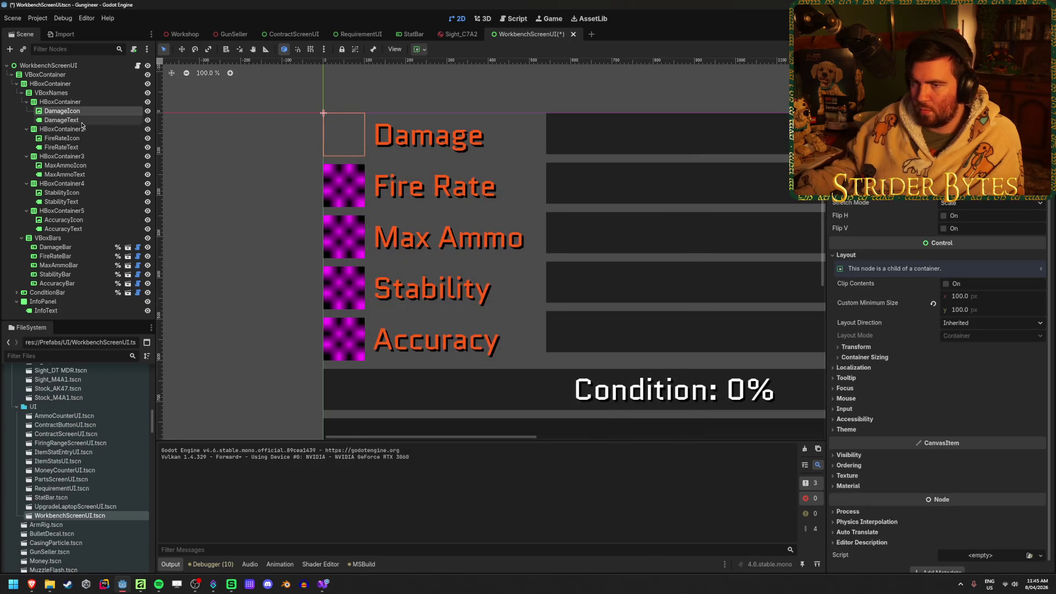
{"action": "left_click", "coordinate": [74, 139]}
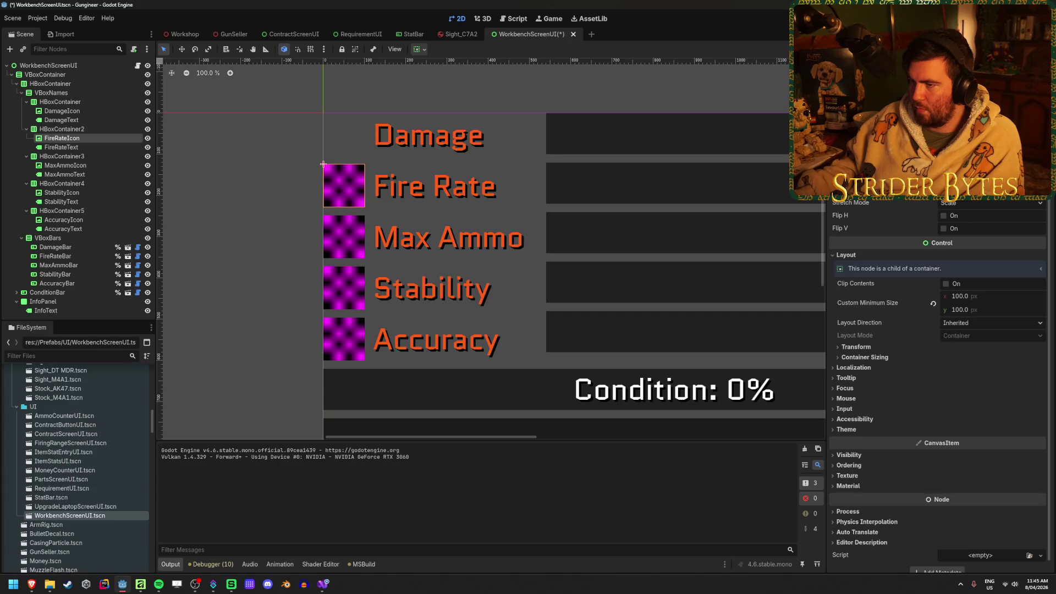
{"action": "left_click", "coordinate": [62, 111]}
{"action": "left_click", "coordinate": [990, 177]}
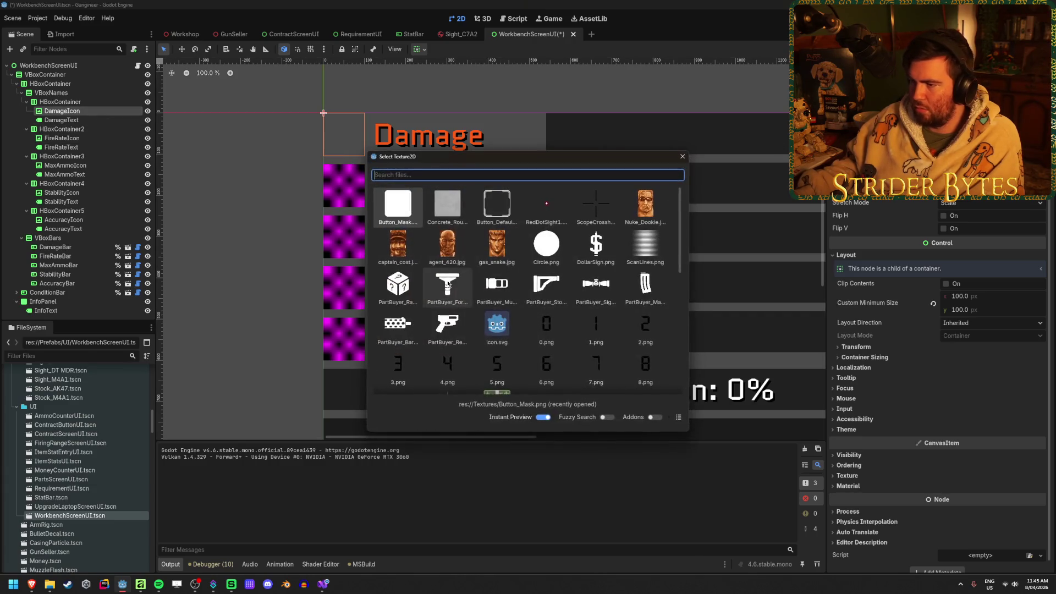
{"action": "scroll", "coordinate": [549, 292], "scroll_direction": "down", "scroll_amount": 5}
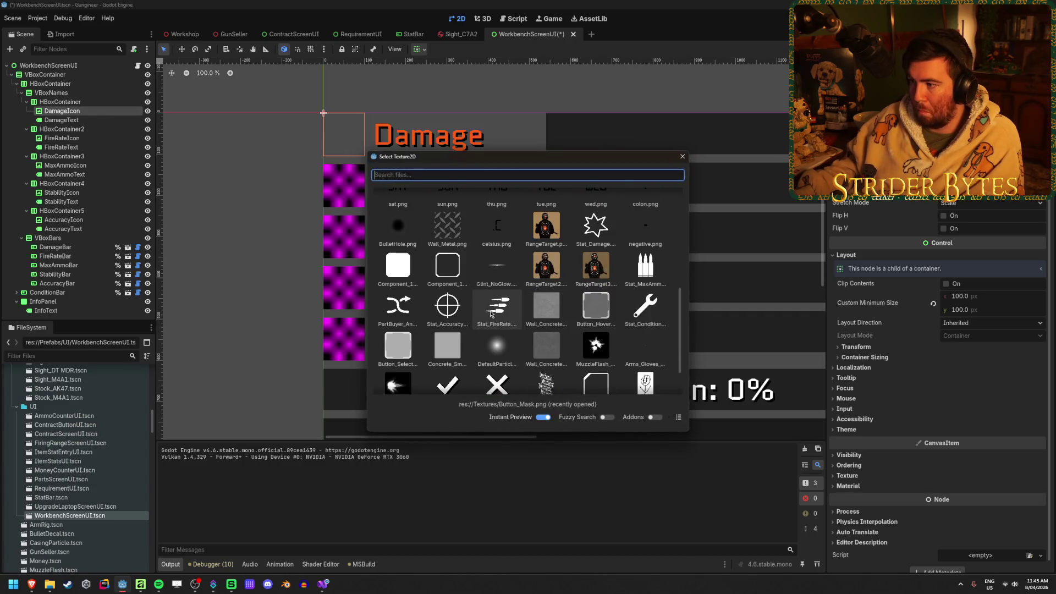
{"action": "double_click", "coordinate": [595, 225]}
Step: Assign the Stat_FireRate texture to the Fire Rate icon
{"action": "left_click", "coordinate": [65, 138]}
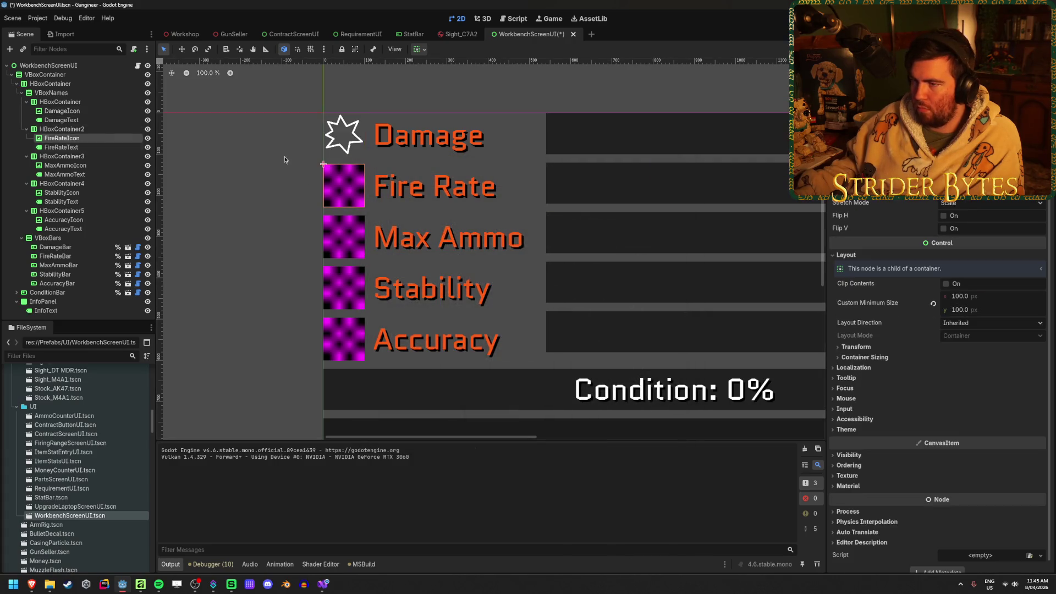
{"action": "left_click", "coordinate": [989, 177]}
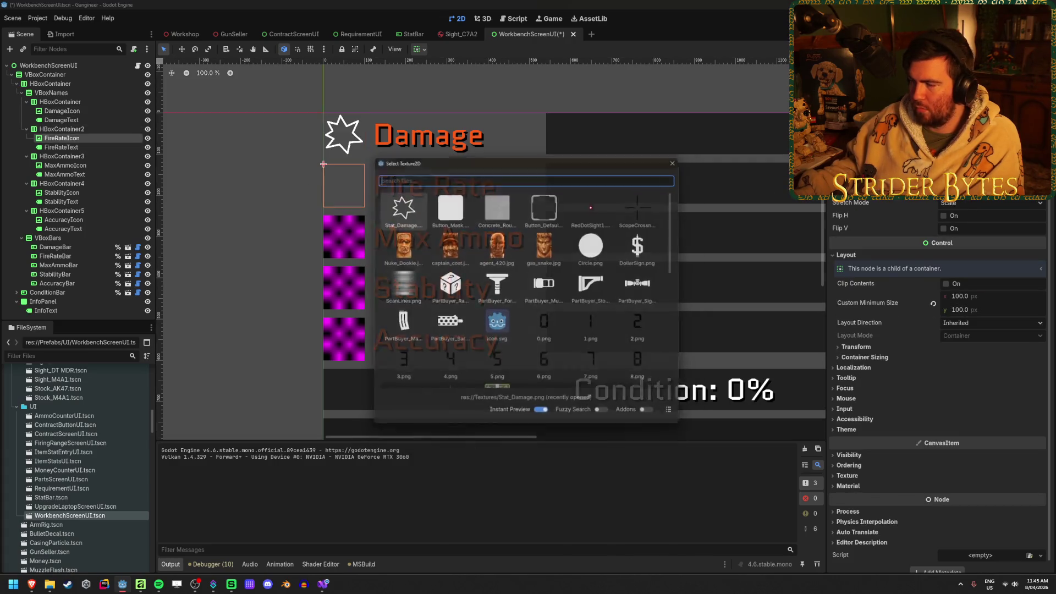
{"action": "scroll", "coordinate": [539, 298], "scroll_direction": "down", "scroll_amount": 10}
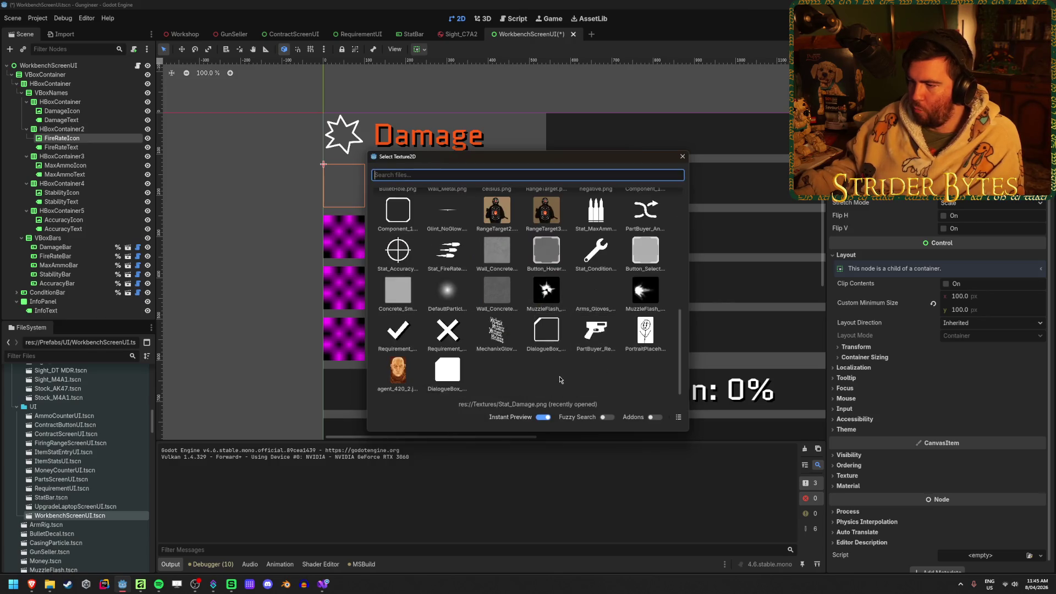
{"action": "left_click", "coordinate": [450, 249]}
{"action": "double_click", "coordinate": [450, 249]}
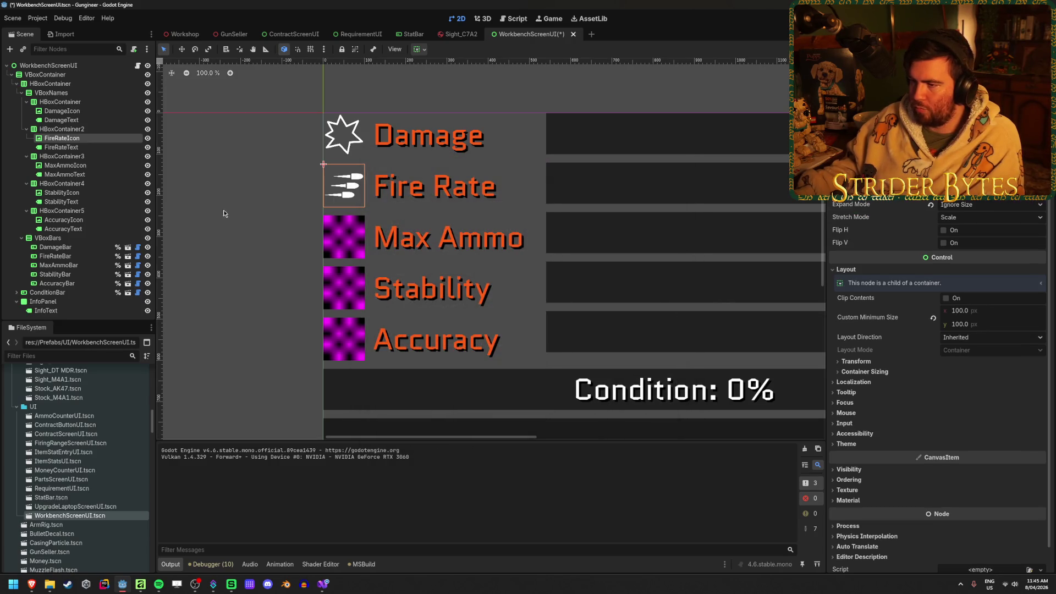
Step: Assign the Stat_MaxAmmo bullets texture to the Max Ammo icon
{"action": "left_click", "coordinate": [65, 165]}
{"action": "left_click", "coordinate": [990, 177]}
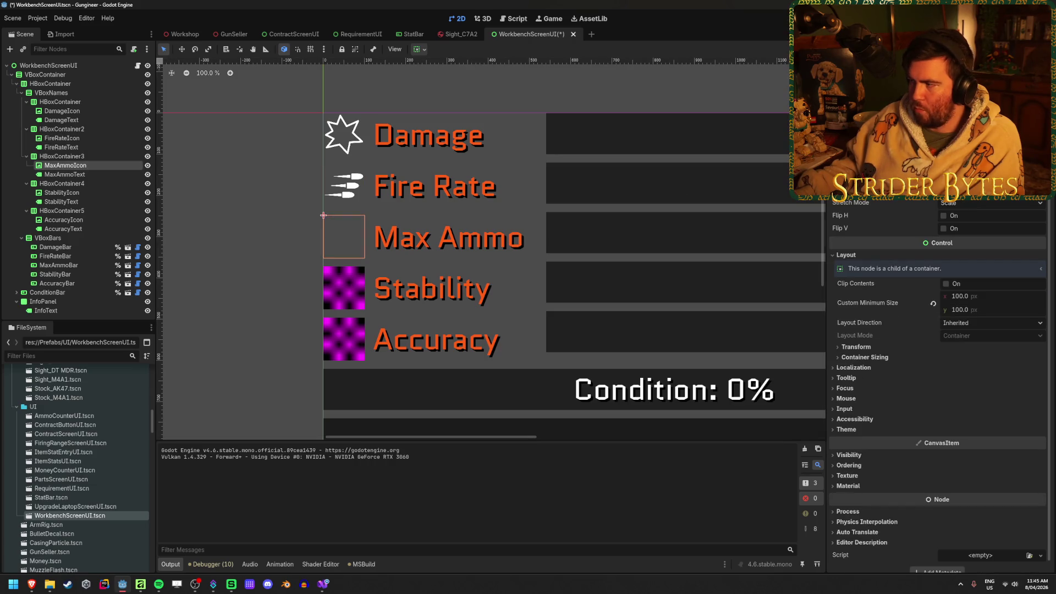
{"action": "left_click", "coordinate": [990, 177]}
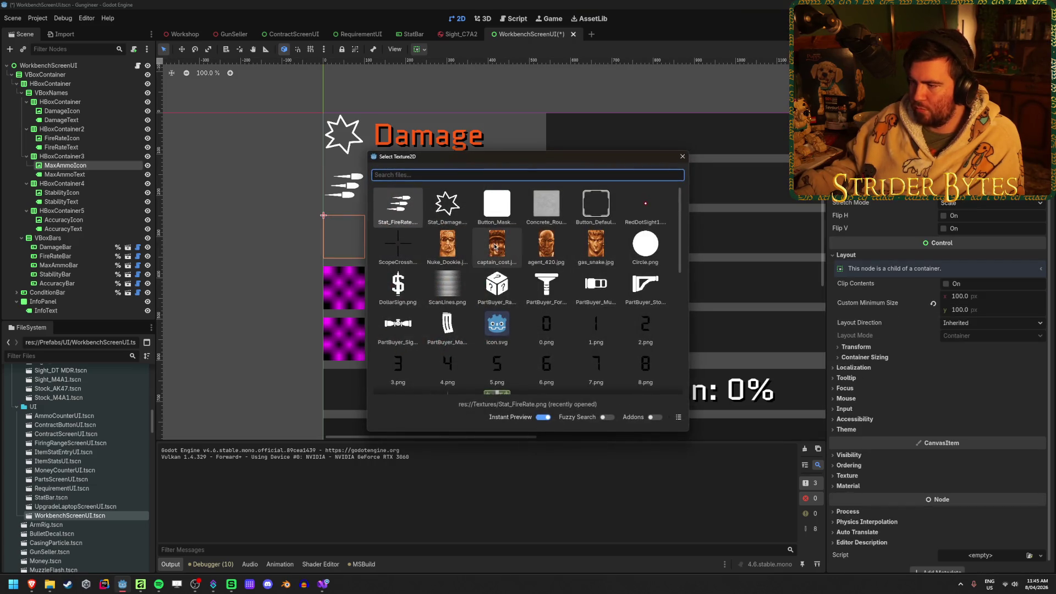
{"action": "scroll", "coordinate": [495, 247], "scroll_direction": "down", "scroll_amount": 10}
{"action": "mouse_move", "coordinate": [521, 159]}
{"action": "left_mouse_down"}
{"action": "mouse_move", "coordinate": [691, 157]}
{"action": "mouse_move", "coordinate": [682, 159]}
{"action": "left_mouse_up"}
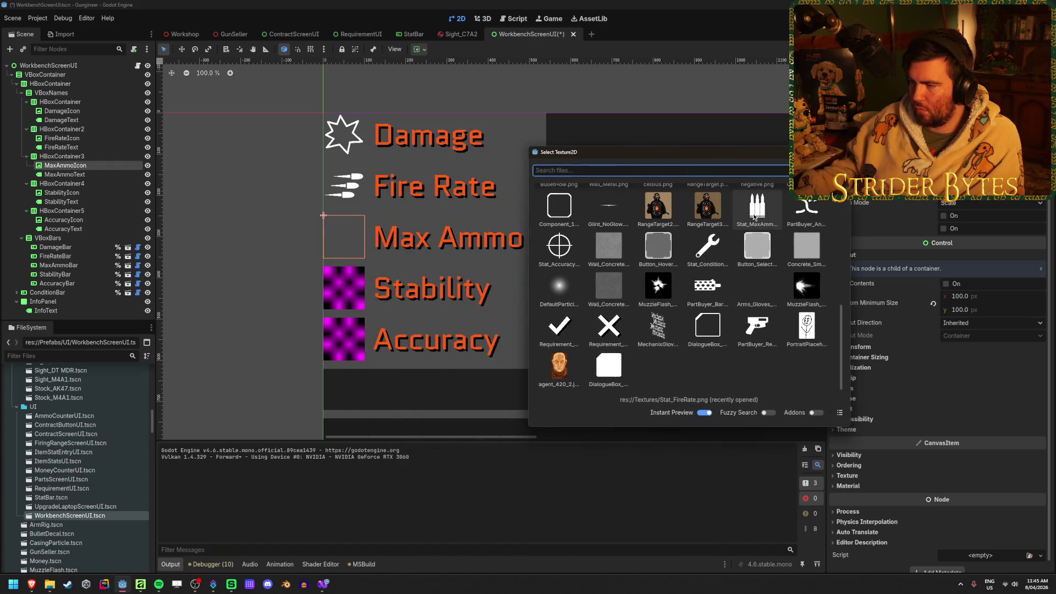
{"action": "double_click", "coordinate": [757, 208]}
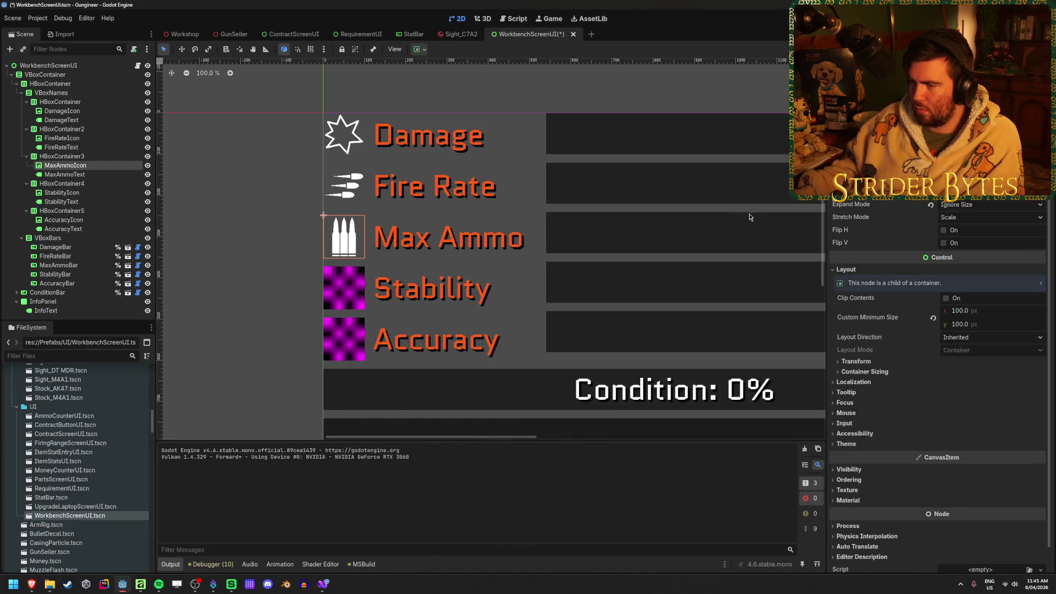
Step: Assign the crosshair texture to the Accuracy icon, leaving Stability's placeholder
{"action": "left_click", "coordinate": [97, 193]}
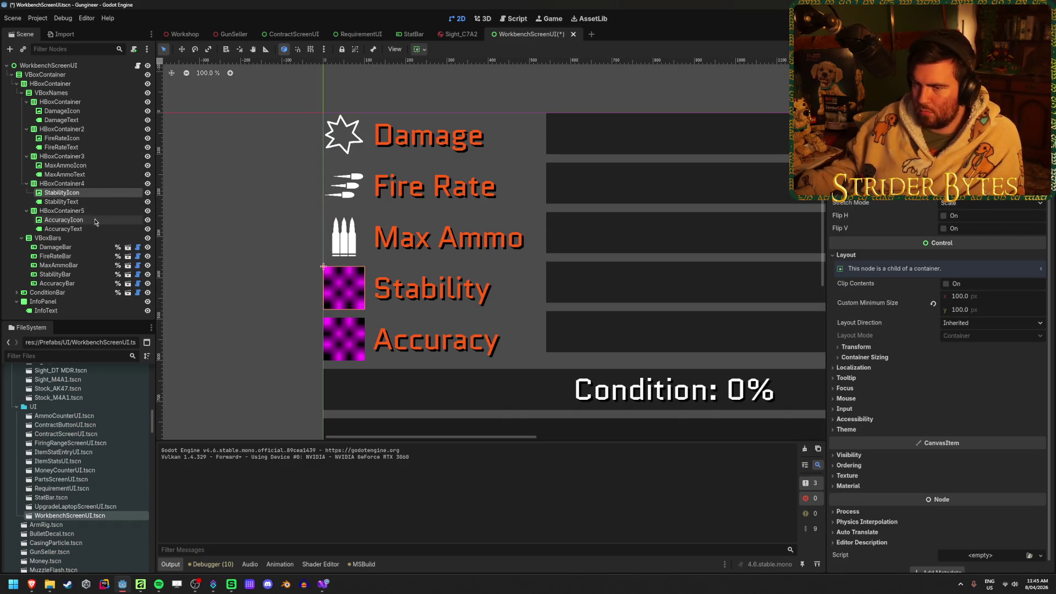
{"action": "left_click", "coordinate": [63, 220]}
{"action": "left_click", "coordinate": [990, 170]}
{"action": "double_click", "coordinate": [645, 211]}
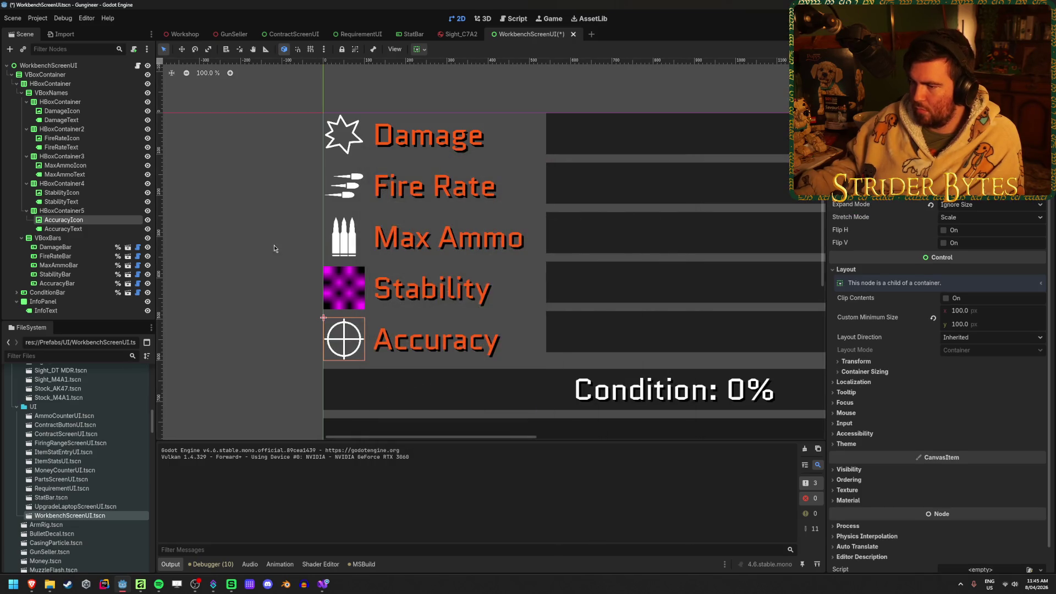
{"action": "left_click", "coordinate": [260, 298]}
{"action": "scroll", "coordinate": [268, 303], "scroll_direction": "down", "scroll_amount": 1}
{"action": "scroll", "coordinate": [269, 303], "scroll_direction": "down", "scroll_amount": 6}
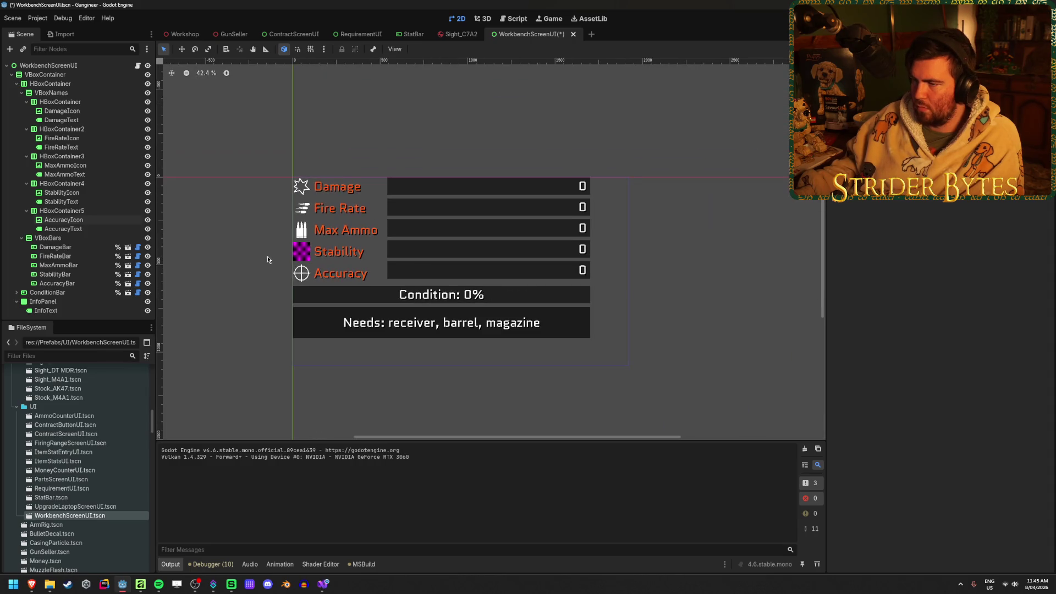
{"action": "scroll", "coordinate": [243, 228], "scroll_direction": "up", "scroll_amount": 5}
{"action": "scroll", "coordinate": [270, 180], "scroll_direction": "down", "scroll_amount": 3}
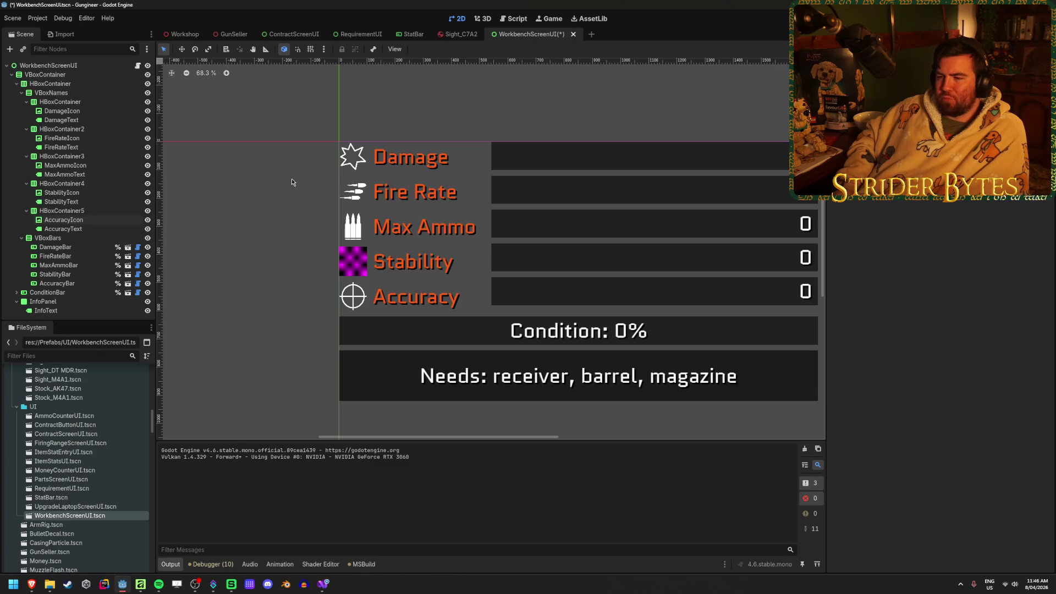
{"action": "scroll", "coordinate": [495, 297], "scroll_direction": "up", "scroll_amount": 5}
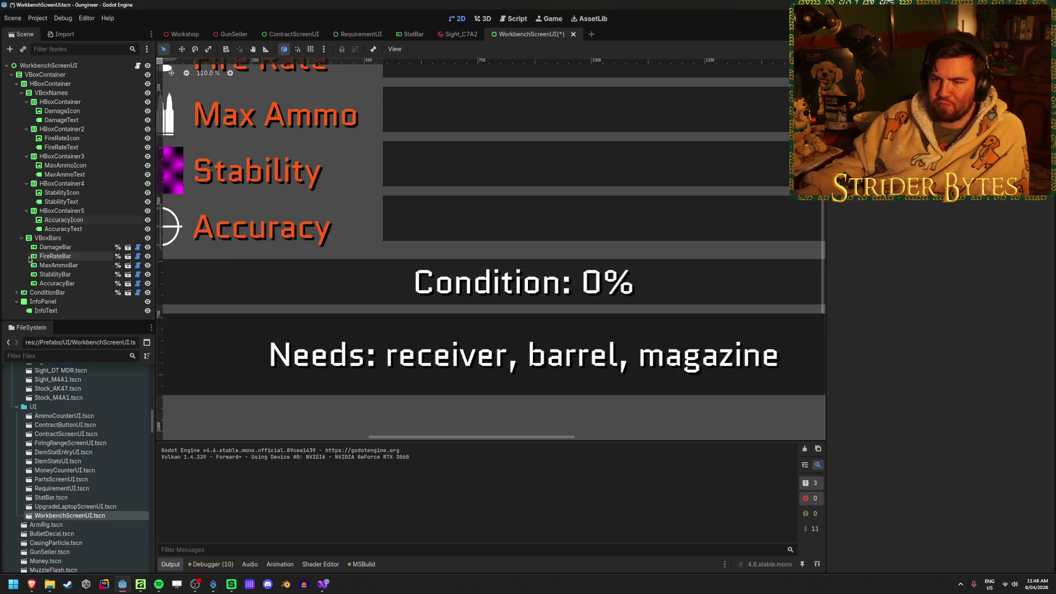
{"action": "left_click", "coordinate": [16, 292]}
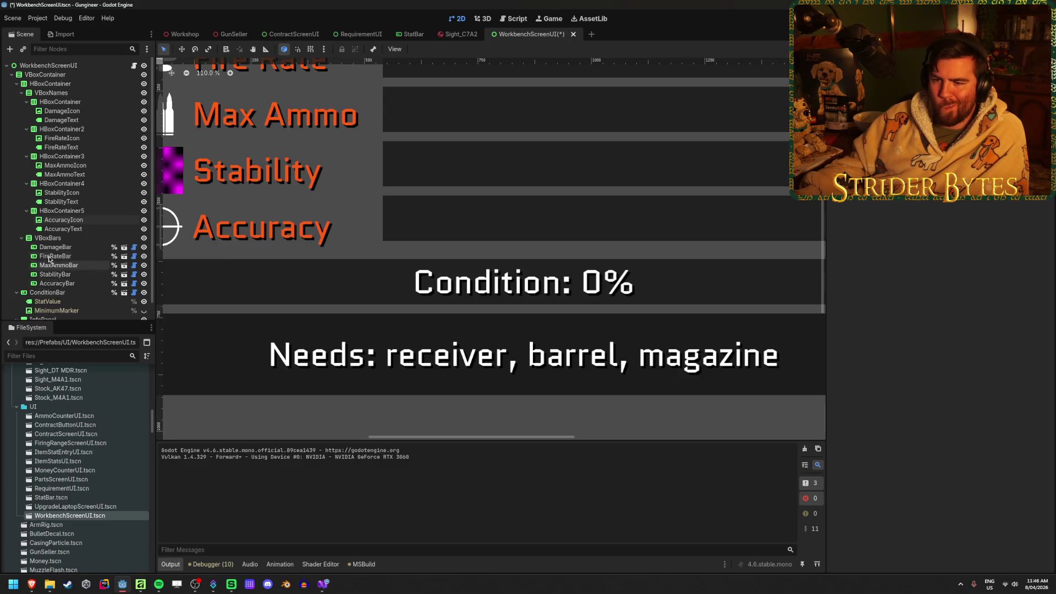
{"action": "left_click", "coordinate": [43, 285]}
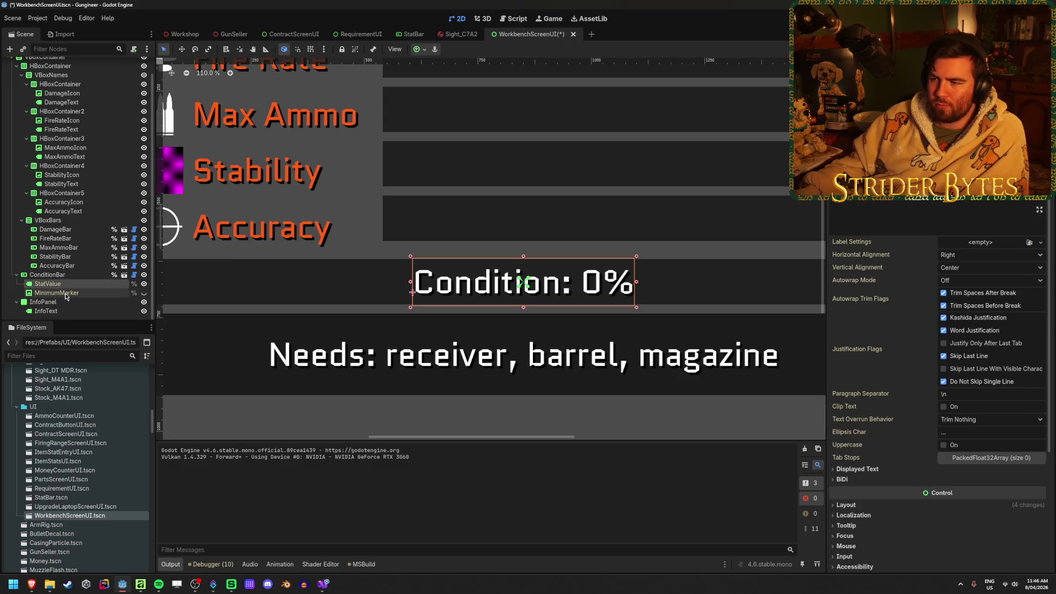
{"action": "left_click", "coordinate": [52, 293]}
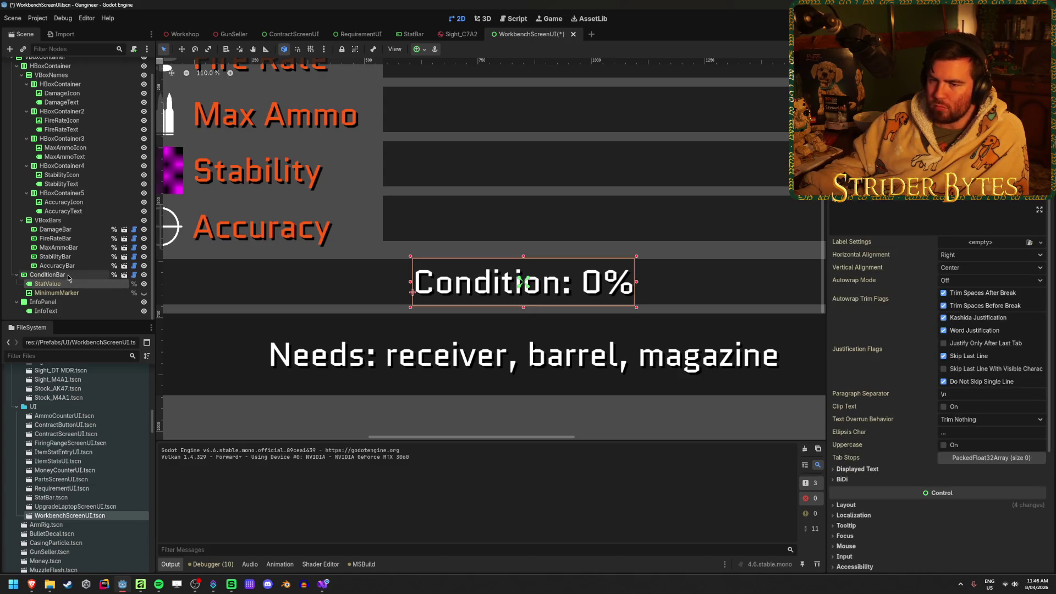
{"action": "key", "text": "Up"}
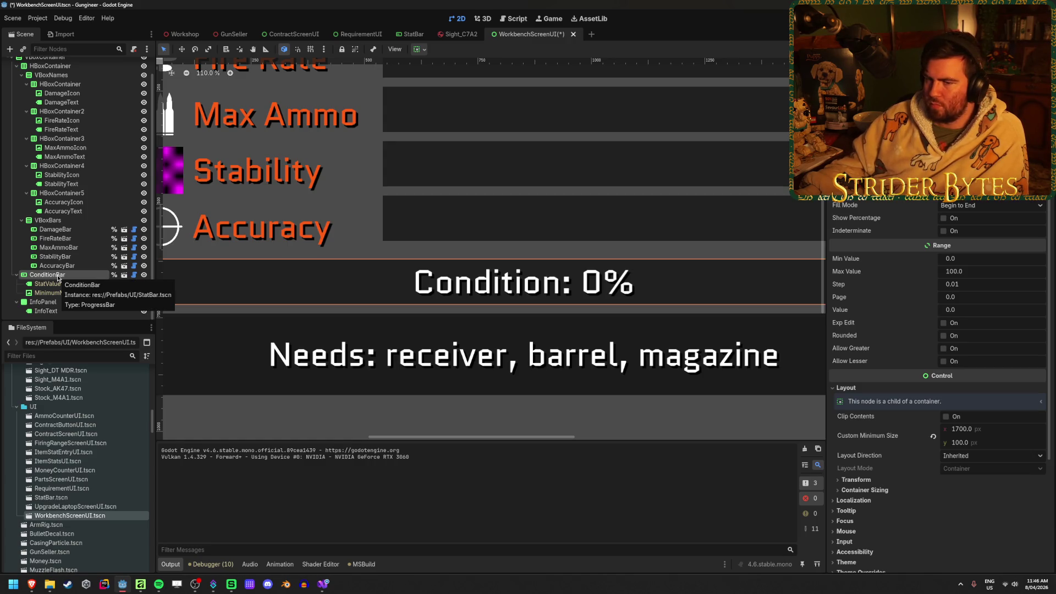
{"action": "right_click", "coordinate": [58, 278]}
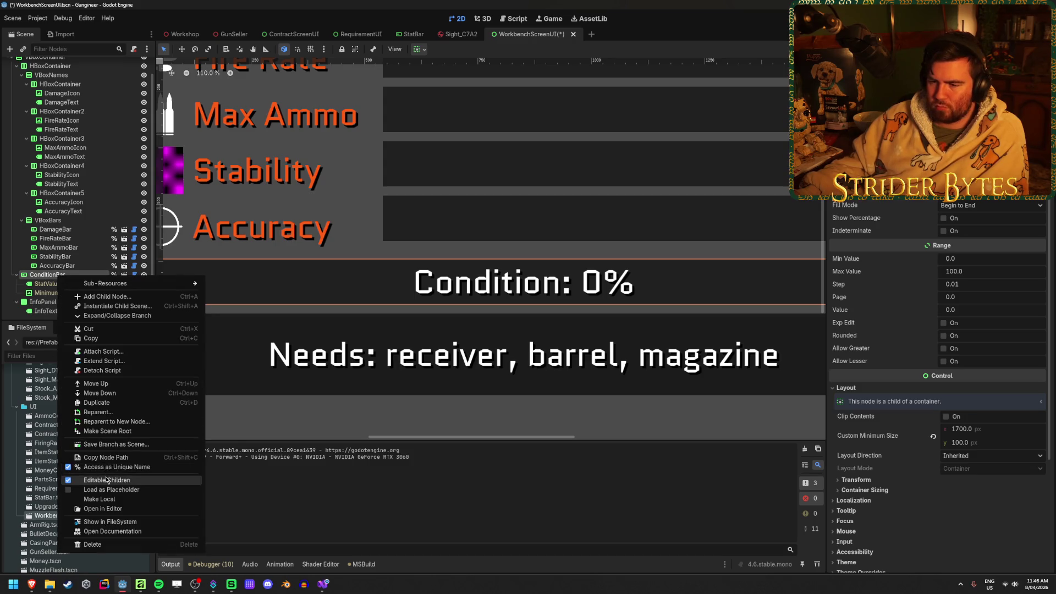
{"action": "left_click", "coordinate": [83, 480]}
{"action": "left_click", "coordinate": [464, 307]}
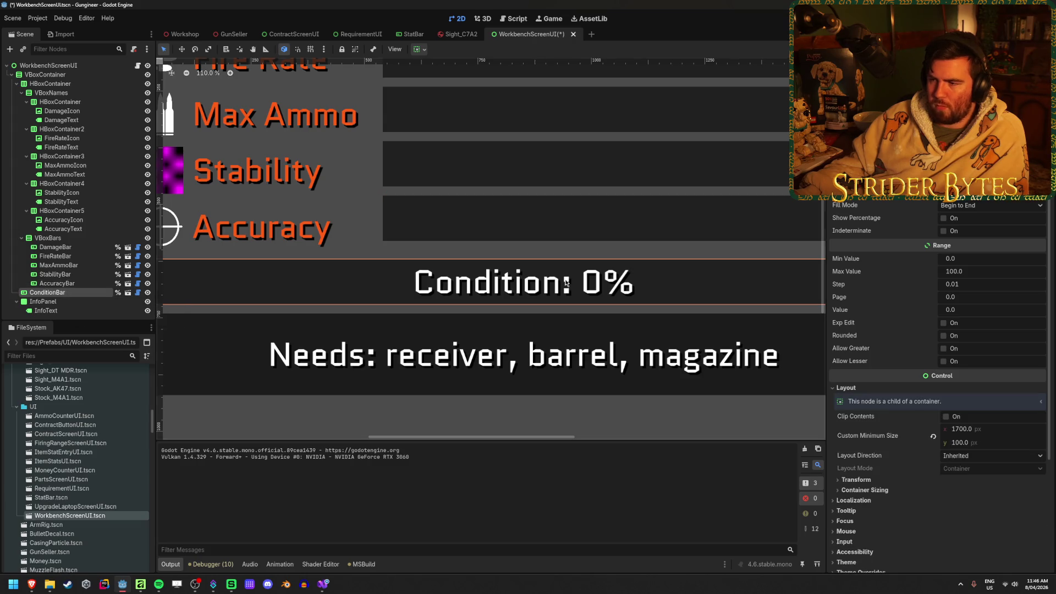
{"action": "scroll", "coordinate": [625, 288], "scroll_direction": "down", "scroll_amount": 4}
{"action": "scroll", "coordinate": [558, 280], "scroll_direction": "right", "scroll_amount": 3}
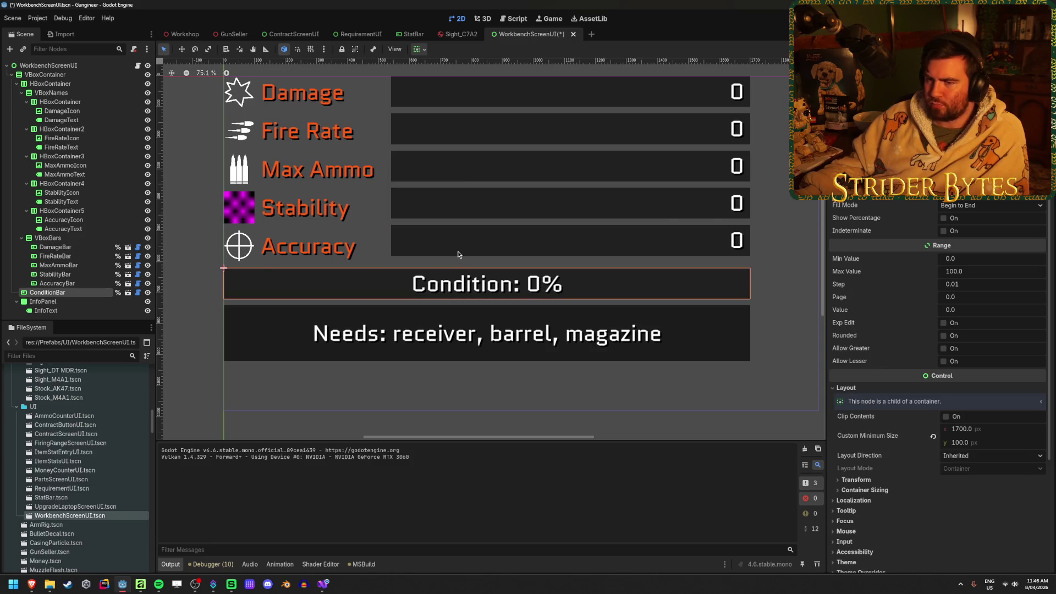
{"action": "left_click", "coordinate": [435, 284]}
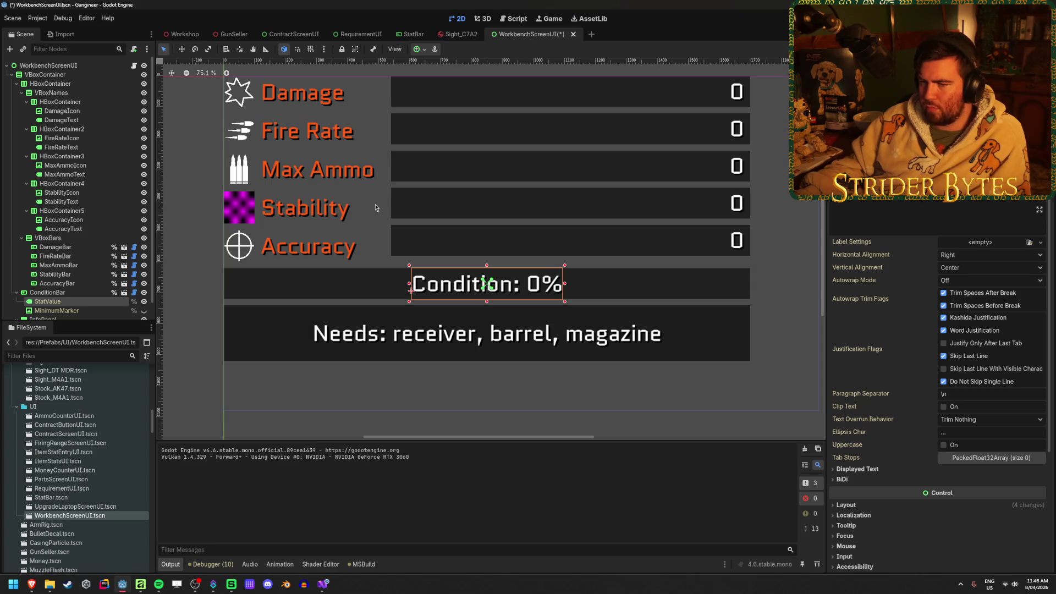
{"action": "left_click", "coordinate": [81, 292]}
{"action": "key", "text": "Down"}
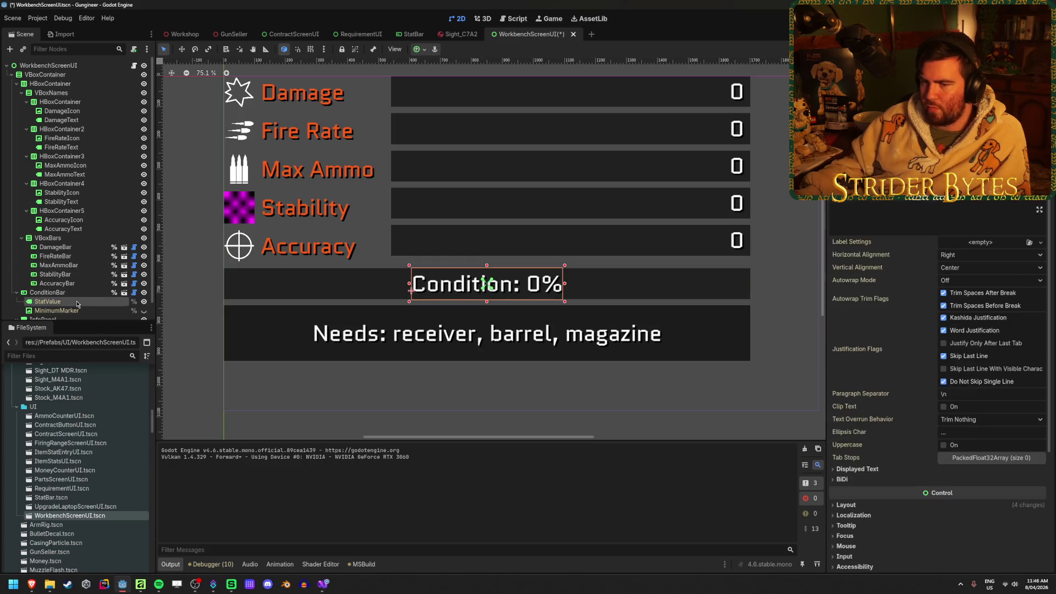
{"action": "key", "text": "Up"}
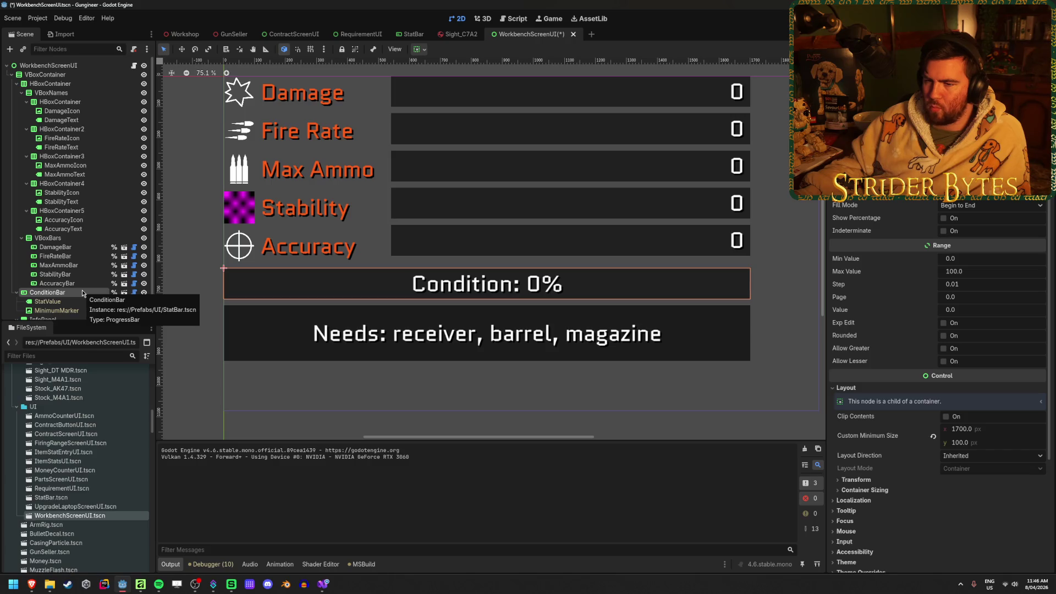
{"action": "left_click", "coordinate": [65, 302]}
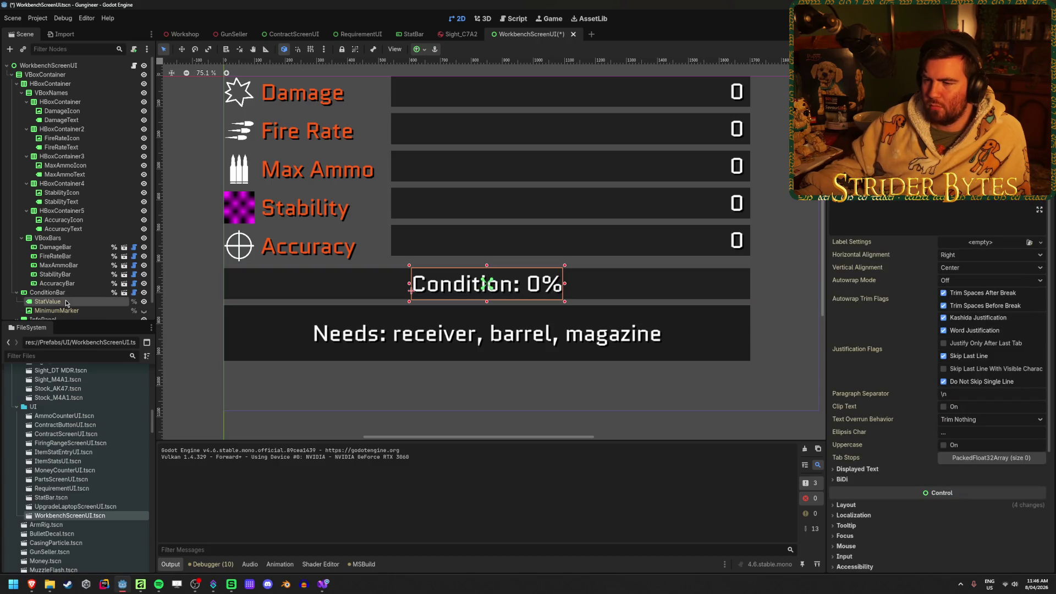
{"action": "right_click", "coordinate": [69, 292]}
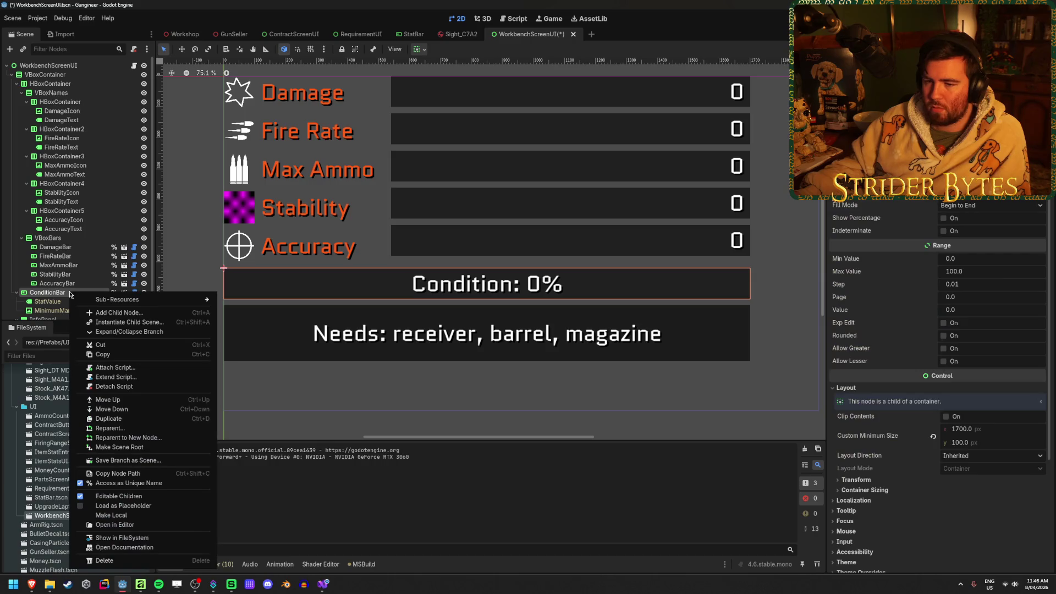
{"action": "left_click", "coordinate": [59, 296]}
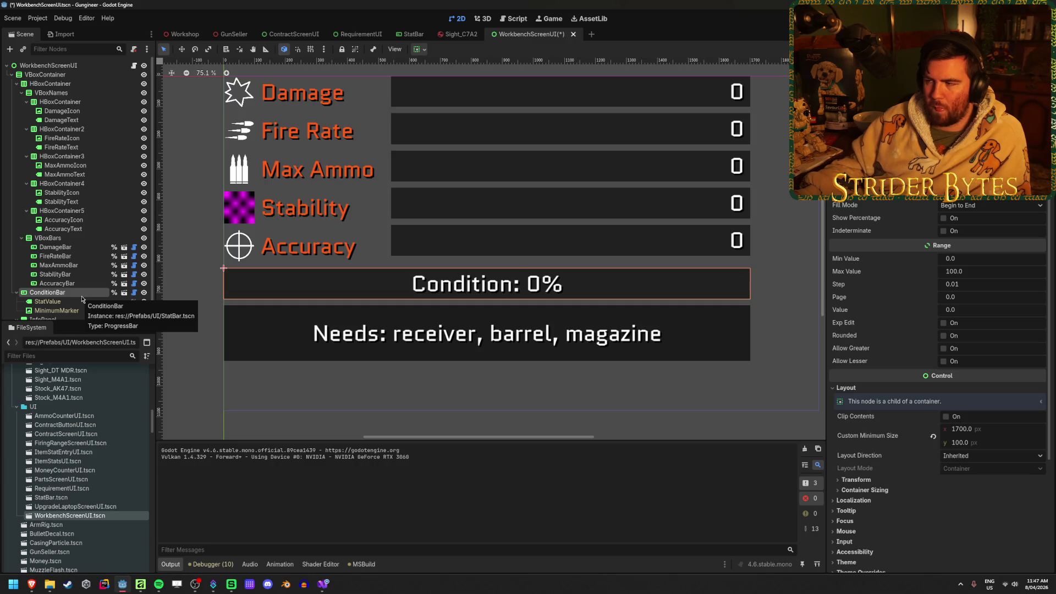
{"action": "scroll", "coordinate": [362, 333], "scroll_direction": "down", "scroll_amount": 3}
{"action": "scroll", "coordinate": [362, 333], "scroll_direction": "up", "scroll_amount": 2}
{"action": "scroll", "coordinate": [362, 332], "scroll_direction": "down", "scroll_amount": 1}
{"action": "scroll", "coordinate": [357, 329], "scroll_direction": "up", "scroll_amount": 1}
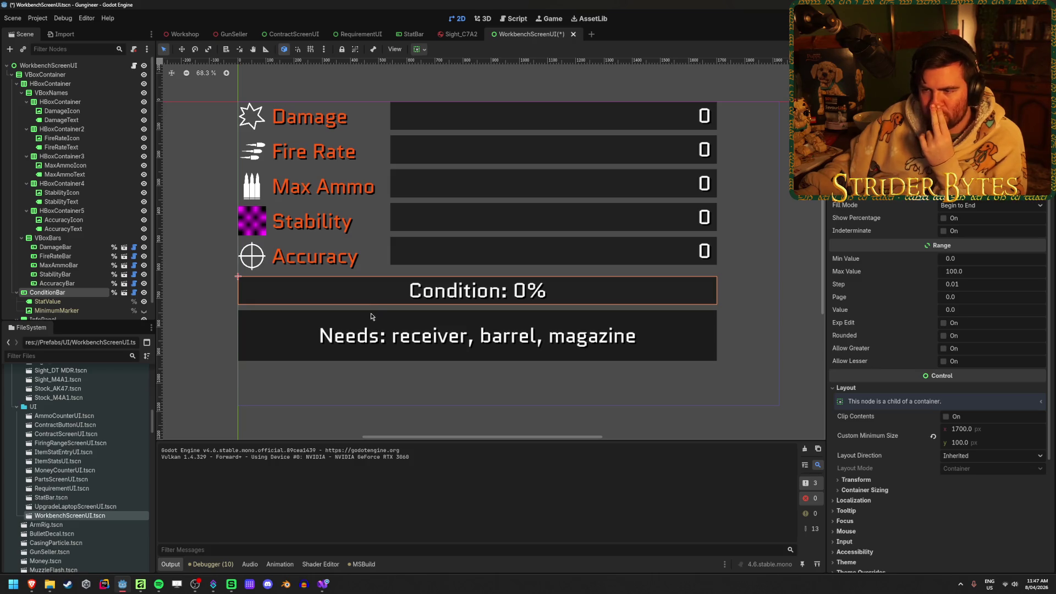
{"action": "scroll", "coordinate": [204, 254], "scroll_direction": "up", "scroll_amount": 4}
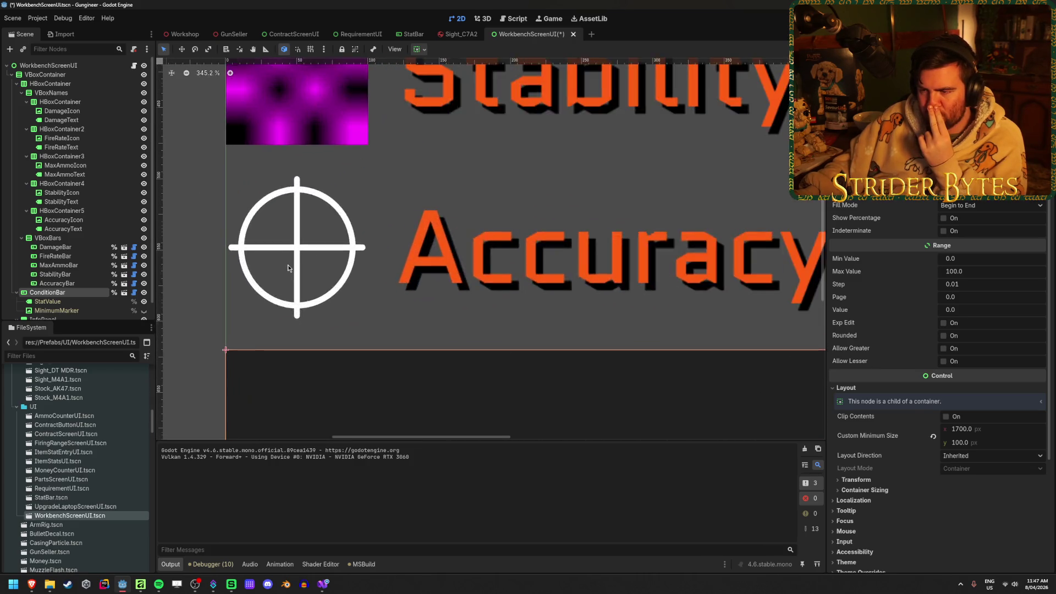
{"action": "scroll", "coordinate": [288, 265], "scroll_direction": "down", "scroll_amount": 6}
{"action": "scroll", "coordinate": [297, 225], "scroll_direction": "up", "scroll_amount": 2}
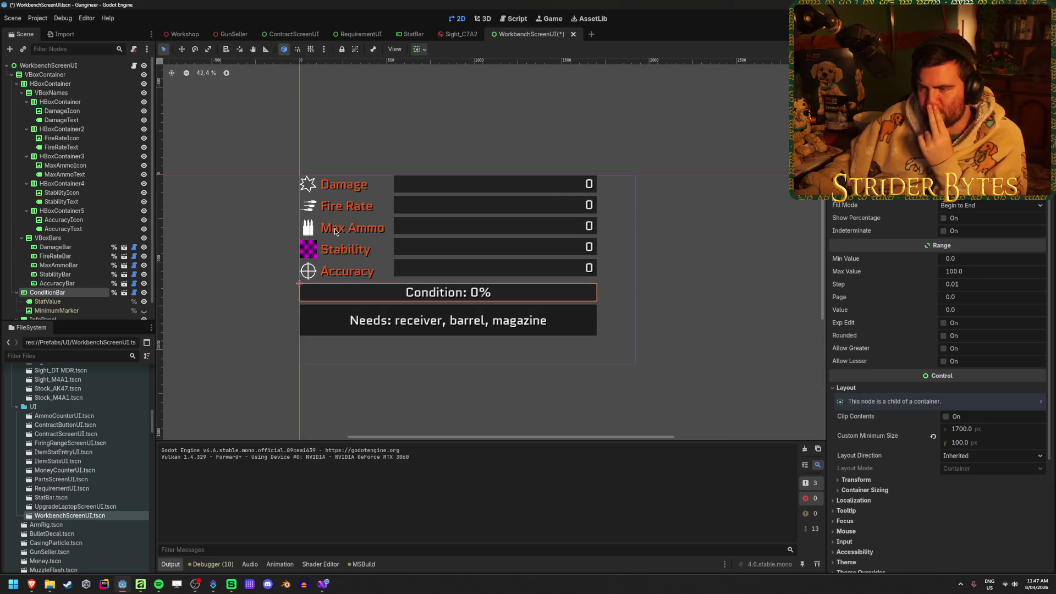
{"action": "scroll", "coordinate": [332, 228], "scroll_direction": "up", "scroll_amount": 3}
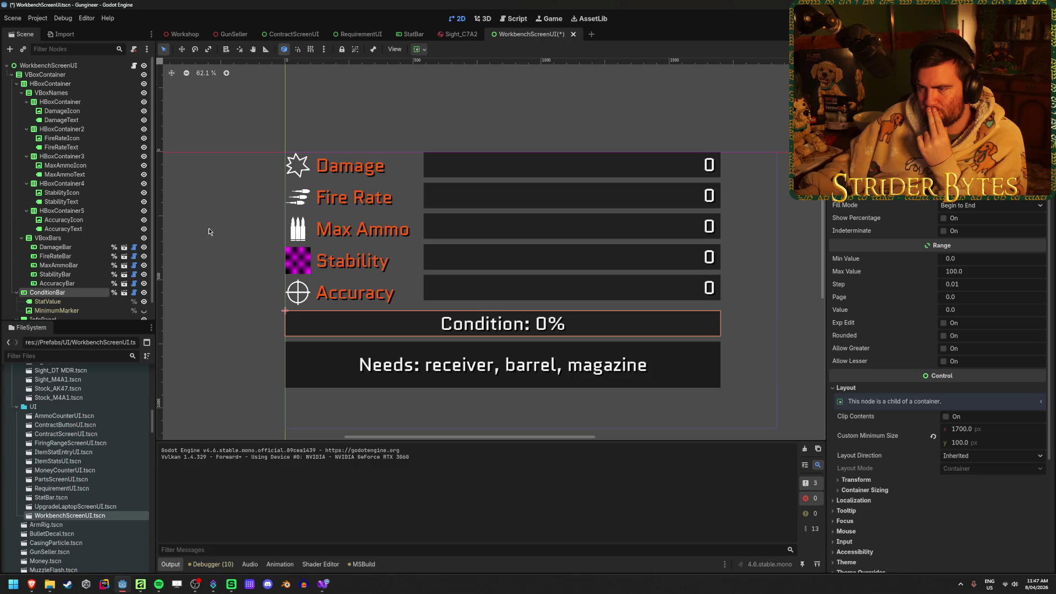
{"action": "scroll", "coordinate": [276, 180], "scroll_direction": "up", "scroll_amount": 10}
{"action": "scroll", "coordinate": [298, 249], "scroll_direction": "down", "scroll_amount": 15}
{"action": "scroll", "coordinate": [298, 256], "scroll_direction": "up", "scroll_amount": 3}
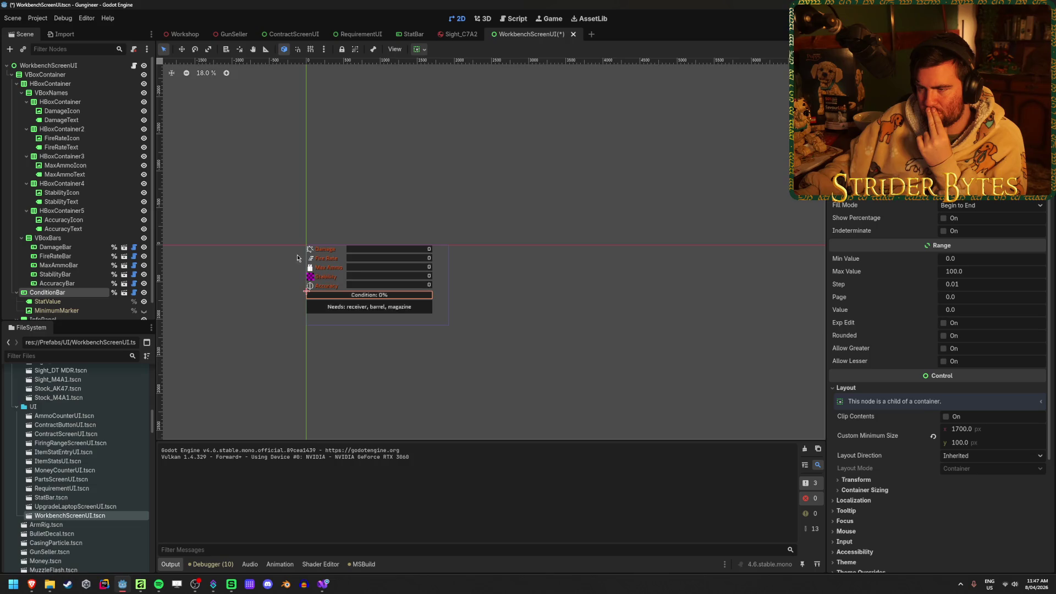
{"action": "scroll", "coordinate": [297, 257], "scroll_direction": "up", "scroll_amount": 8}
{"action": "scroll", "coordinate": [314, 279], "scroll_direction": "left", "scroll_amount": 2}
{"action": "scroll", "coordinate": [354, 255], "scroll_direction": "up", "scroll_amount": 1}
{"action": "scroll", "coordinate": [354, 255], "scroll_direction": "down", "scroll_amount": 1}
{"action": "scroll", "coordinate": [352, 251], "scroll_direction": "right", "scroll_amount": 1}
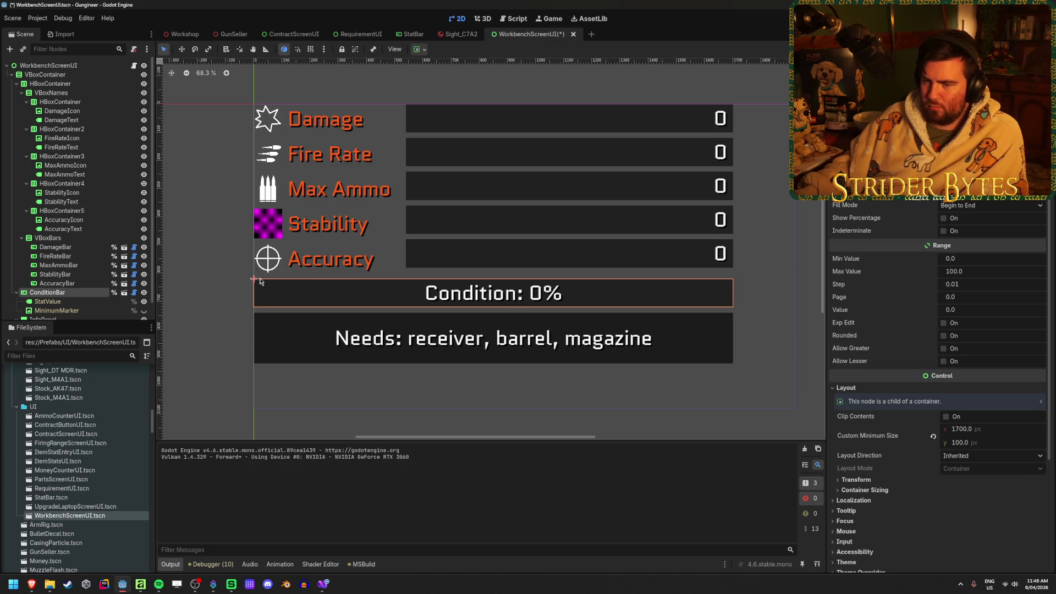
{"action": "scroll", "coordinate": [71, 288], "scroll_direction": "down", "scroll_amount": 2}
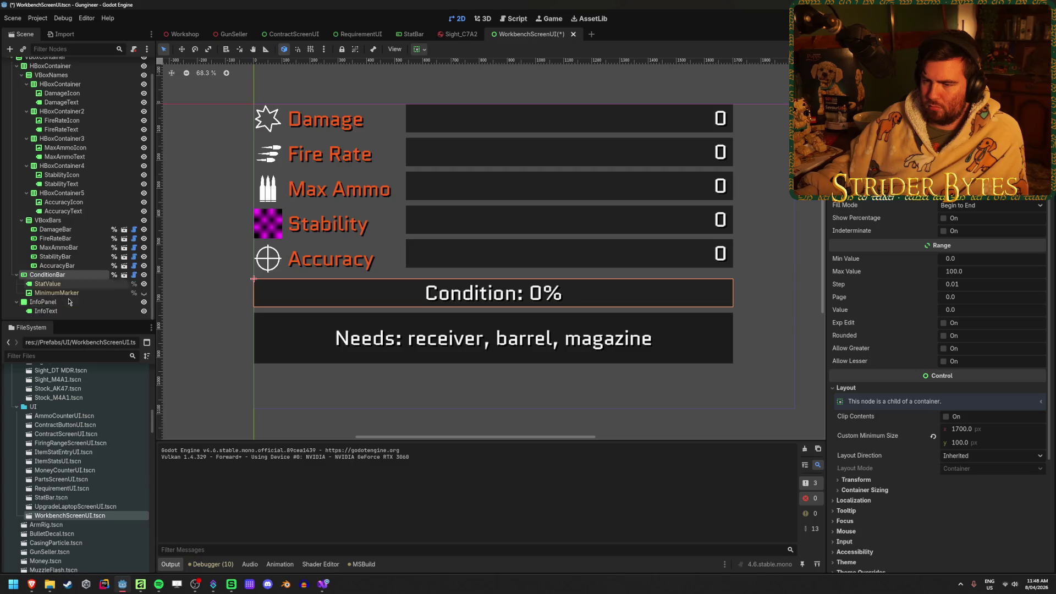
{"action": "left_click", "coordinate": [72, 266]}
{"action": "left_click", "coordinate": [73, 275]}
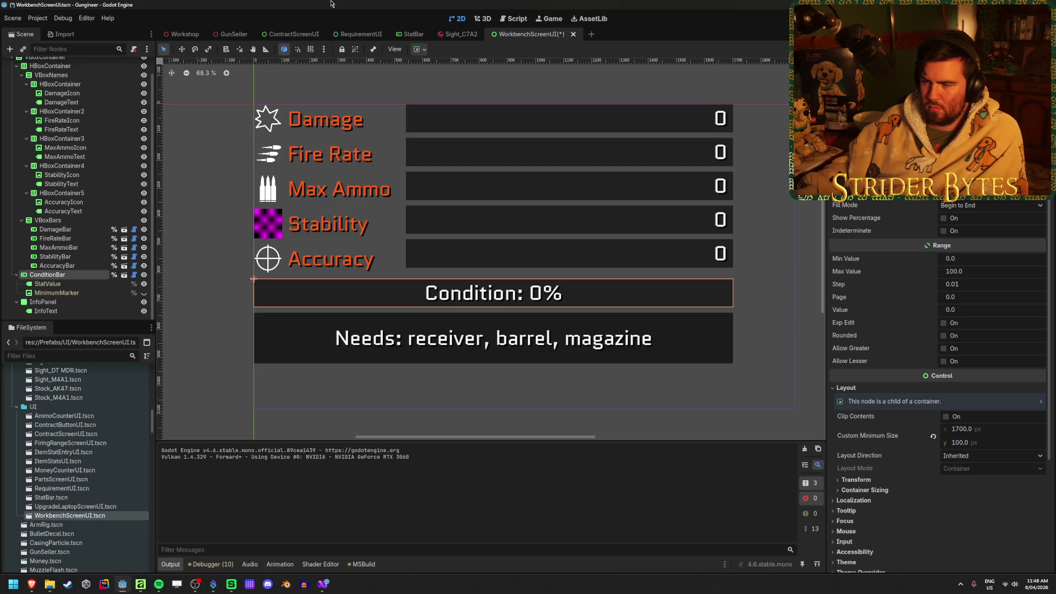
Step: Hide the ConditionBar and duplicate AccuracyBar into a sixth bar row, AccuracyBar2
{"action": "left_click", "coordinate": [144, 275]}
{"action": "left_click", "coordinate": [84, 269]}
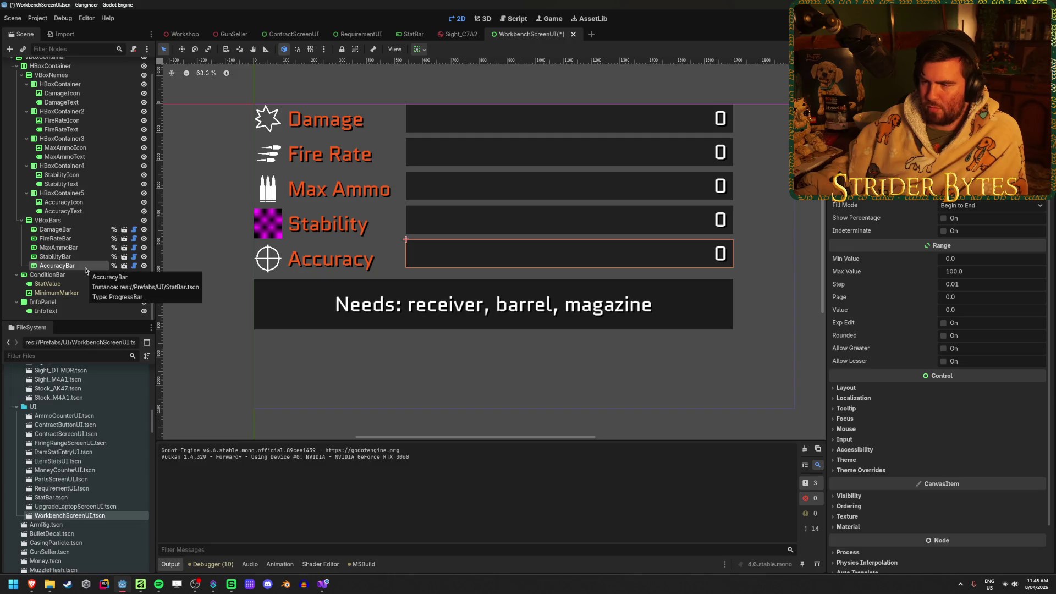
{"action": "key", "text": "ctrl+d"}
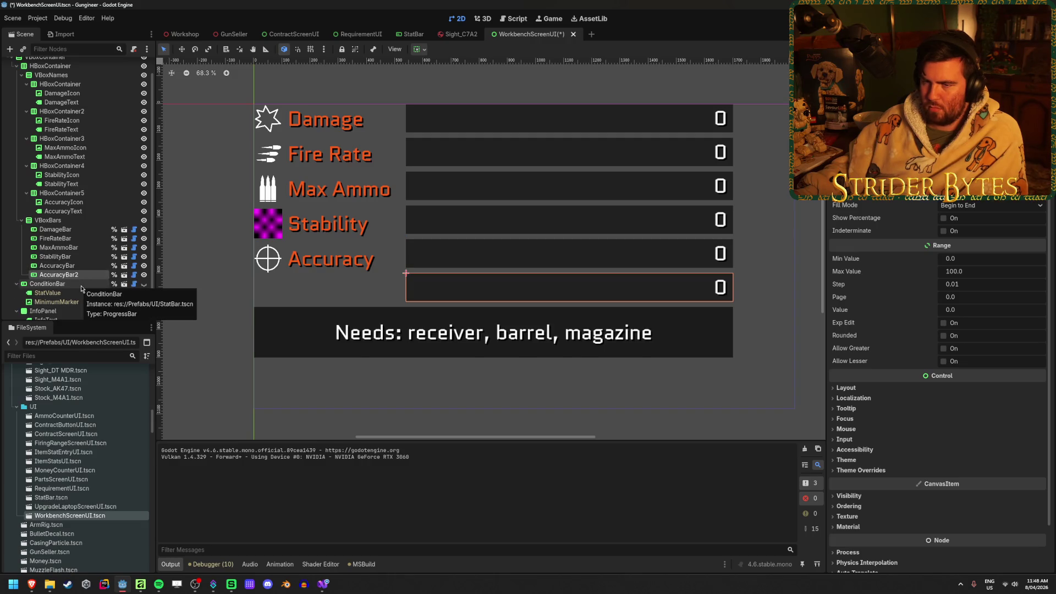
Step: Duplicate the Accuracy name row HBoxContainer5, then remove the copy again
{"action": "left_click", "coordinate": [94, 194]}
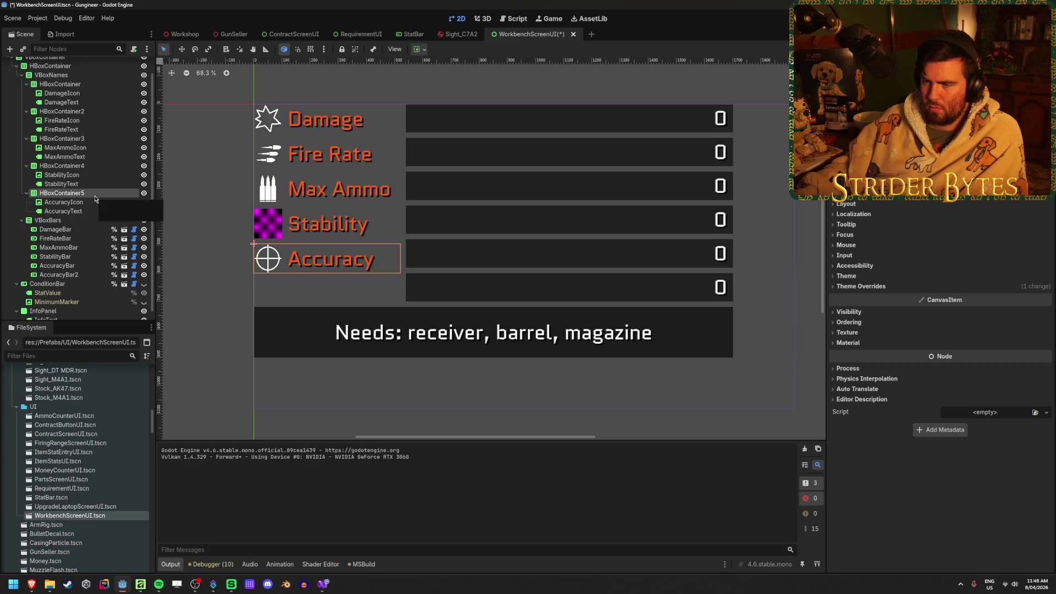
{"action": "key", "text": "ctrl+d"}
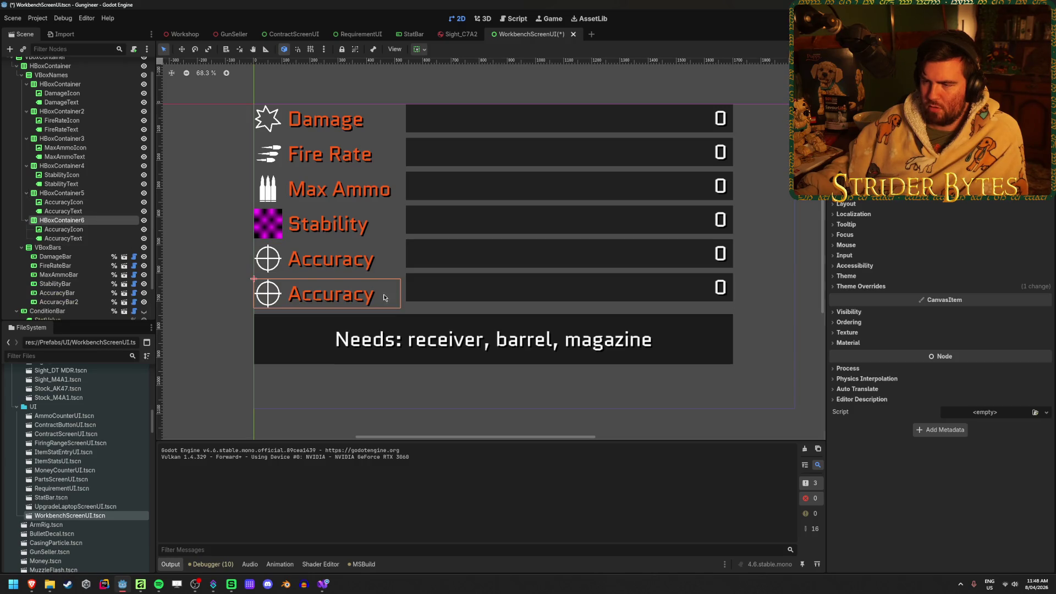
{"action": "scroll", "coordinate": [379, 299], "scroll_direction": "up", "scroll_amount": 2}
{"action": "scroll", "coordinate": [379, 298], "scroll_direction": "down", "scroll_amount": 2}
{"action": "key", "text": "Delete"}
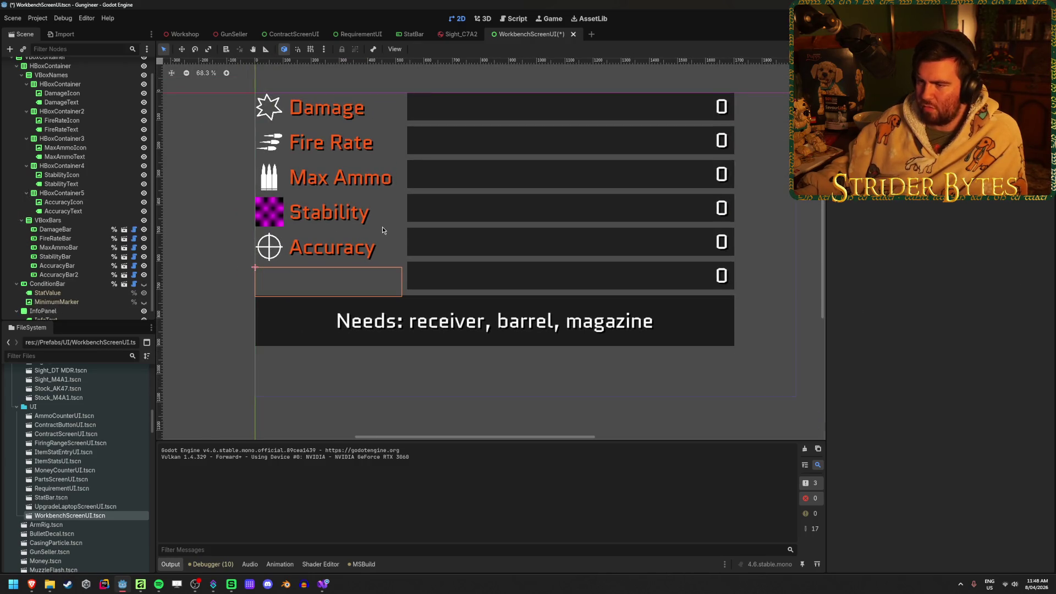
{"action": "scroll", "coordinate": [371, 287], "scroll_direction": "up", "scroll_amount": 2}
{"action": "mouse_move", "coordinate": [371, 287]}
{"action": "left_mouse_down"}
{"action": "mouse_move", "coordinate": [398, 394]}
{"action": "mouse_move", "coordinate": [401, 374]}
{"action": "left_mouse_up"}
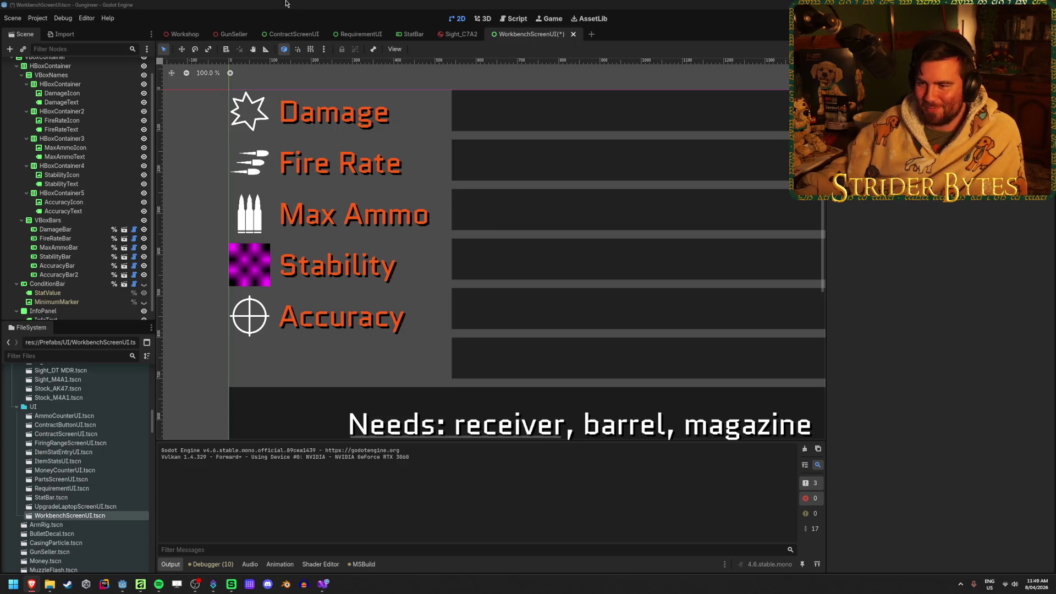
Step: Adjust the VBoxNames row spacing and inspect the Damage bar's size and position
{"action": "left_click", "coordinate": [81, 76]}
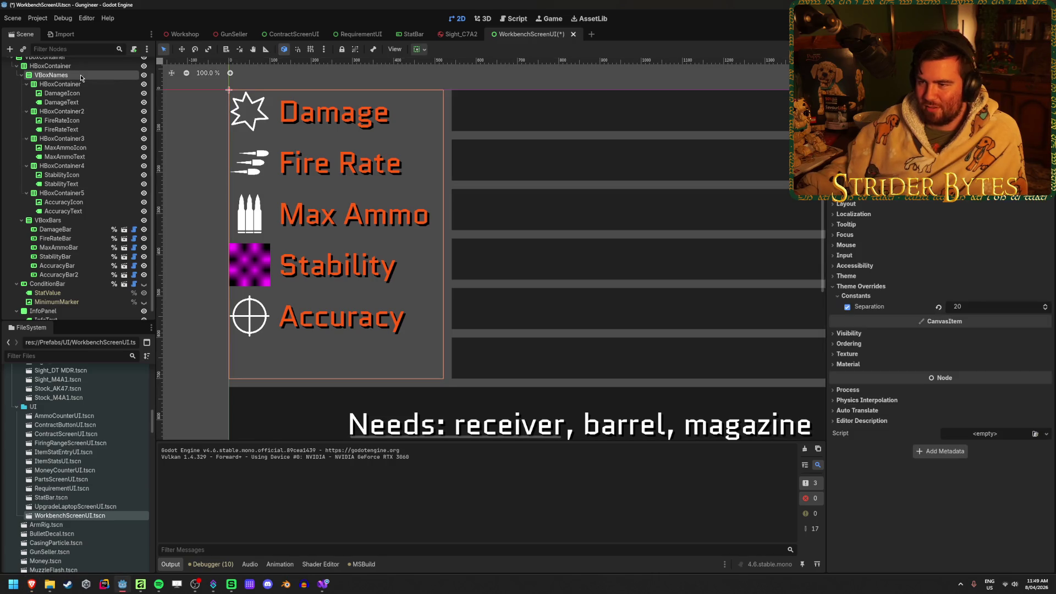
{"action": "mouse_move", "coordinate": [979, 310]}
{"action": "left_mouse_down"}
{"action": "mouse_move", "coordinate": [969, 310]}
{"action": "mouse_move", "coordinate": [988, 310]}
{"action": "left_mouse_up"}
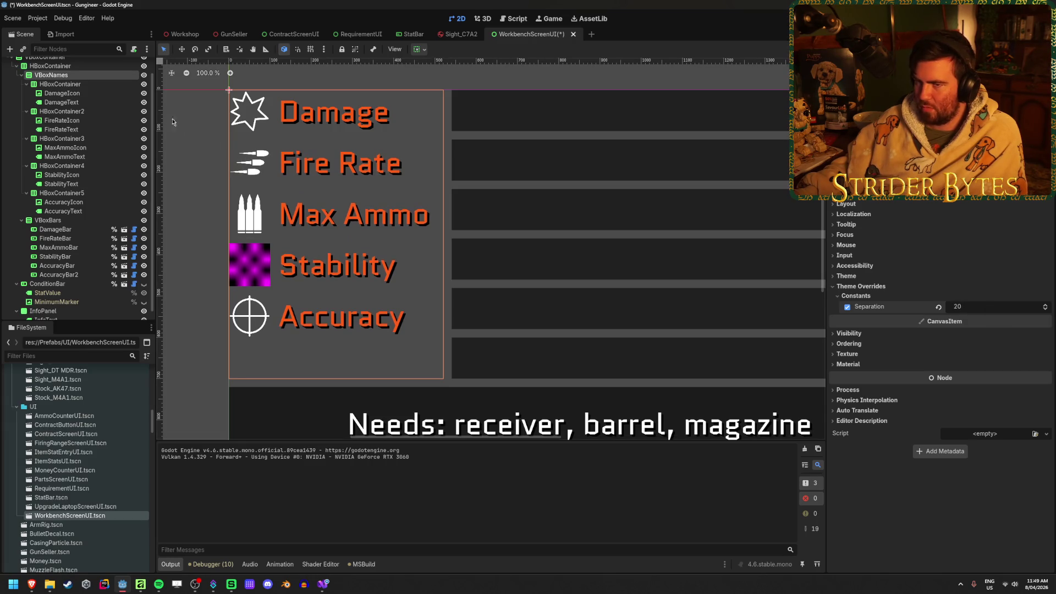
{"action": "left_click", "coordinate": [98, 85]}
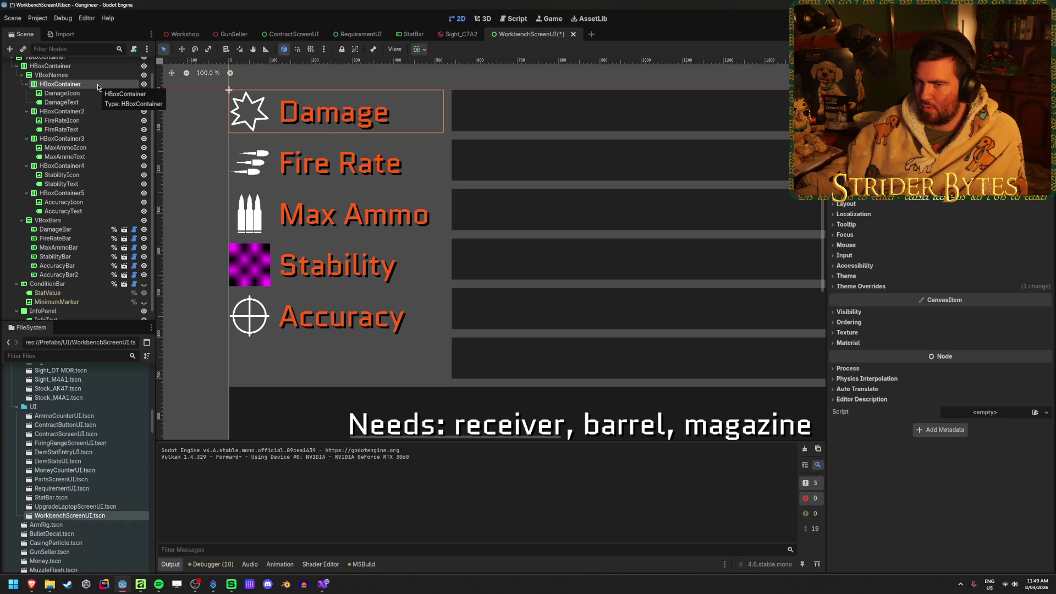
{"action": "left_click", "coordinate": [70, 230]}
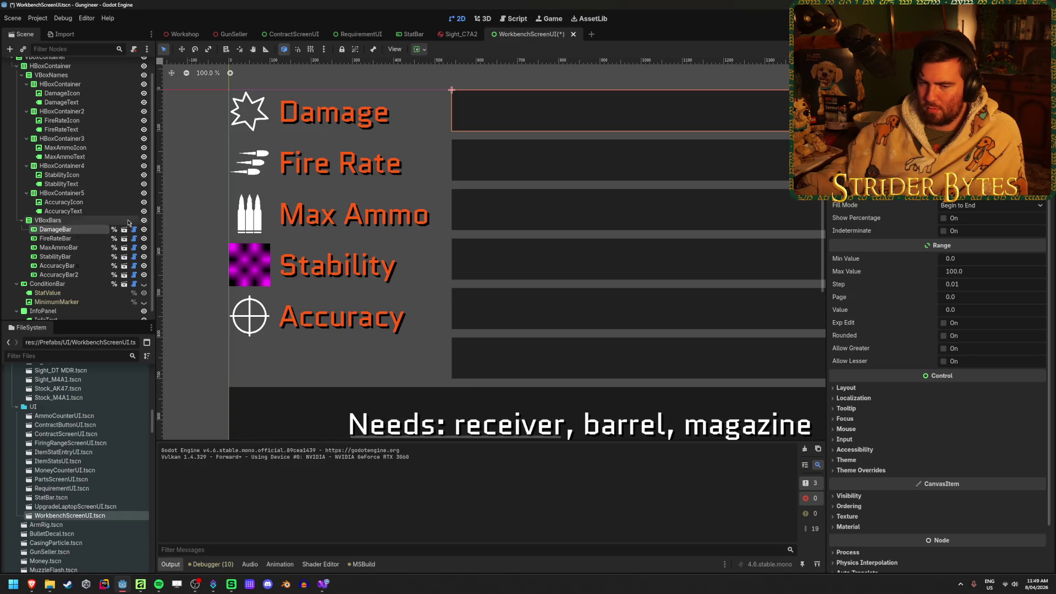
{"action": "scroll", "coordinate": [512, 208], "scroll_direction": "down", "scroll_amount": 2}
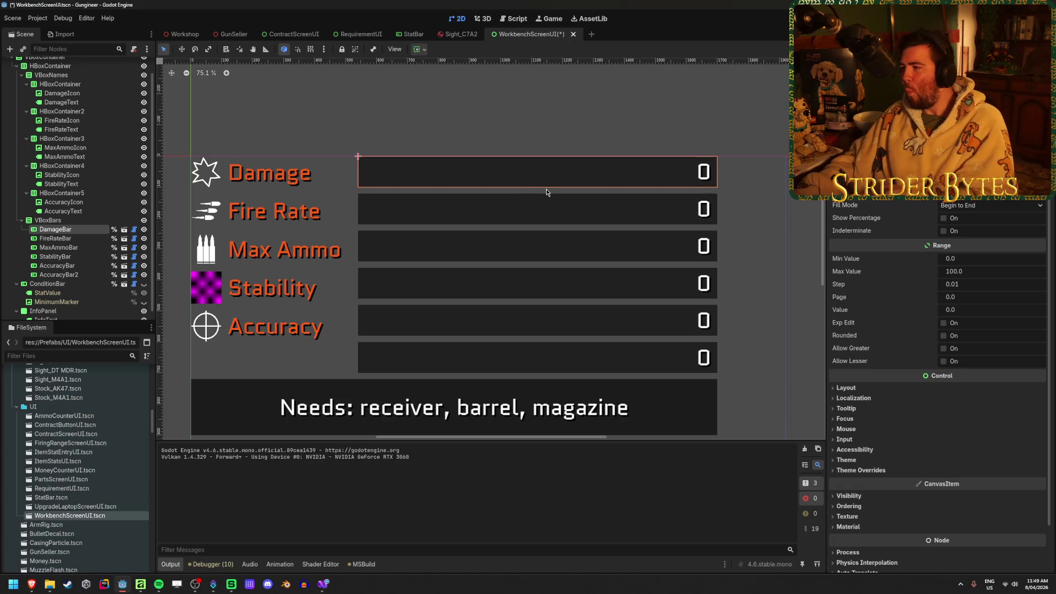
{"action": "left_click", "coordinate": [48, 220]}
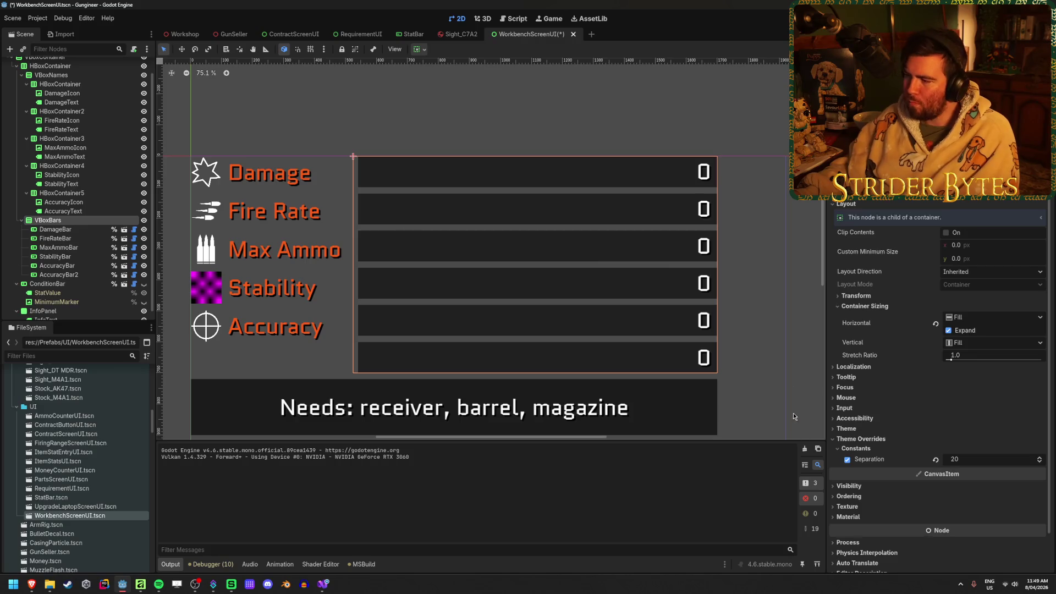
{"action": "left_click", "coordinate": [76, 231]}
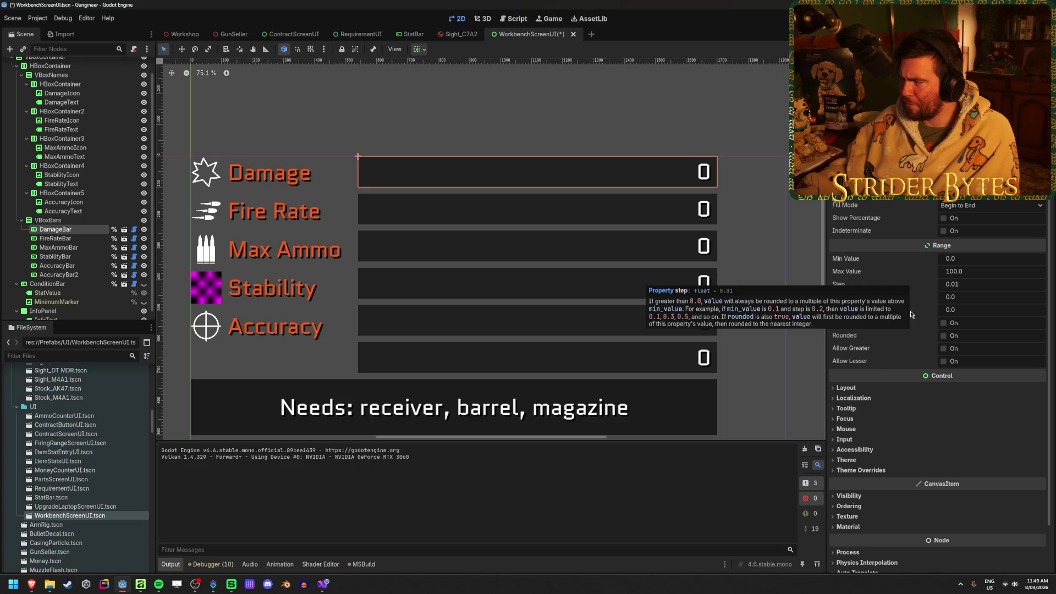
{"action": "left_click", "coordinate": [861, 388]}
{"action": "left_click", "coordinate": [878, 479]}
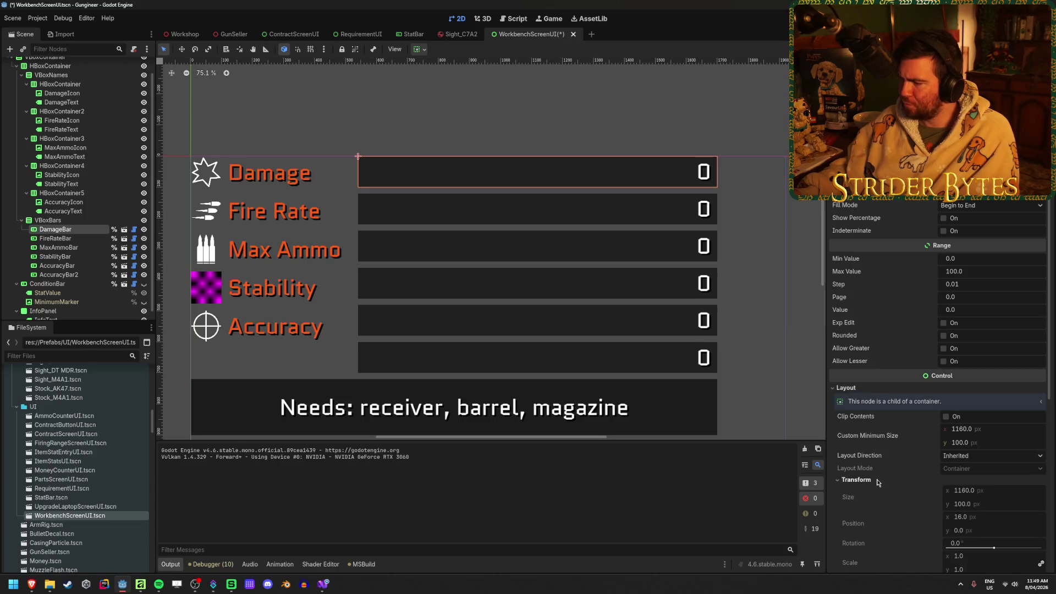
{"action": "scroll", "coordinate": [887, 396], "scroll_direction": "down", "scroll_amount": 3}
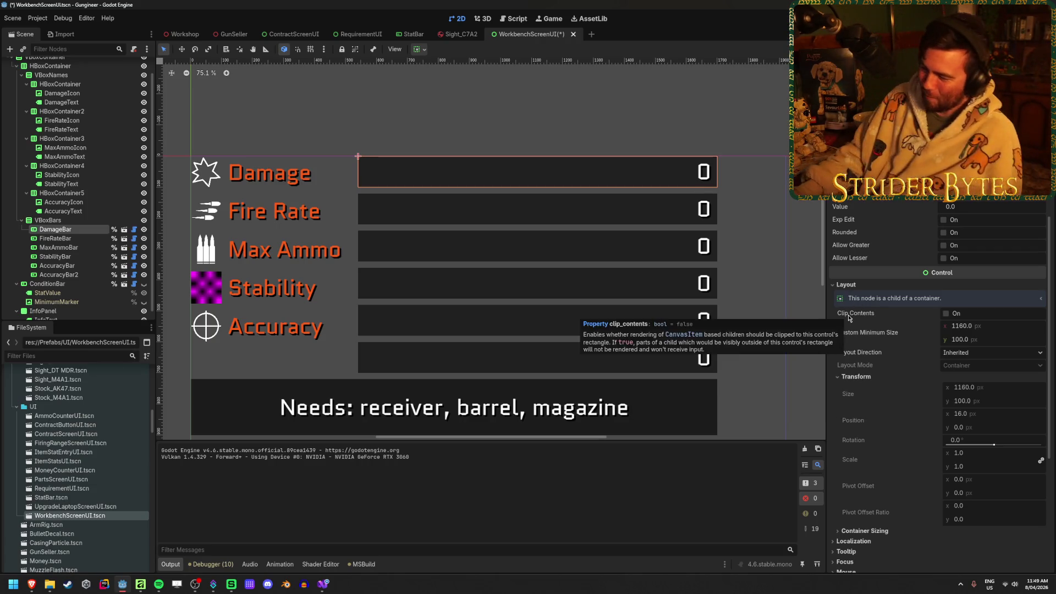
Step: Check the Stability row's size, then multi-select all five stat name labels
{"action": "left_click", "coordinate": [110, 165]}
{"action": "left_click", "coordinate": [858, 206]}
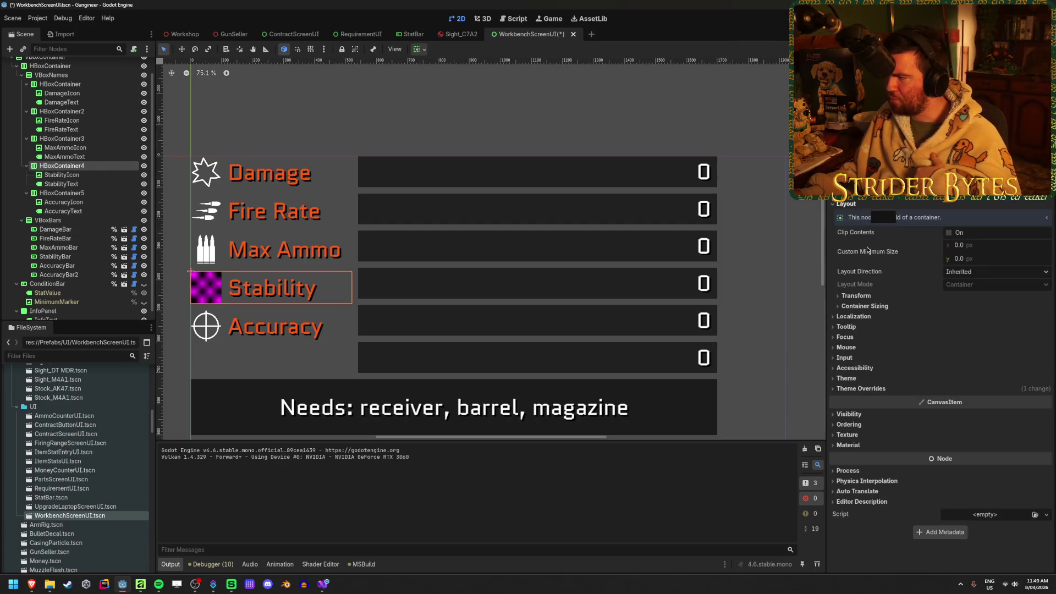
{"action": "left_click", "coordinate": [862, 297]}
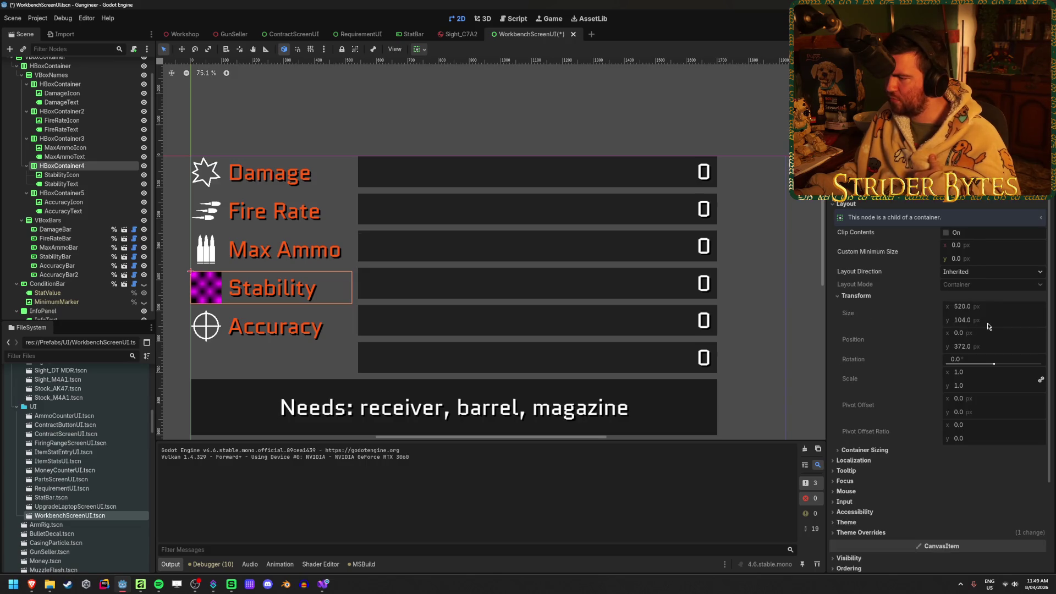
{"action": "left_click", "coordinate": [94, 185]}
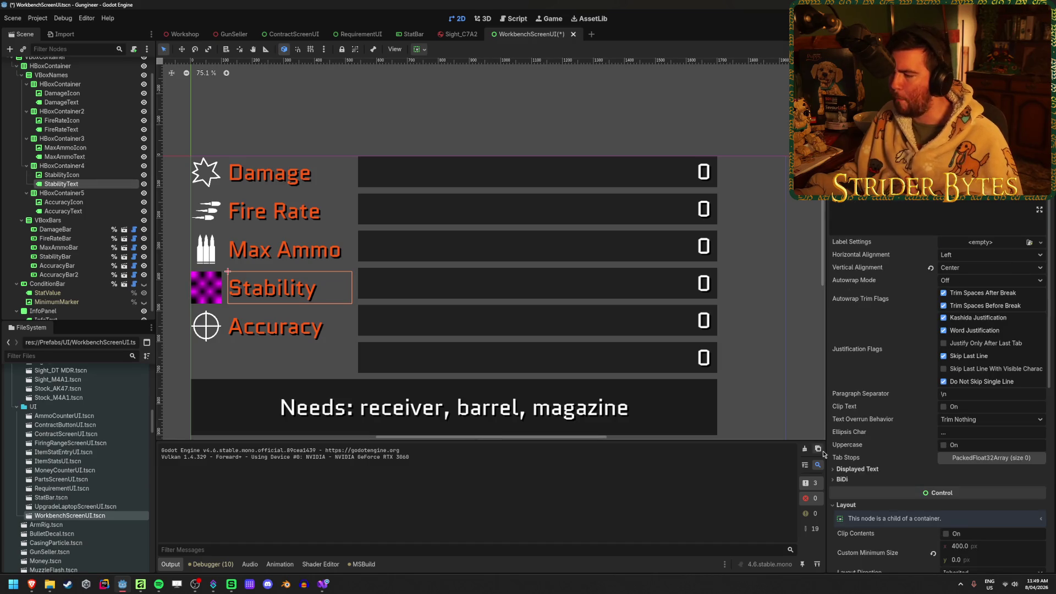
{"action": "scroll", "coordinate": [910, 413], "scroll_direction": "down", "scroll_amount": 3}
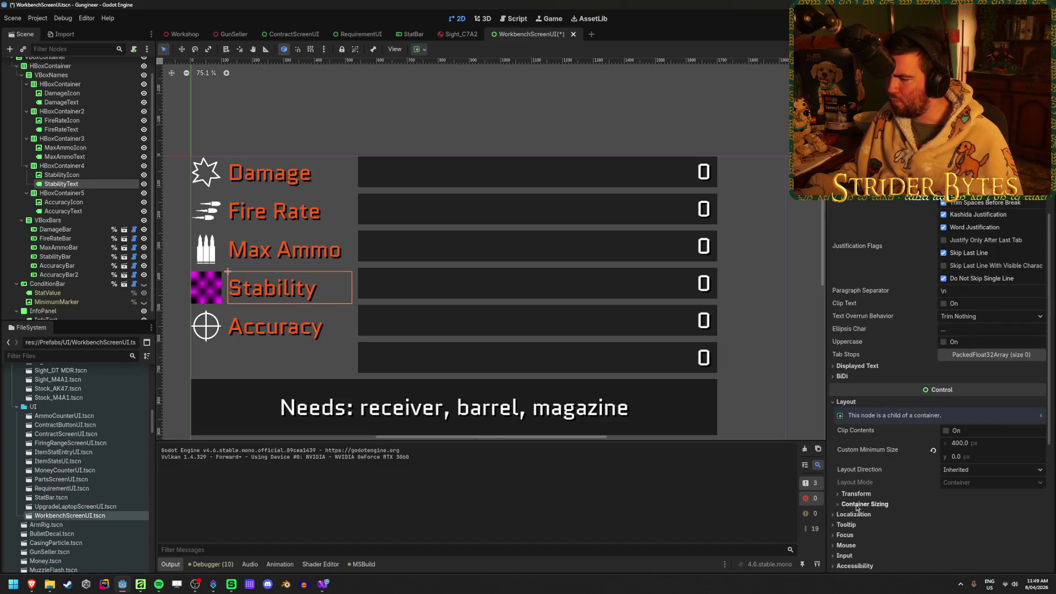
{"action": "scroll", "coordinate": [874, 497], "scroll_direction": "up", "scroll_amount": 3}
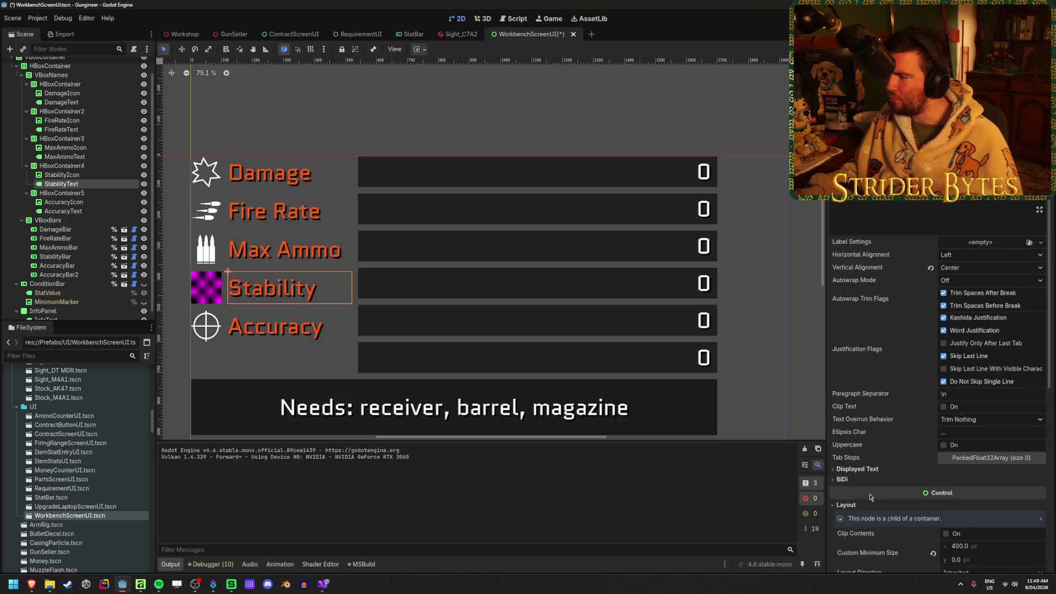
{"action": "scroll", "coordinate": [870, 493], "scroll_direction": "down", "scroll_amount": 10}
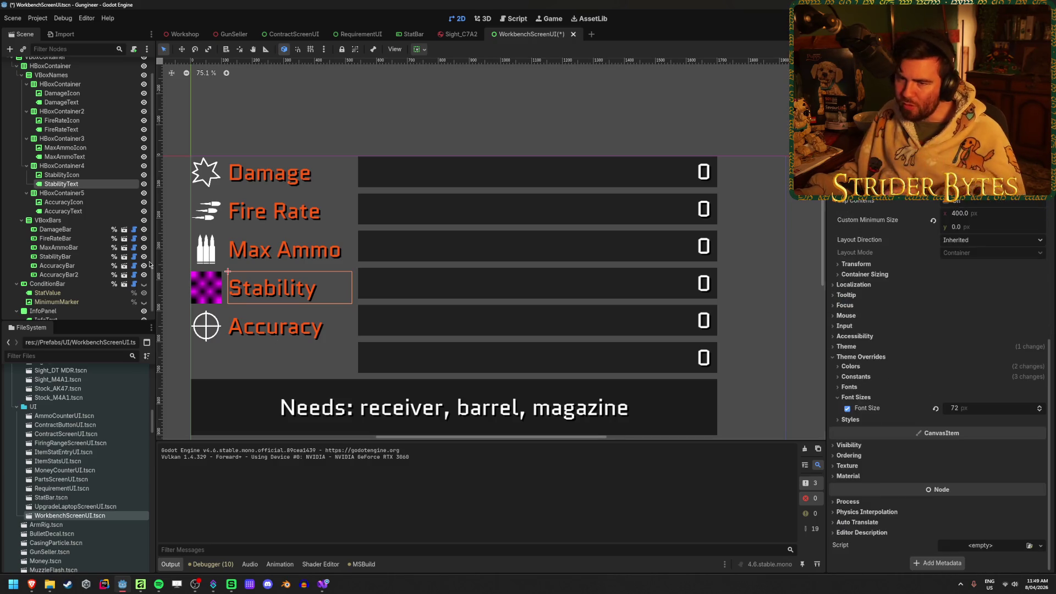
{"action": "left_click", "coordinate": [63, 211], "text": "ctrl"}
{"action": "left_click", "coordinate": [65, 157], "text": "ctrl"}
{"action": "left_click", "coordinate": [61, 129], "text": "ctrl"}
{"action": "left_click", "coordinate": [61, 102], "text": "ctrl"}
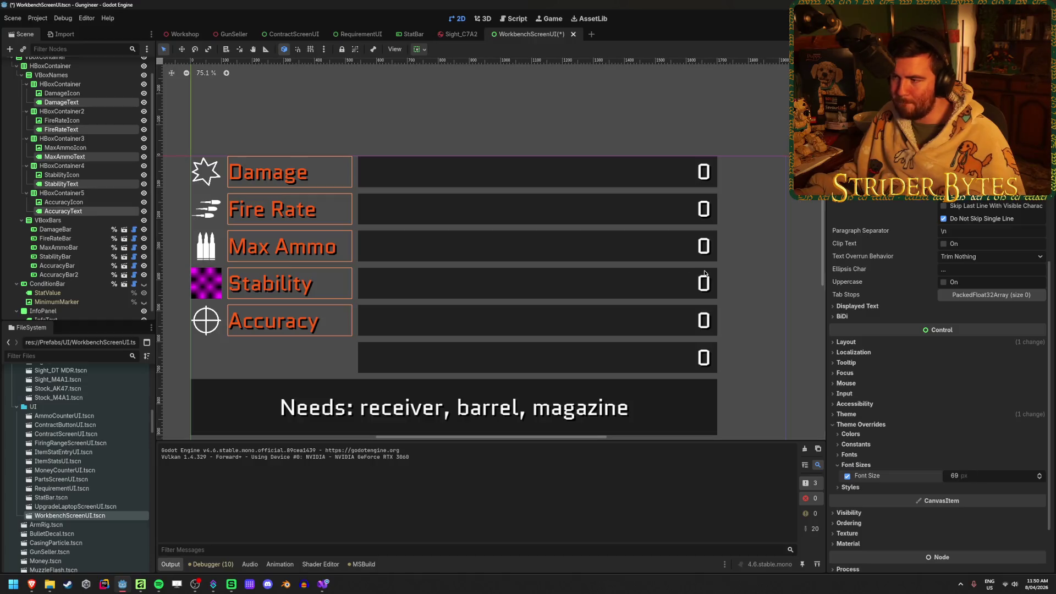
Step: Duplicate the Accuracy row (HBoxContainer5) and give the new row's icon the wrench texture
{"action": "left_click", "coordinate": [789, 250]}
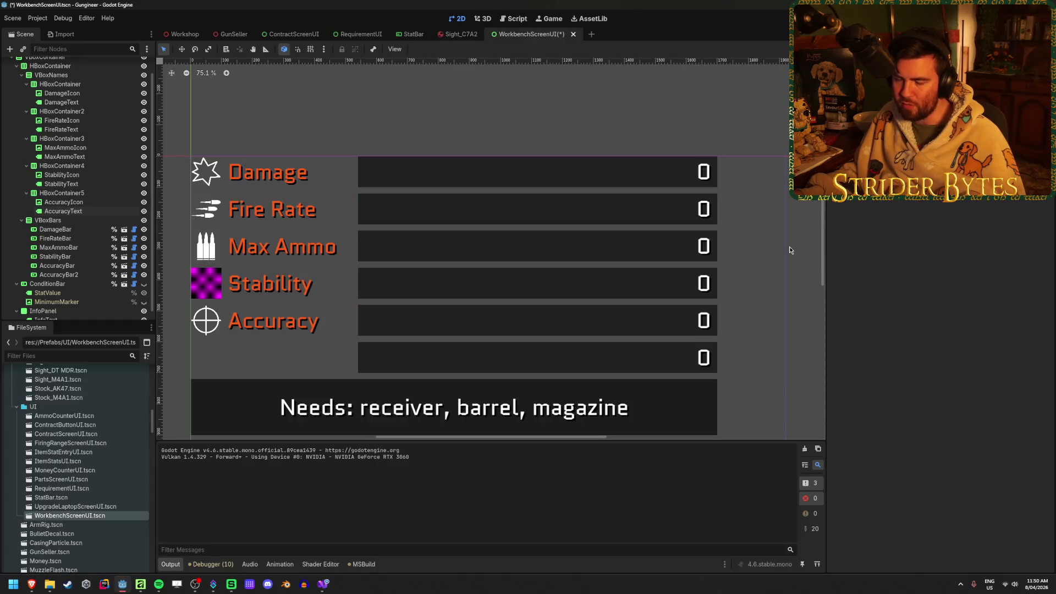
{"action": "left_click", "coordinate": [62, 193]}
{"action": "key", "text": "ctrl+d"}
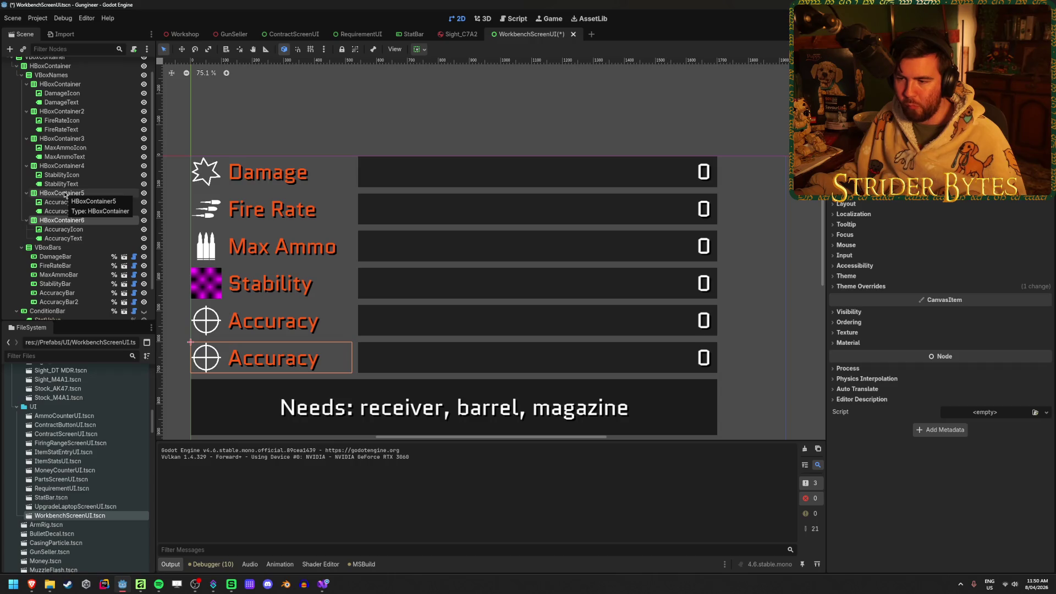
{"action": "left_click", "coordinate": [64, 229]}
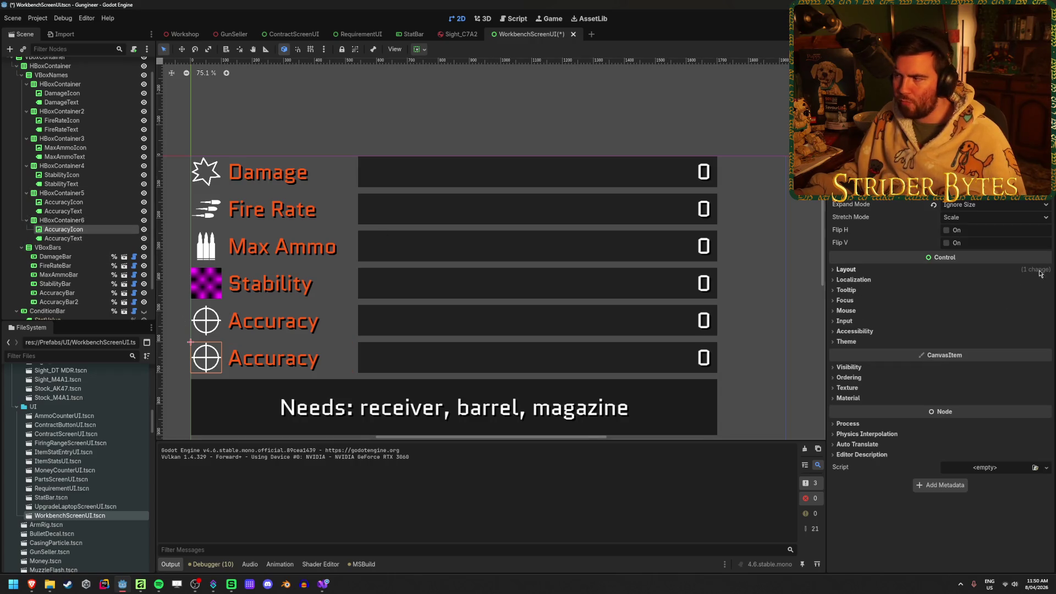
{"action": "left_click", "coordinate": [1038, 198]}
{"action": "left_click", "coordinate": [984, 190]}
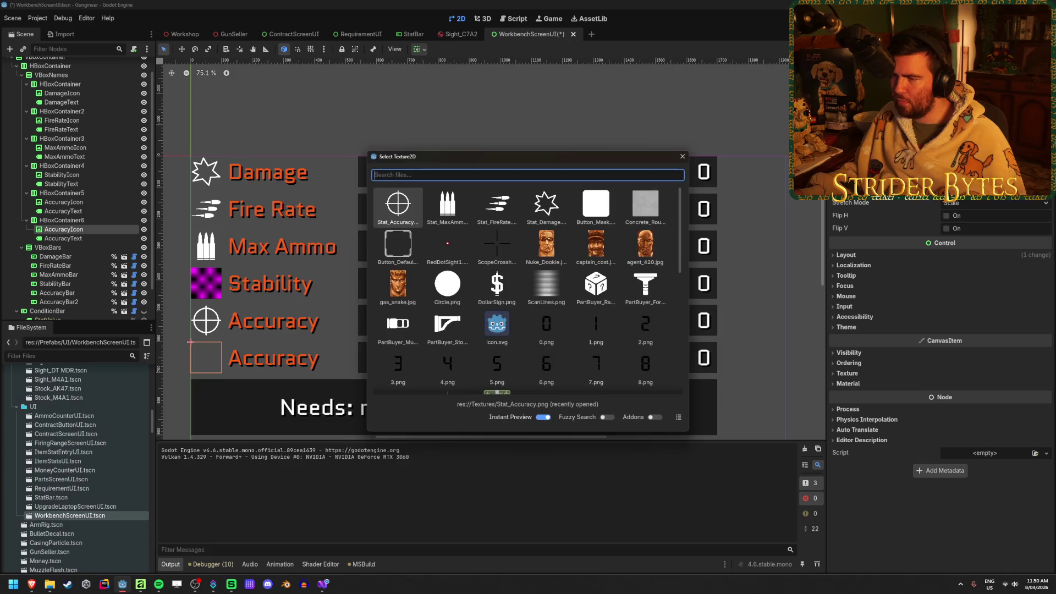
{"action": "scroll", "coordinate": [504, 263], "scroll_direction": "down", "scroll_amount": 5}
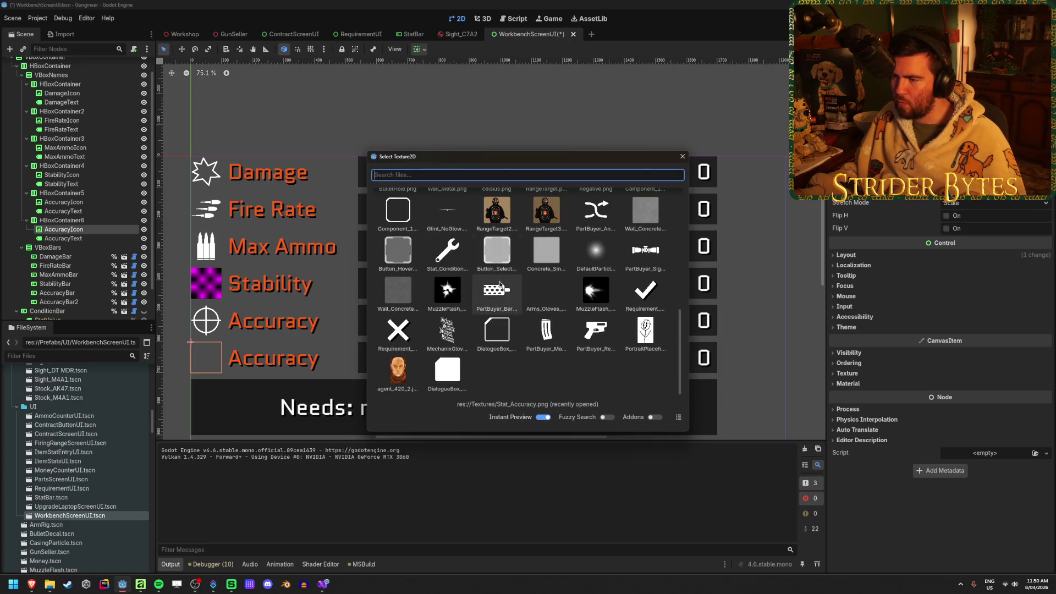
{"action": "left_click", "coordinate": [447, 252]}
Step: Change the new row's label text to 'Condition' and save the scene
{"action": "left_click", "coordinate": [63, 238]}
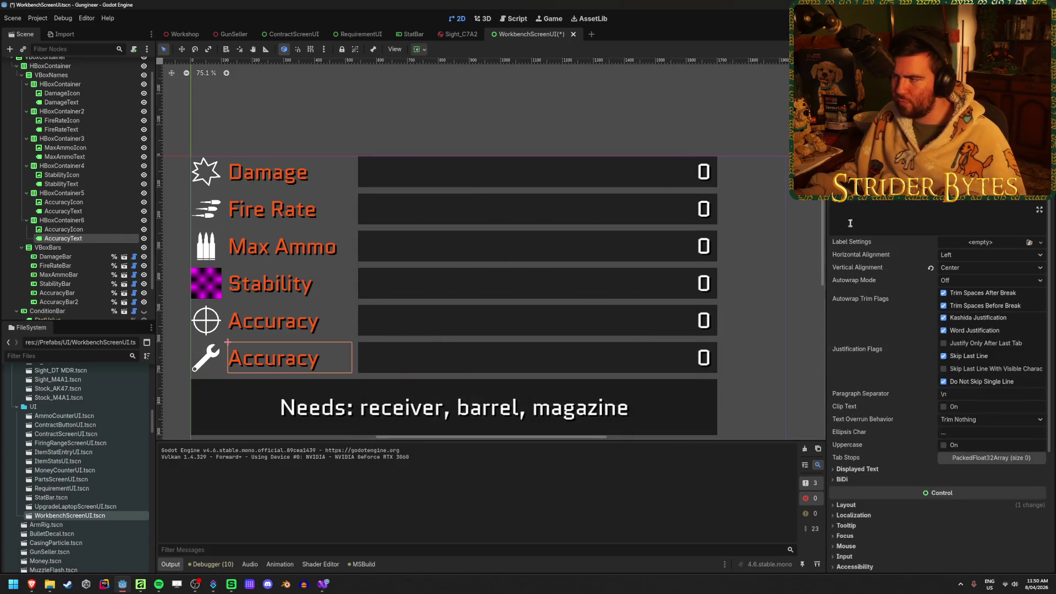
{"action": "double_click", "coordinate": [874, 200]}
{"action": "type", "text": "Condition"}
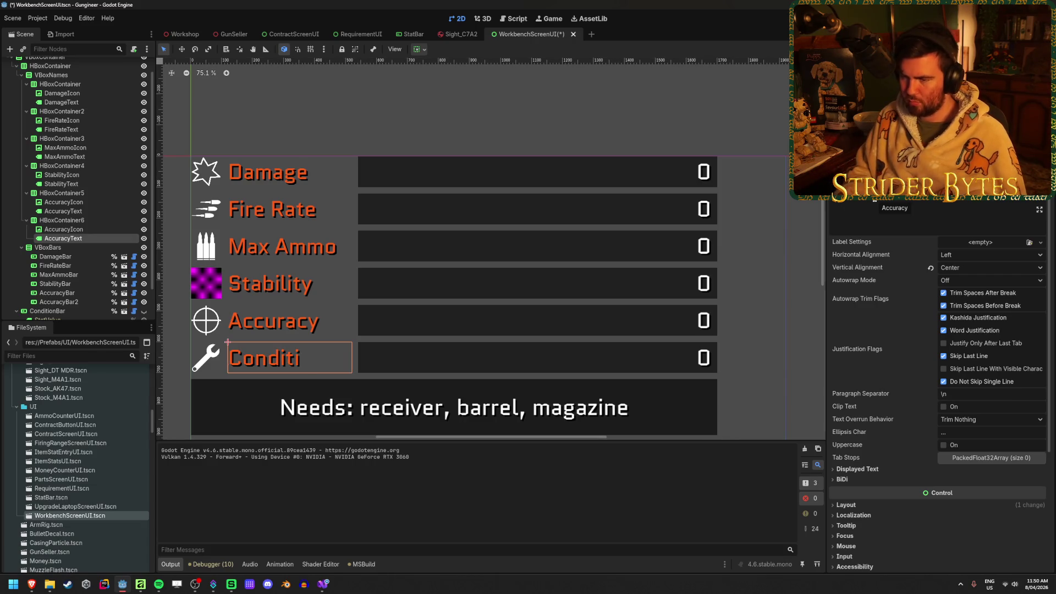
{"action": "left_click", "coordinate": [817, 210]}
{"action": "key", "text": "ctrl+s"}
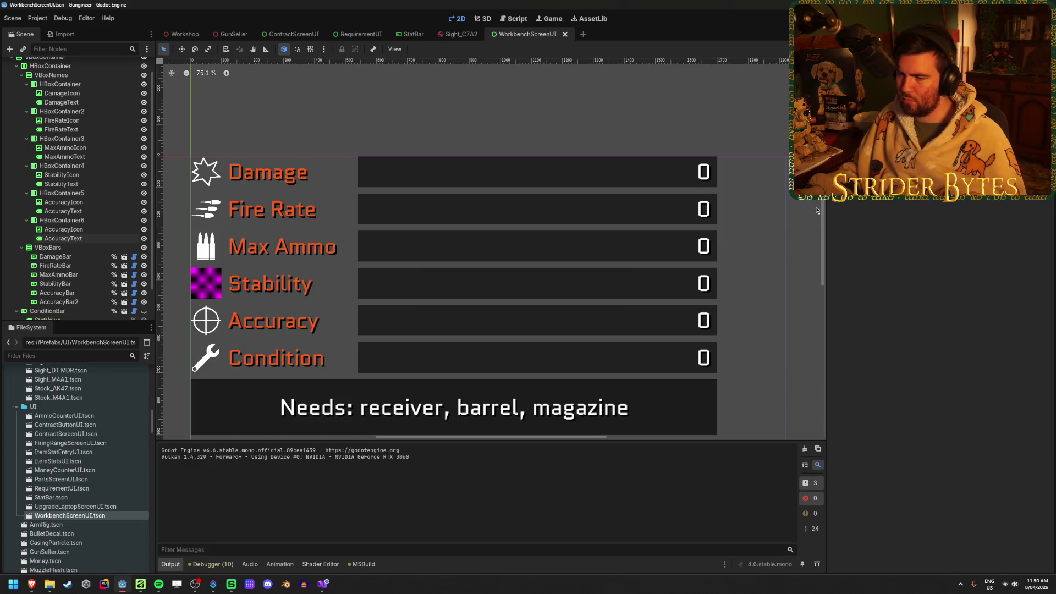
{"action": "scroll", "coordinate": [612, 309], "scroll_direction": "down", "scroll_amount": 2}
{"action": "scroll", "coordinate": [532, 261], "scroll_direction": "up", "scroll_amount": 2}
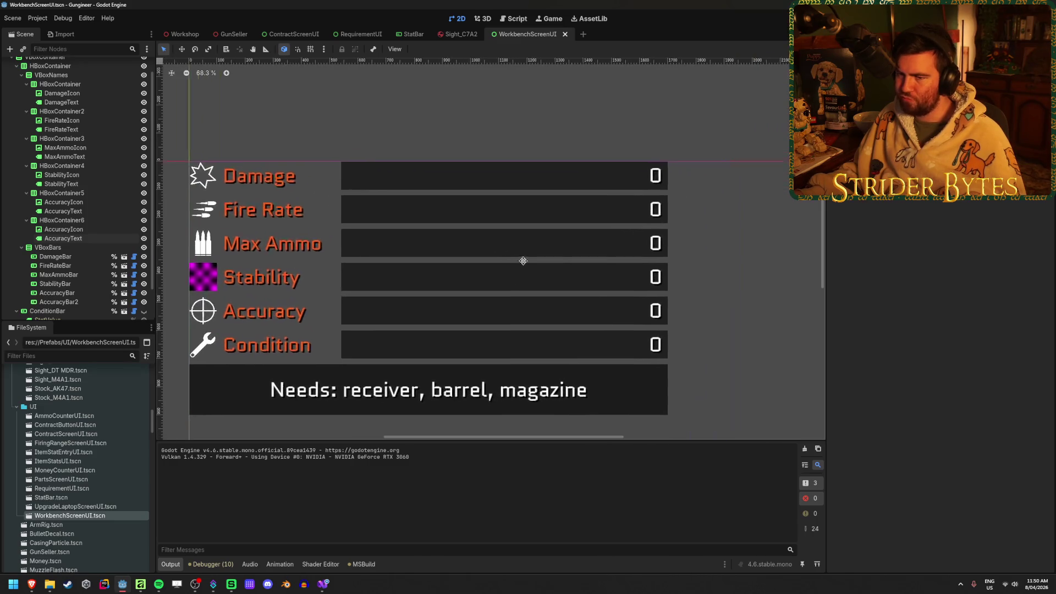
{"action": "scroll", "coordinate": [73, 280], "scroll_direction": "down", "scroll_amount": 1}
{"action": "left_click", "coordinate": [80, 266]}
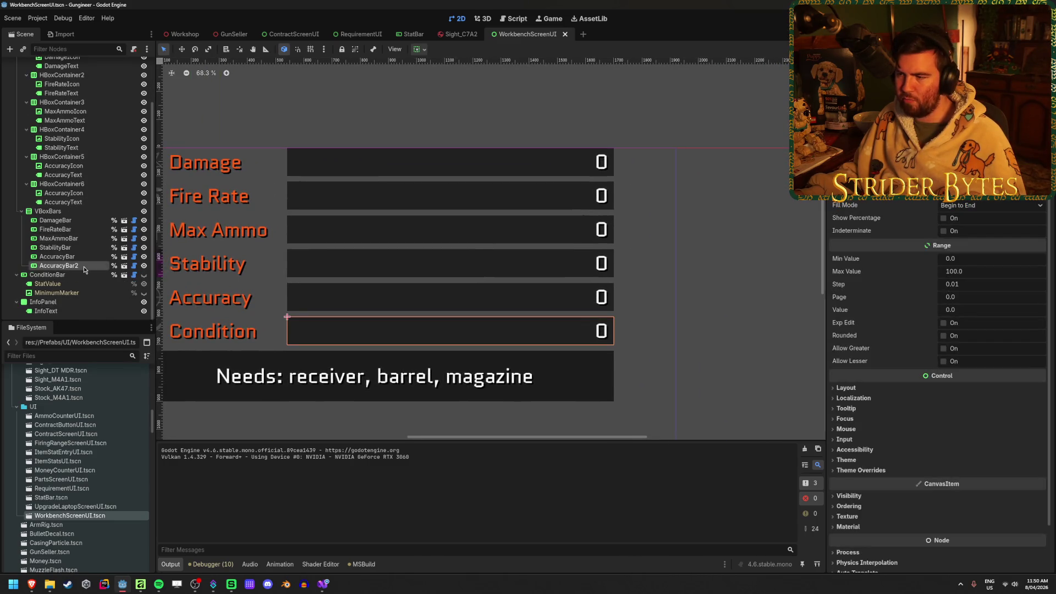
Step: Enable Editable Children on AccuracyBar2, append '%' to its value label, then hide the bar
{"action": "right_click", "coordinate": [83, 270]}
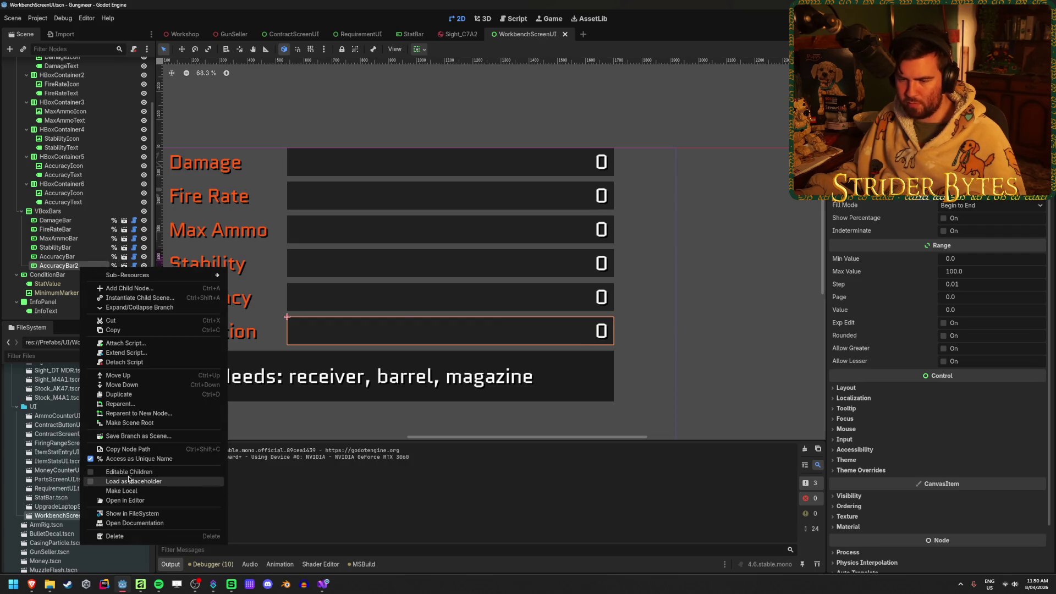
{"action": "left_click", "coordinate": [104, 479]}
{"action": "left_click", "coordinate": [61, 275]}
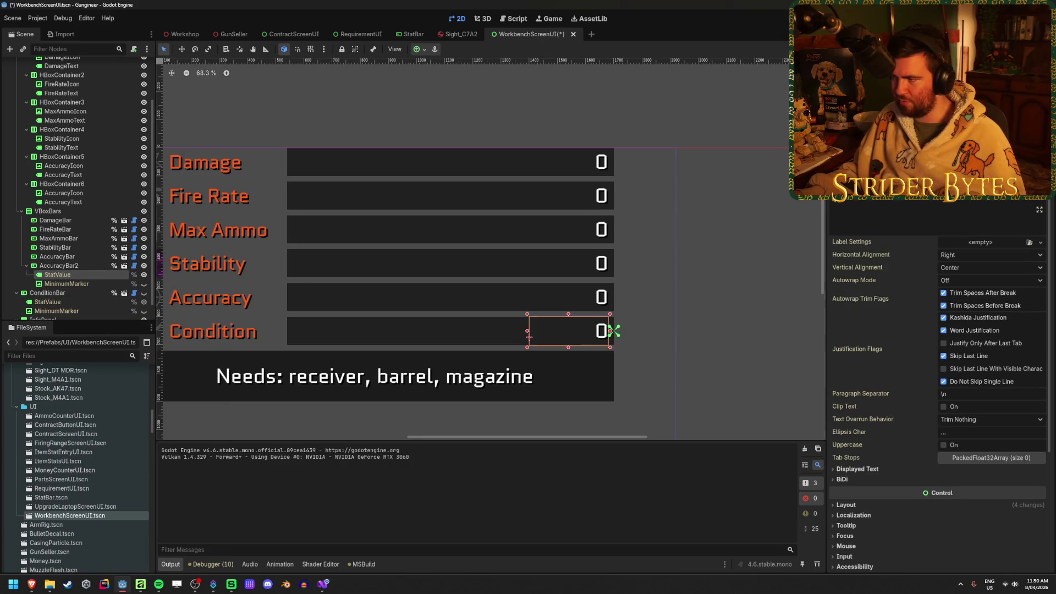
{"action": "type", "text": "%"}
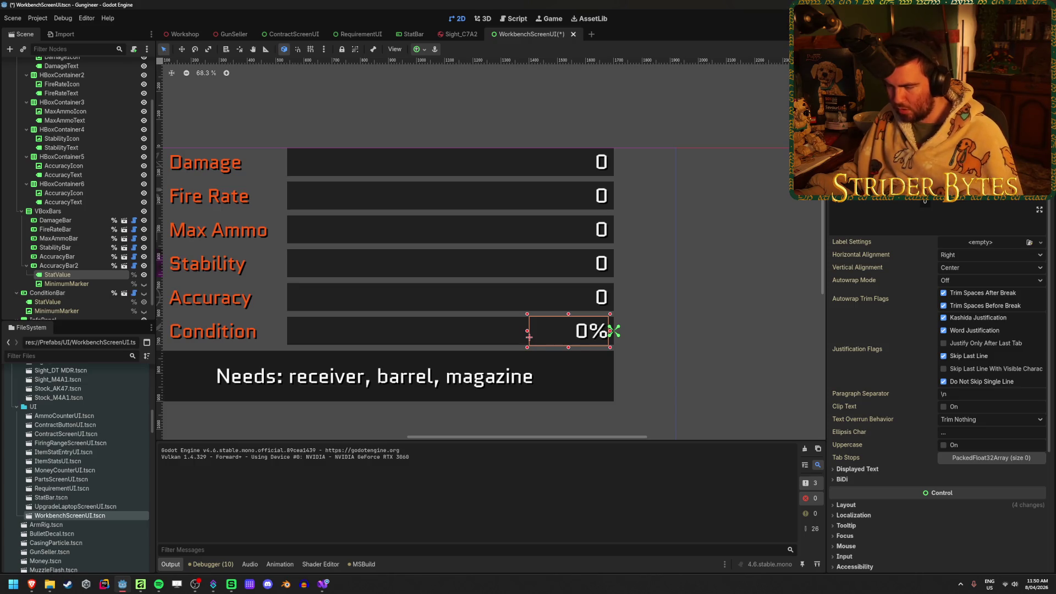
{"action": "left_click", "coordinate": [806, 234]}
{"action": "scroll", "coordinate": [808, 288], "scroll_direction": "down", "scroll_amount": 2}
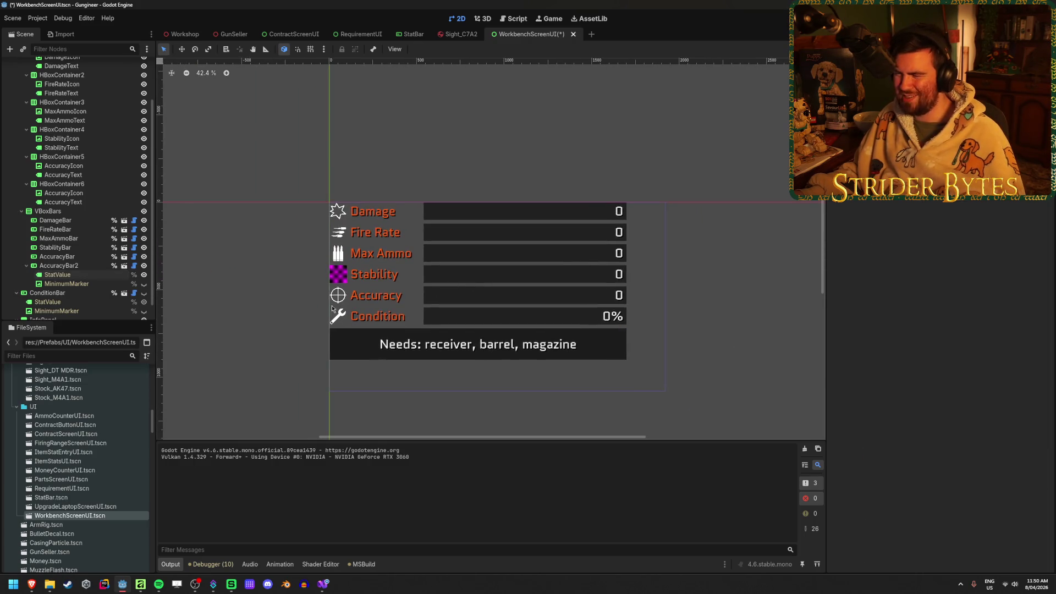
{"action": "left_click", "coordinate": [144, 266]}
Step: Hide the wrench-icon Condition row (HBoxContainer6) and show the ConditionBar with 'Condition: 0%' instead
{"action": "left_click", "coordinate": [144, 292]}
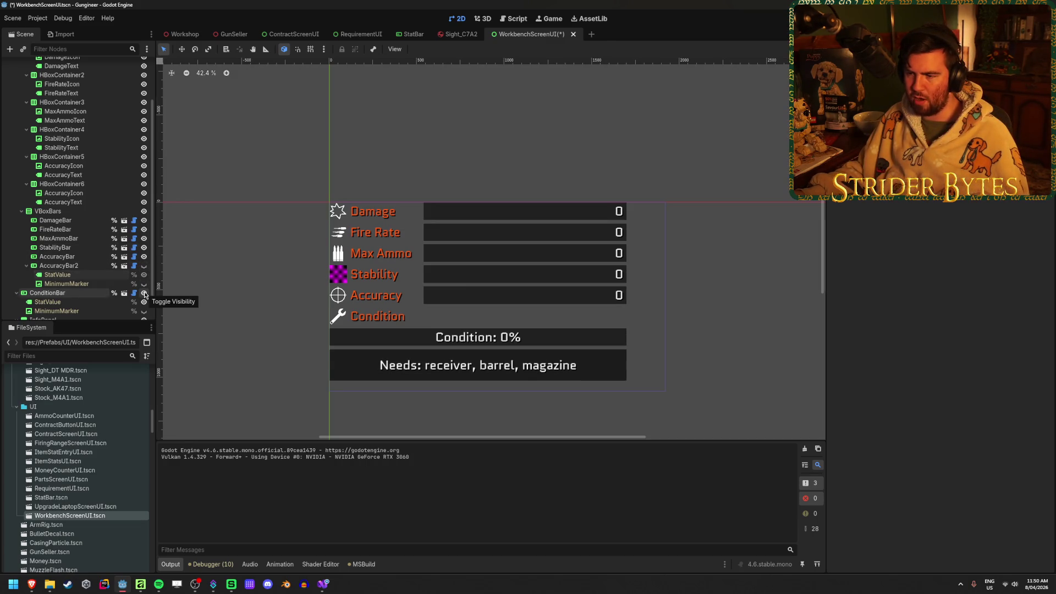
{"action": "left_click", "coordinate": [144, 292]}
{"action": "left_click", "coordinate": [144, 267]}
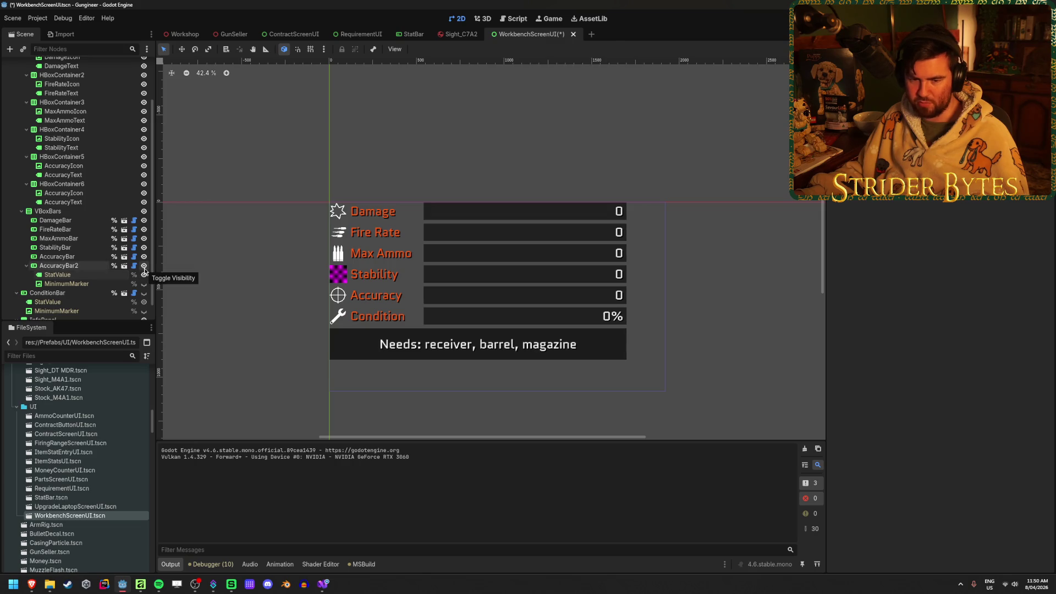
{"action": "left_click", "coordinate": [82, 265]}
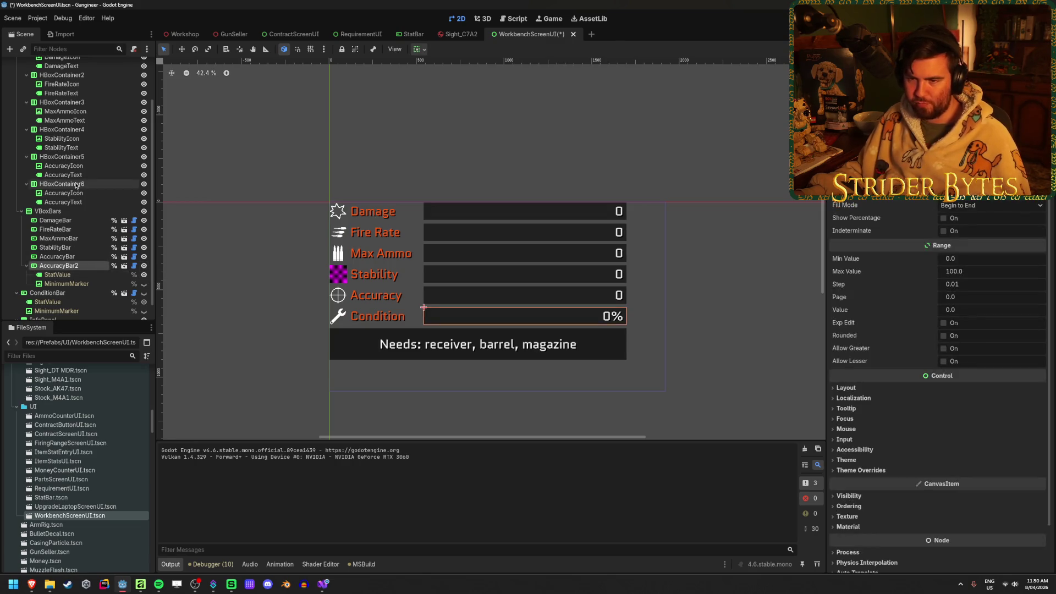
{"action": "left_click", "coordinate": [144, 184]}
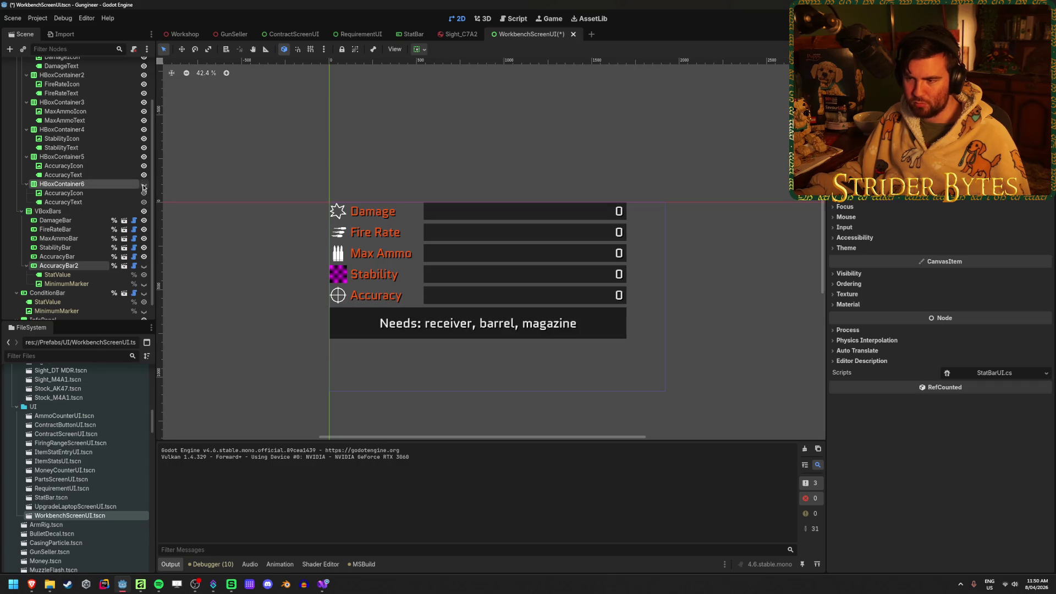
{"action": "left_click", "coordinate": [144, 292]}
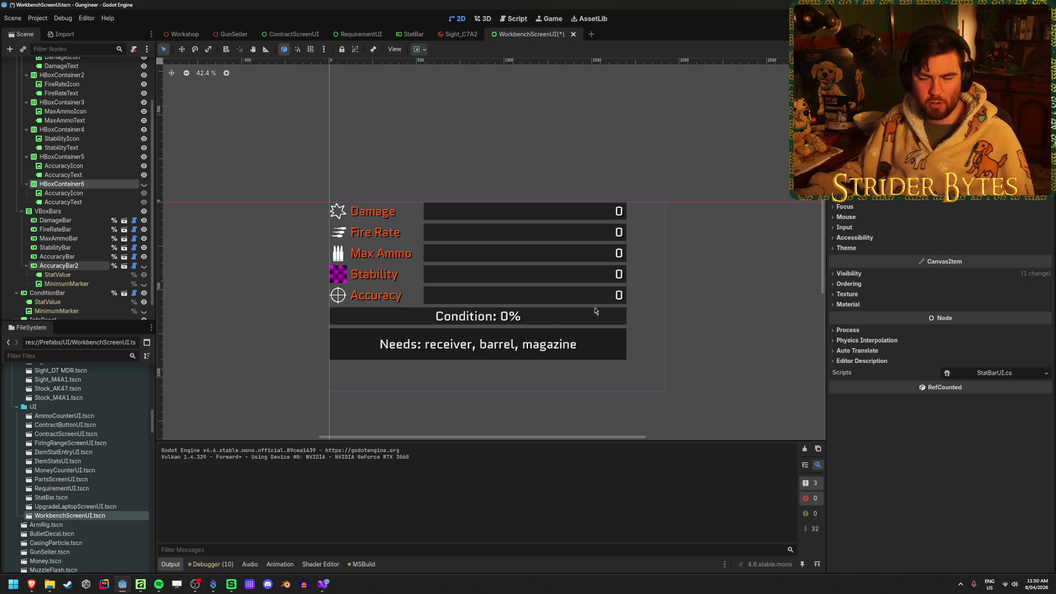
Step: Compare both Condition layouts by undoing and redoing the visibility swap several times
{"action": "scroll", "coordinate": [612, 282], "scroll_direction": "up", "scroll_amount": 6}
{"action": "scroll", "coordinate": [403, 262], "scroll_direction": "left", "scroll_amount": 3}
{"action": "key", "text": "ctrl+z"}
{"action": "key", "text": "ctrl+z"}
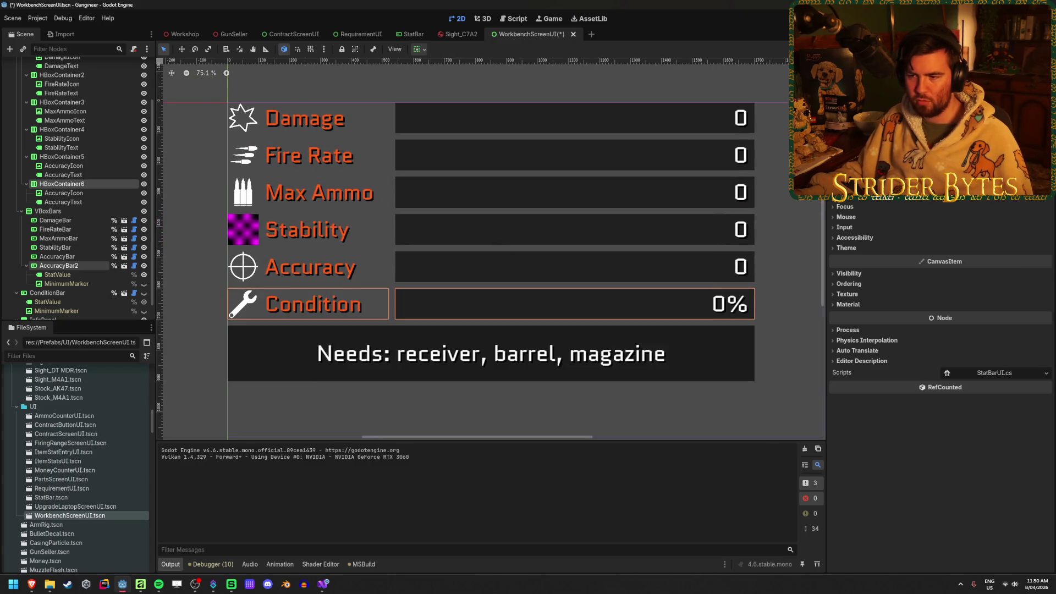
{"action": "key", "text": "ctrl+shift+z"}
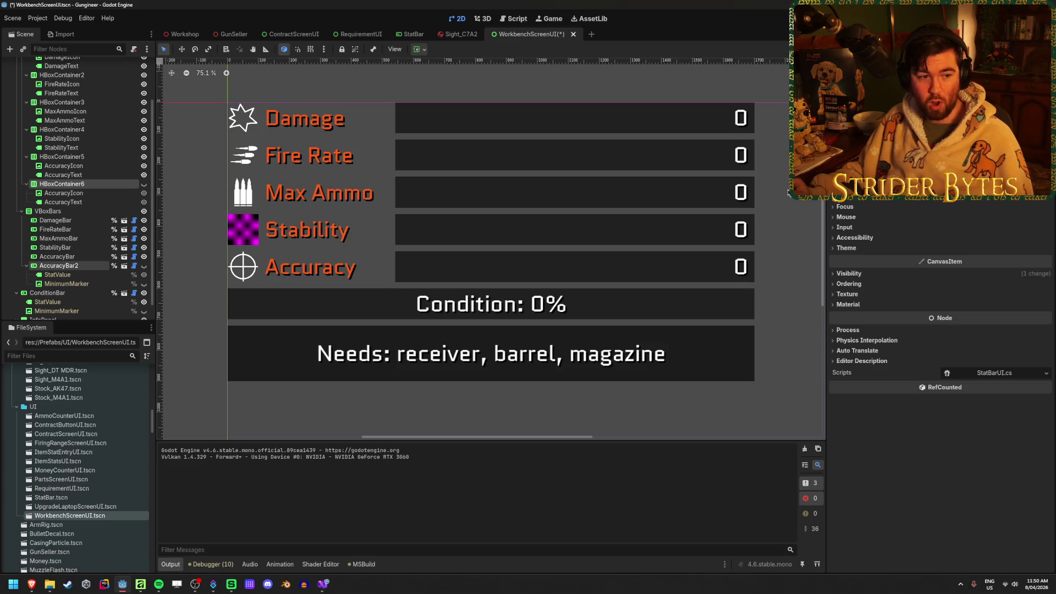
{"action": "key", "text": "ctrl+z"}
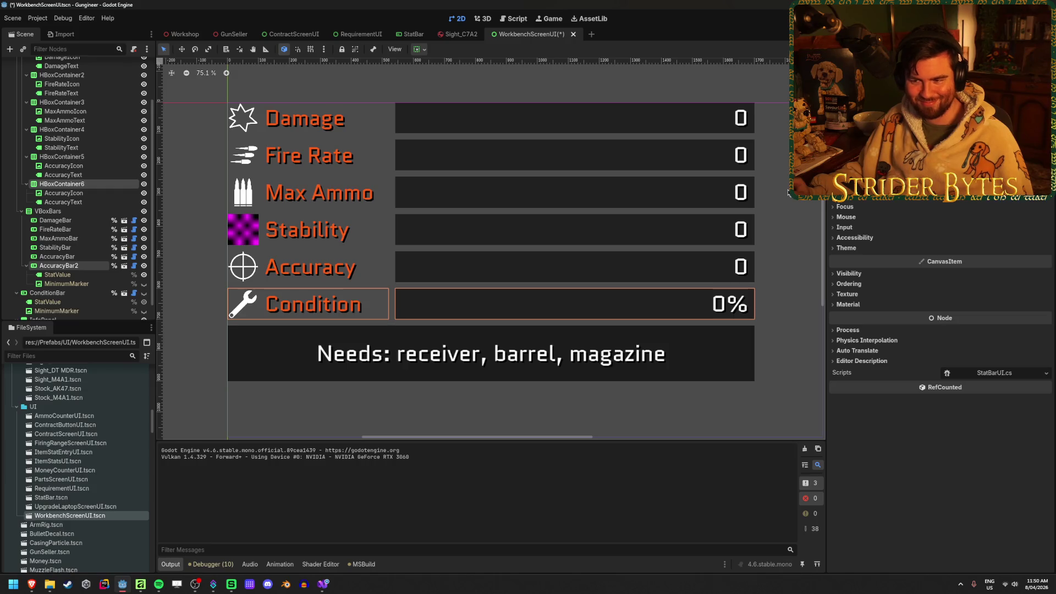
{"action": "key", "text": "ctrl+shift+z"}
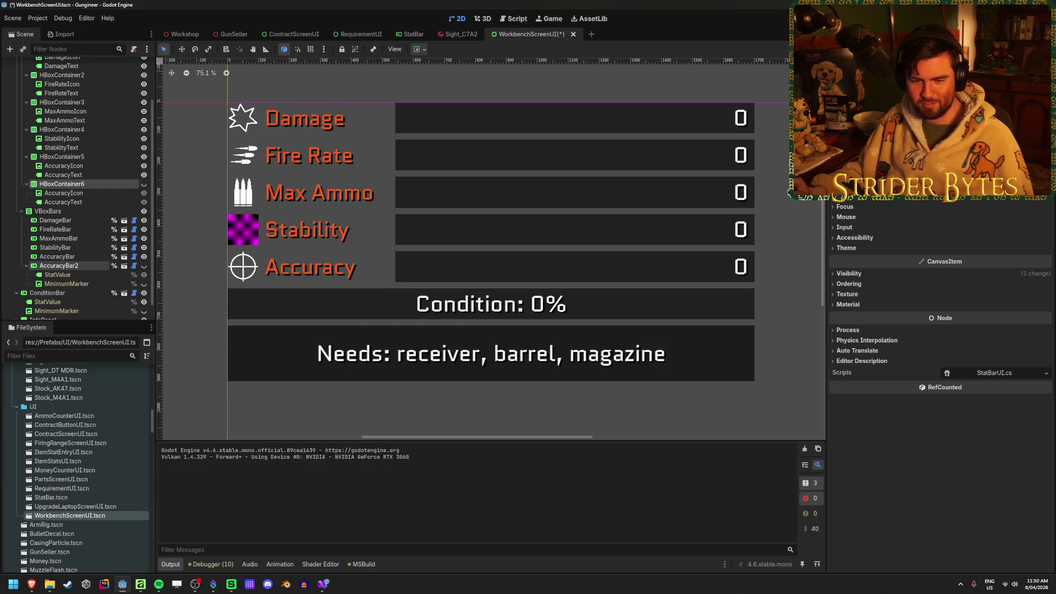
{"action": "key", "text": "ctrl+z"}
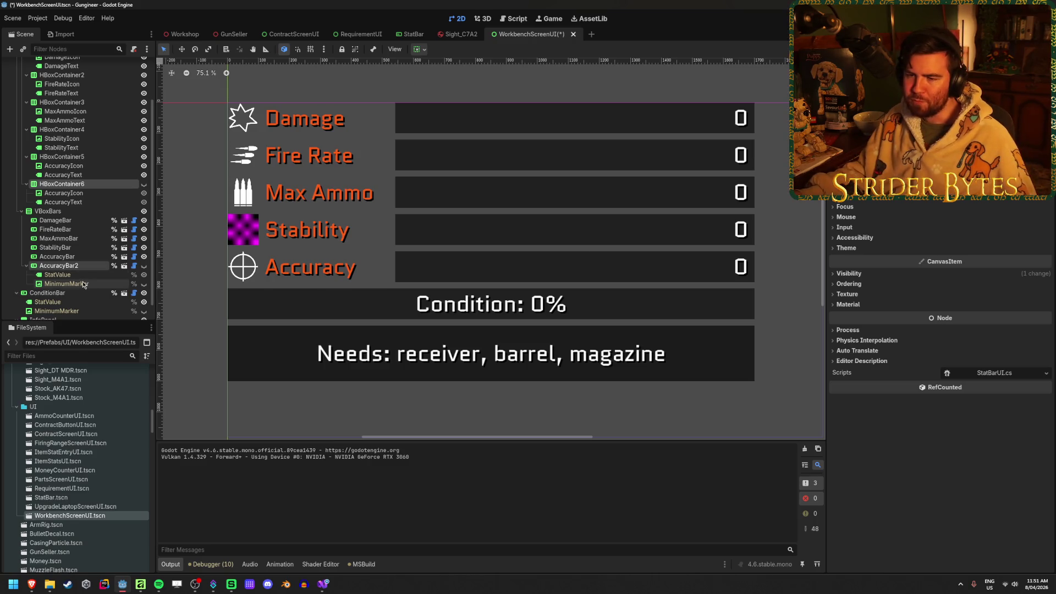
{"action": "right_click", "coordinate": [71, 294]}
Step: Add a TextureRect child under ConditionBar, then delete it
{"action": "left_click", "coordinate": [130, 311]}
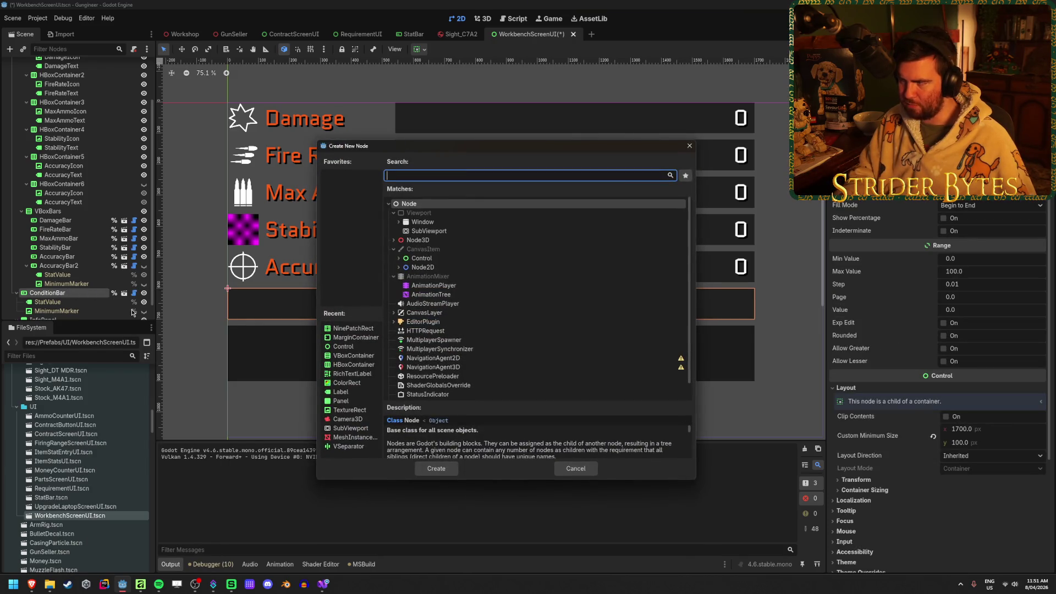
{"action": "type", "text": "Ipro"}
{"action": "key", "text": "BackSpace"}
{"action": "key", "text": "BackSpace"}
{"action": "key", "text": "BackSpace"}
{"action": "type", "text": "texture"}
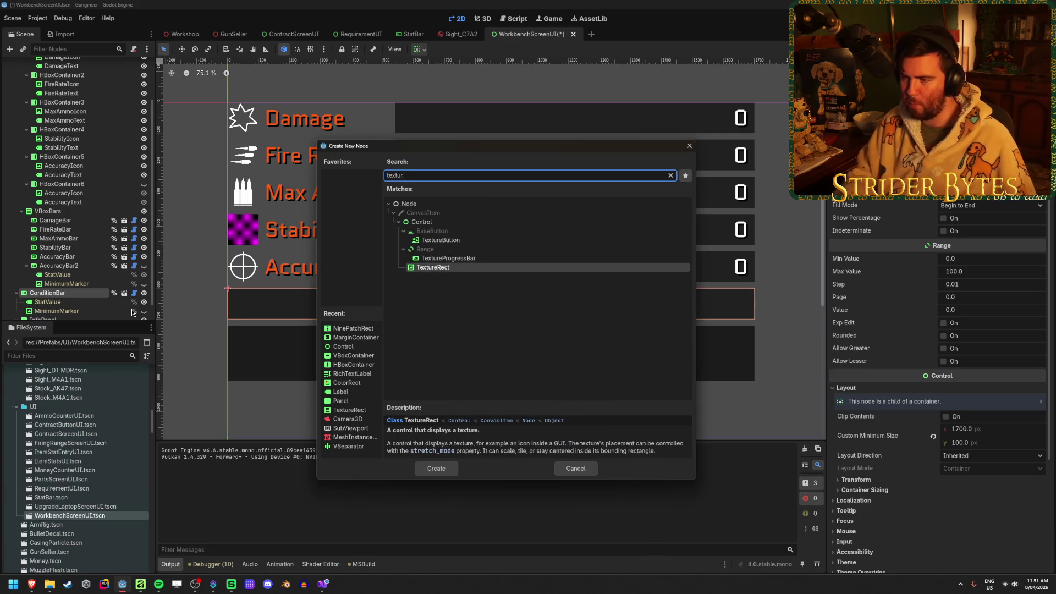
{"action": "key", "text": "Return"}
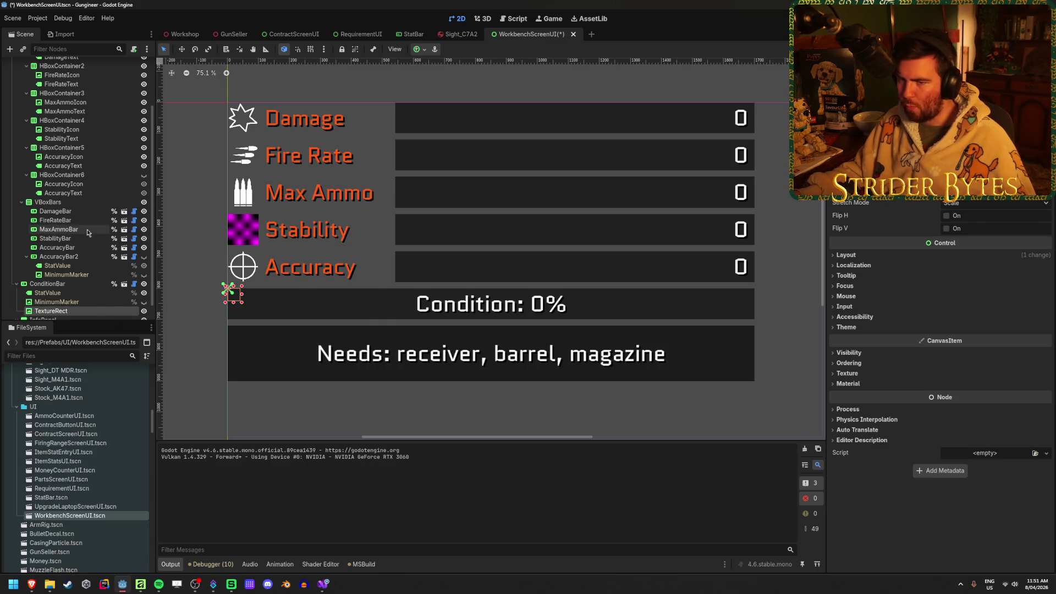
{"action": "key", "text": "Delete"}
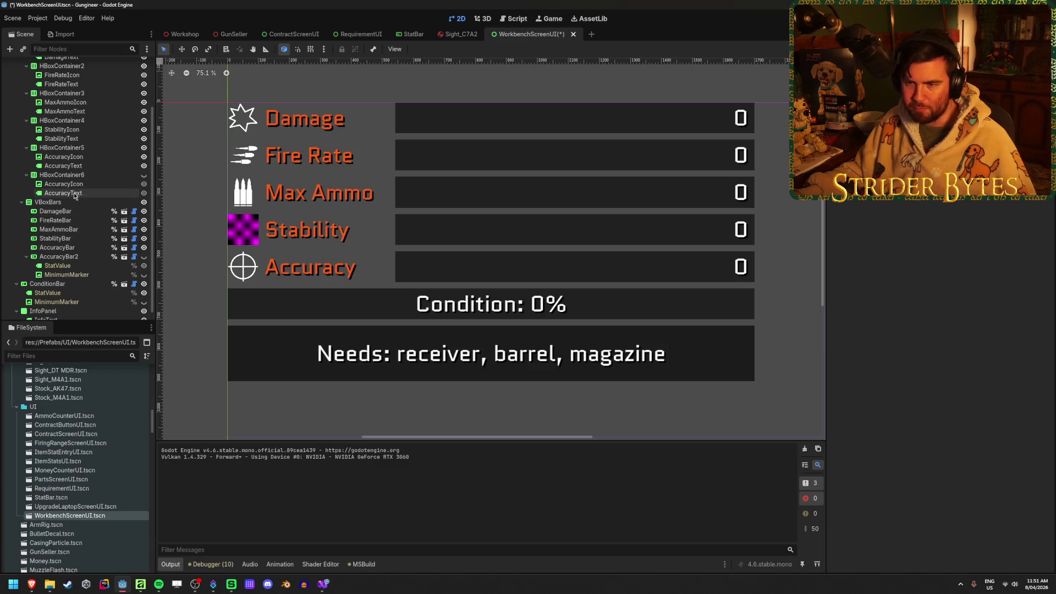
Step: Move the wrench AccuracyIcon into ConditionBar and place it just left of the 'Condition: 0%' text
{"action": "left_click_drag", "start_coordinate": [85, 183], "coordinate": [73, 285]}
{"action": "key", "text": "w"}
{"action": "left_click_drag", "start_coordinate": [240, 290], "coordinate": [394, 292]}
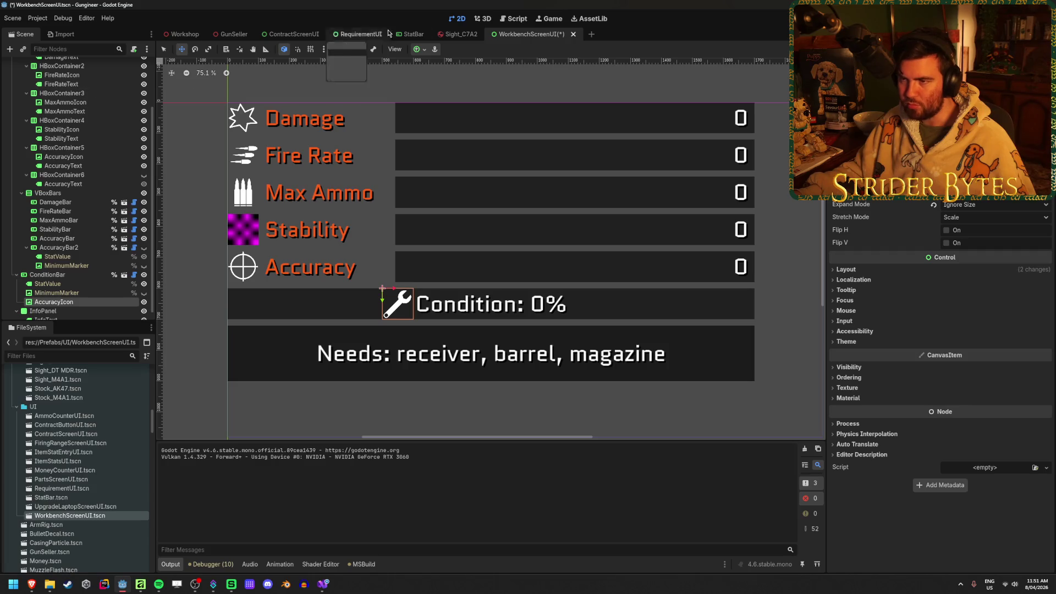
{"action": "left_click", "coordinate": [91, 175]}
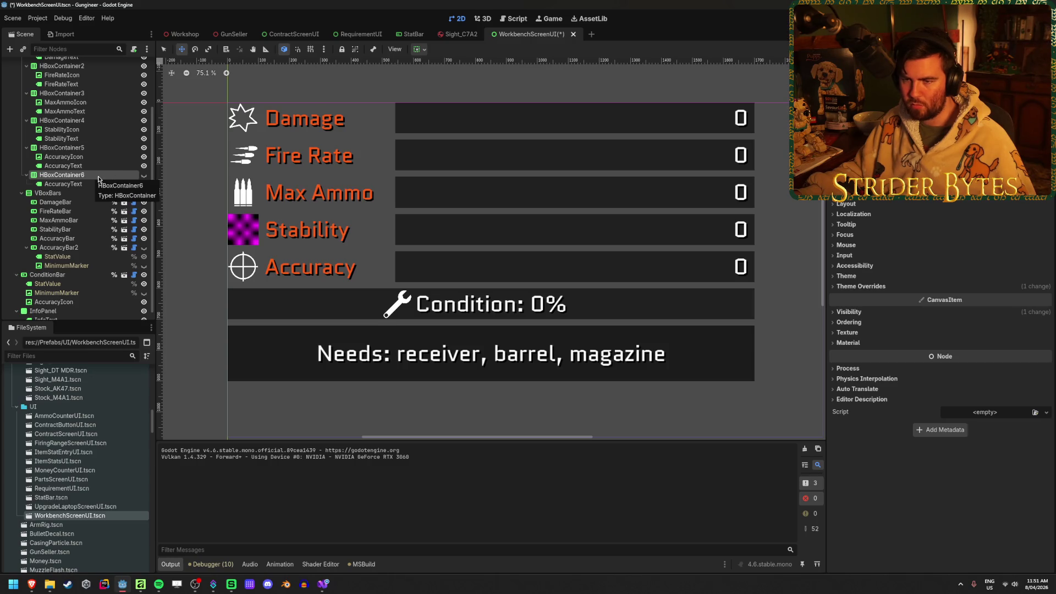
Step: Undo until the wrench icon is back in HBoxContainer6, then duplicate AccuracyIcon
{"action": "key", "text": "ctrl+z"}
{"action": "key", "text": "ctrl+shift+z"}
{"action": "key", "text": "ctrl+z"}
{"action": "key", "text": "ctrl+z"}
{"action": "key", "text": "ctrl+z"}
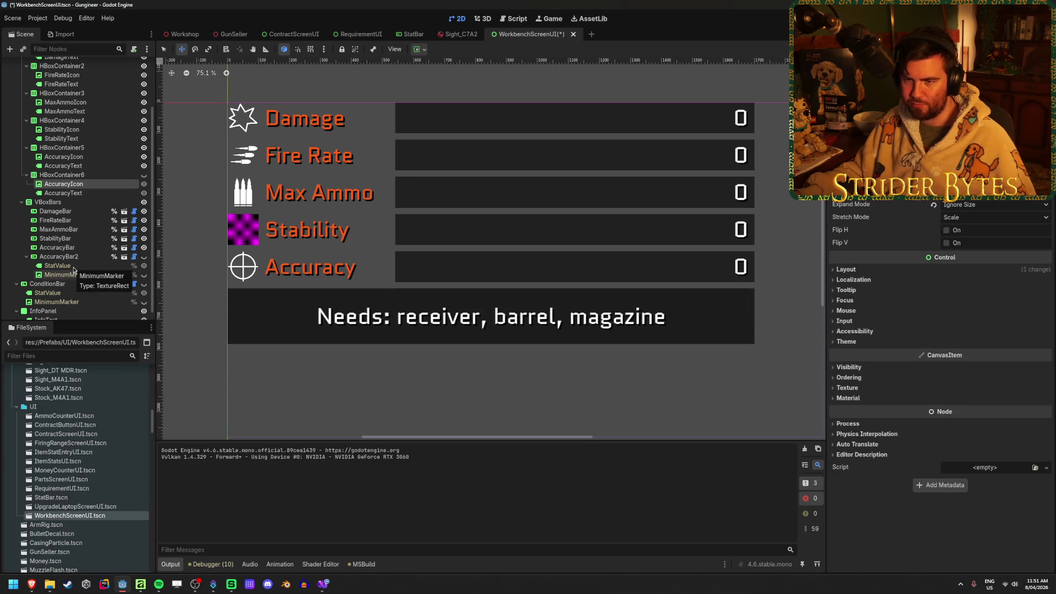
{"action": "key", "text": "ctrl+d"}
Step: Put AccuracyIcon2 under the visible ConditionBar, positioned right before the 'Condition: 0%' text
{"action": "left_click_drag", "start_coordinate": [88, 193], "coordinate": [67, 295]}
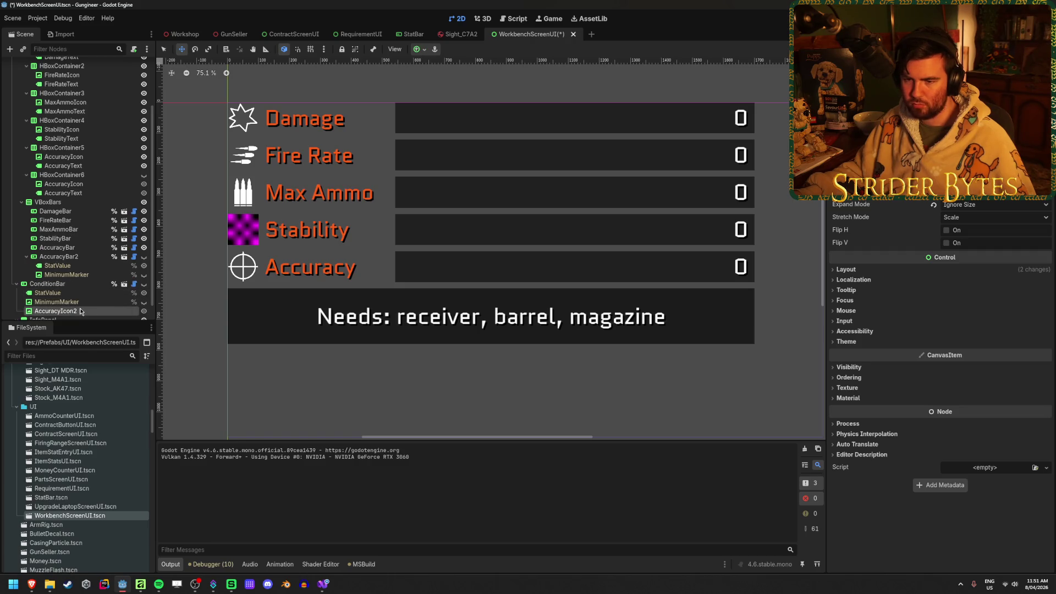
{"action": "left_click", "coordinate": [144, 284]}
{"action": "left_click_drag", "start_coordinate": [244, 287], "coordinate": [402, 287]}
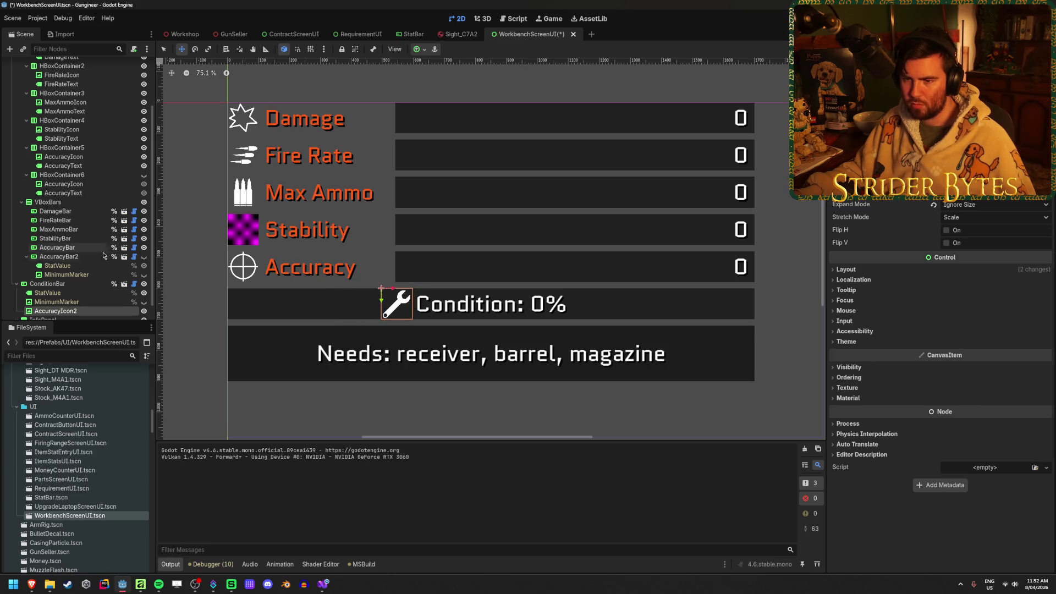
{"action": "left_click", "coordinate": [132, 175]}
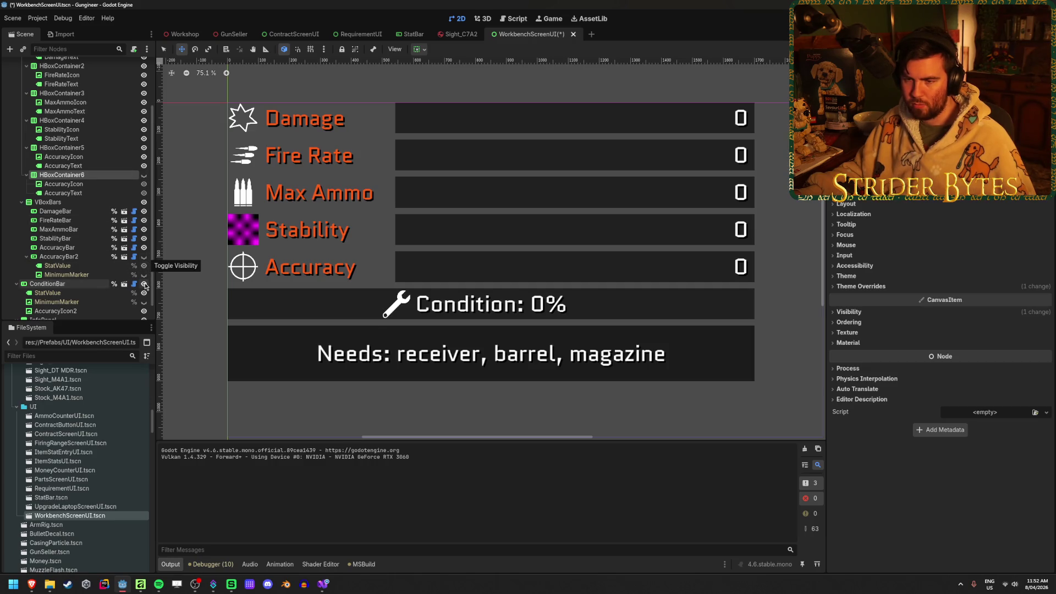
{"action": "left_click", "coordinate": [144, 284]}
{"action": "left_click", "coordinate": [144, 257]}
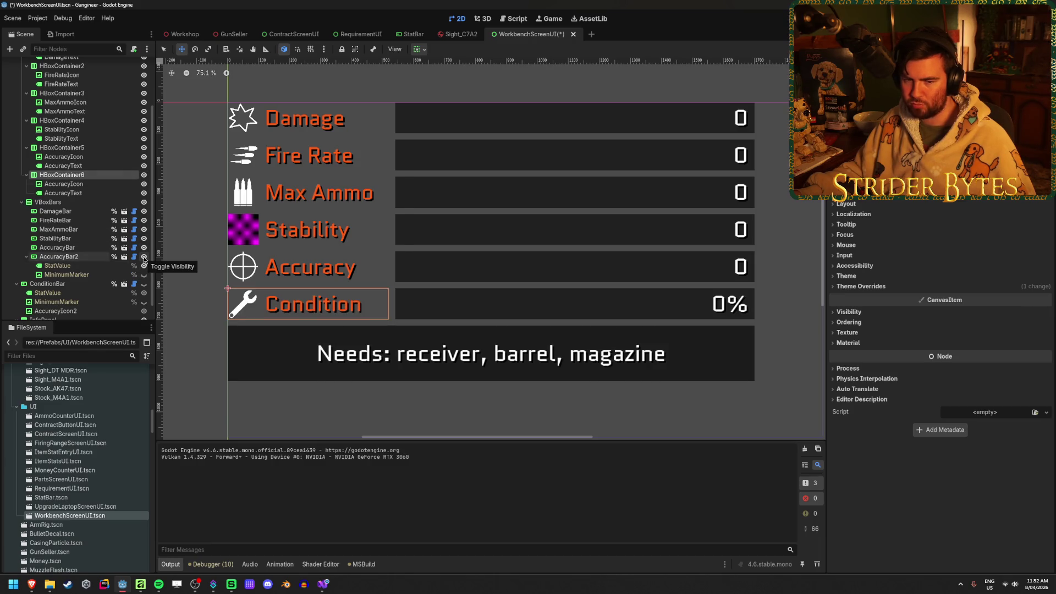
{"action": "left_click", "coordinate": [59, 257], "text": "ctrl"}
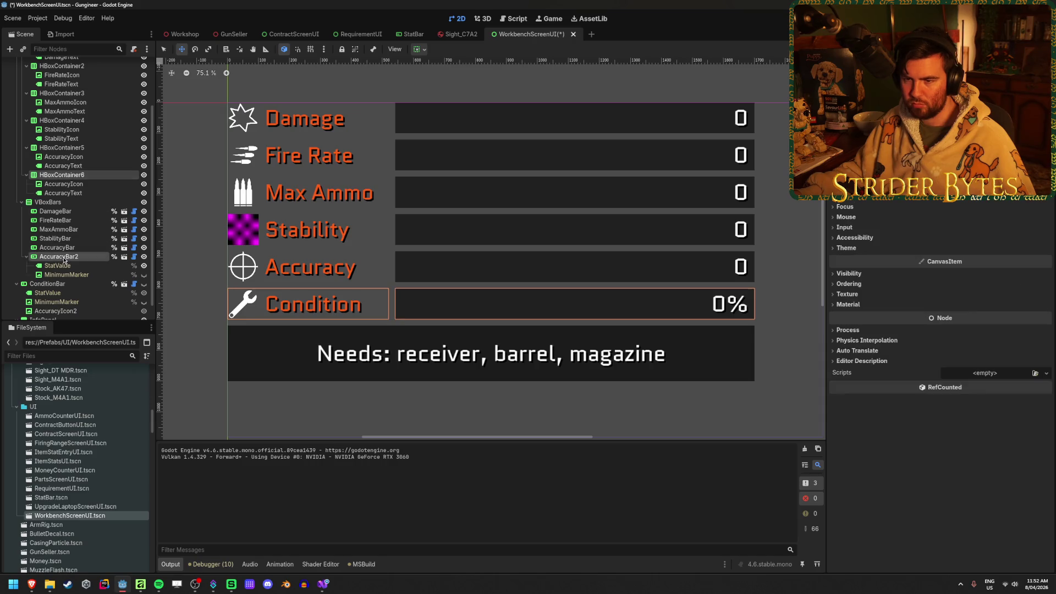
{"action": "left_click", "coordinate": [144, 257]}
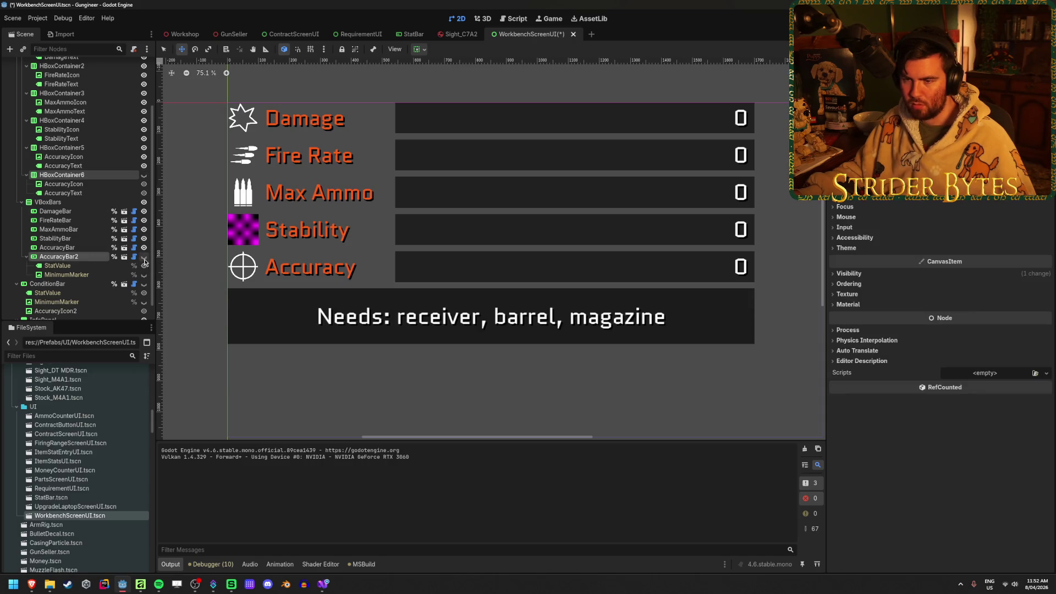
{"action": "left_click", "coordinate": [144, 283]}
{"action": "key", "text": "ctrl+z"}
{"action": "key", "text": "ctrl+z"}
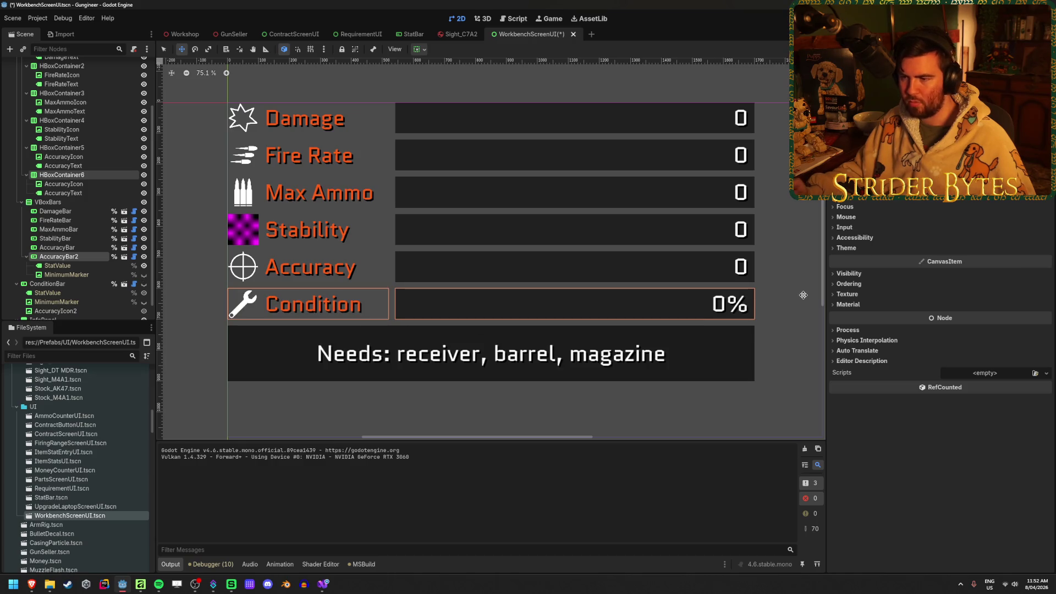
{"action": "key", "text": "ctrl+shift+z"}
{"action": "key", "text": "ctrl+shift+z"}
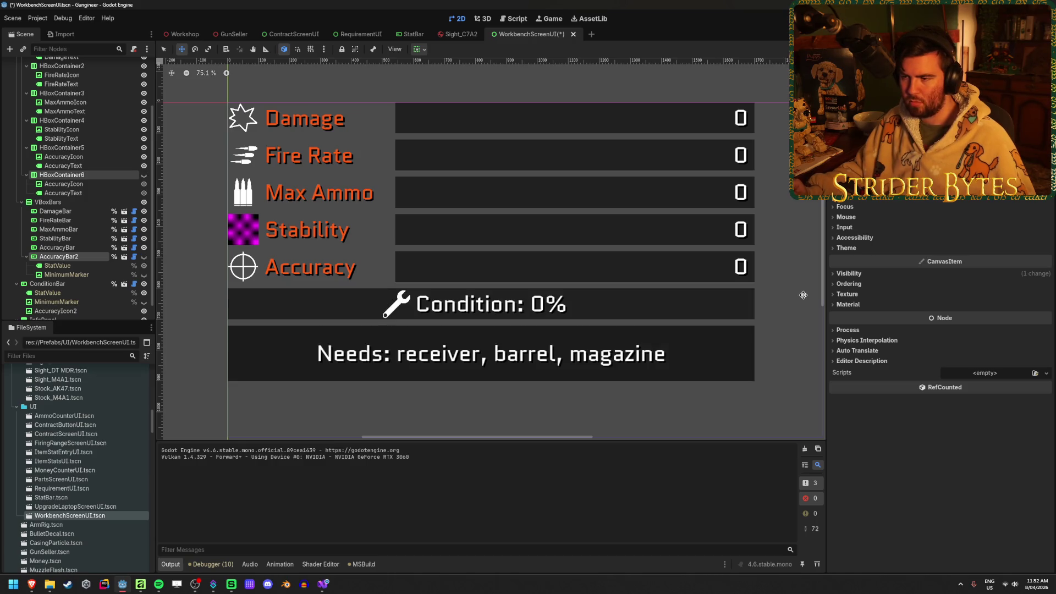
{"action": "key", "text": "ctrl+z"}
{"action": "key", "text": "ctrl+z"}
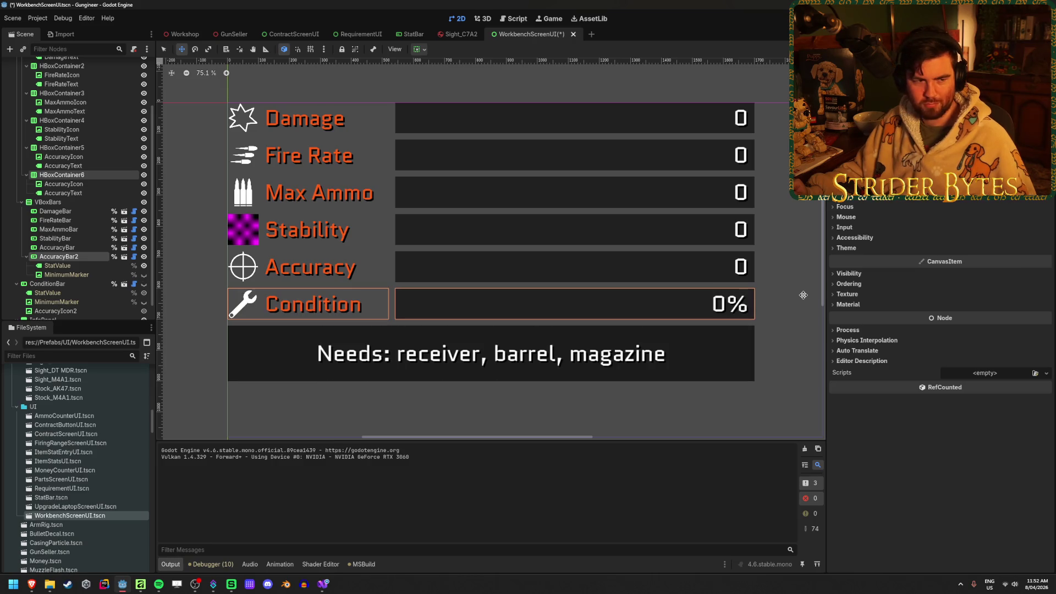
{"action": "key", "text": "ctrl+shift+z"}
{"action": "key", "text": "ctrl+shift+z"}
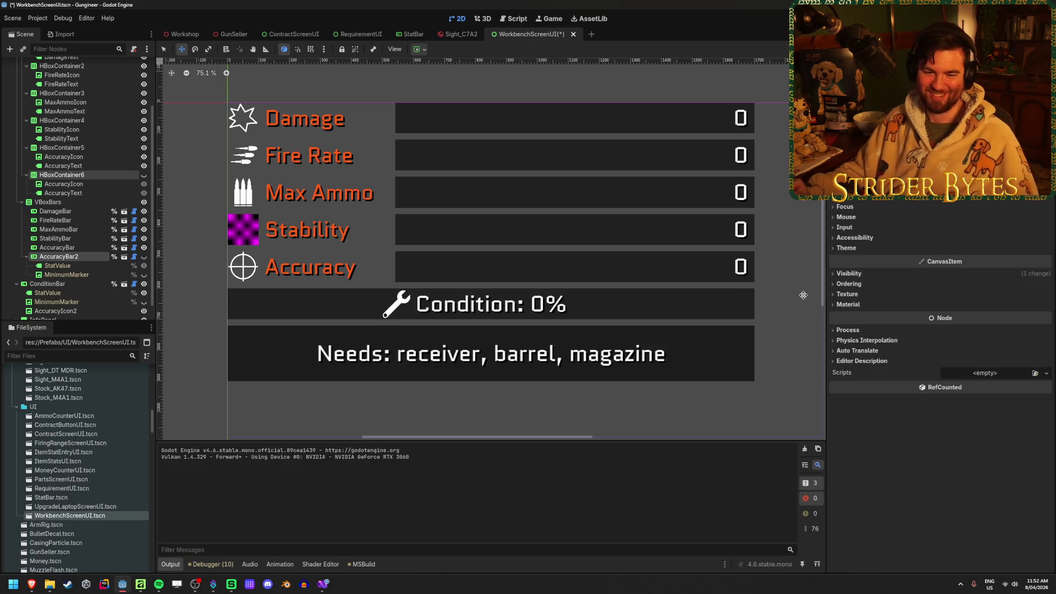
{"action": "key", "text": "ctrl+z"}
{"action": "key", "text": "ctrl+z"}
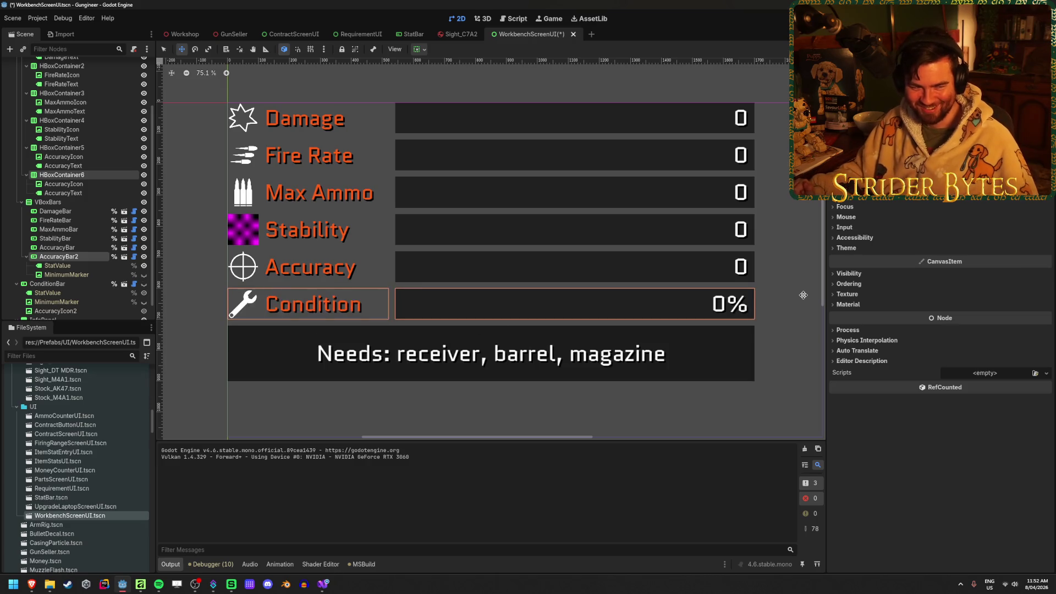
{"action": "key", "text": "ctrl+shift+z"}
{"action": "key", "text": "ctrl+shift+z"}
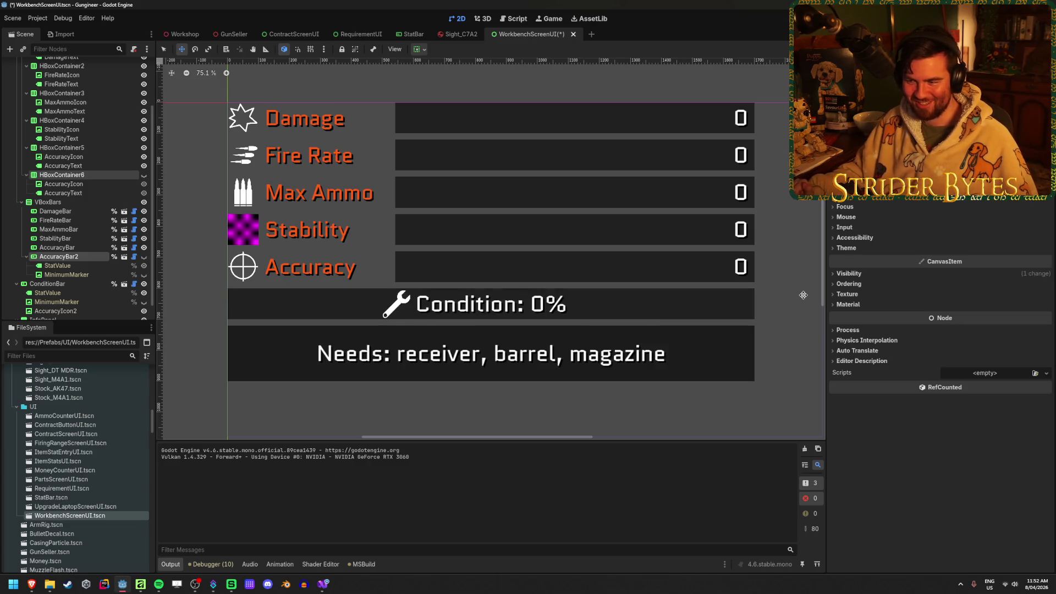
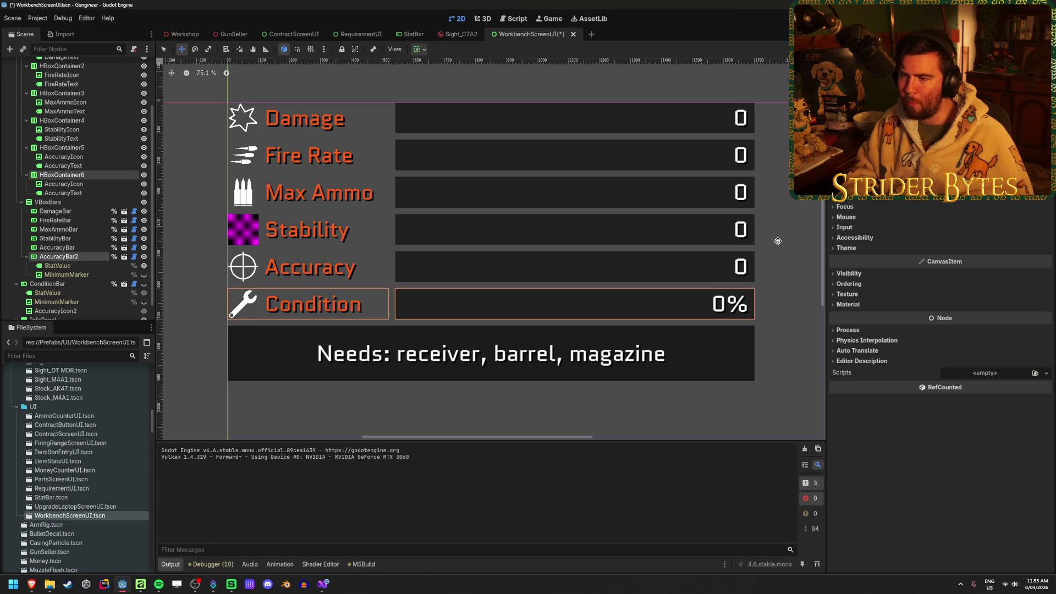
Step: Undo and redo to bring back the Condition icon and bar row
{"action": "key", "text": "ctrl+z"}
{"action": "key", "text": "ctrl+z"}
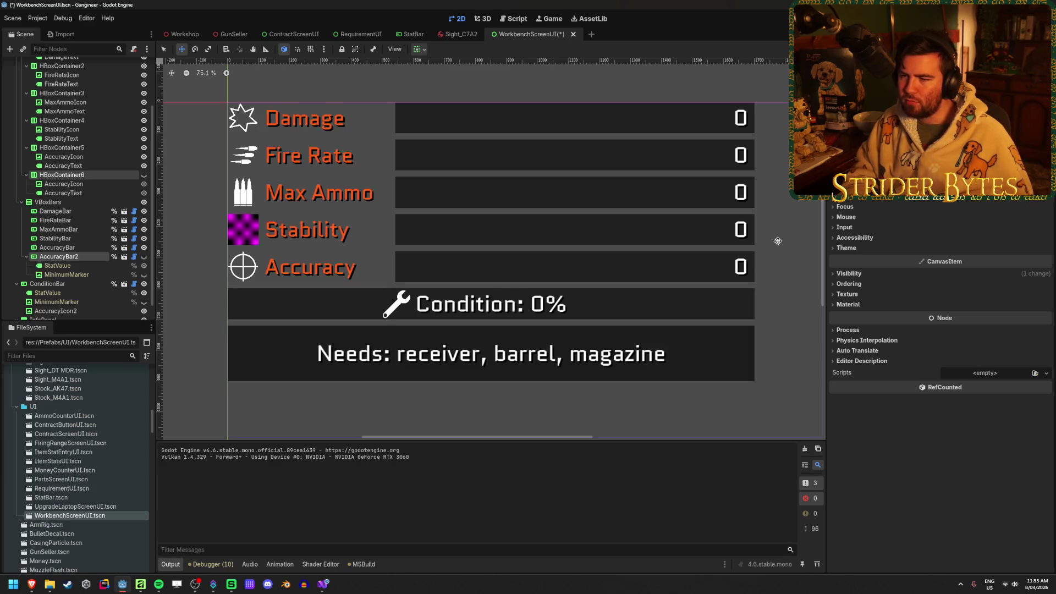
{"action": "key", "text": "ctrl+shift+z"}
{"action": "key", "text": "ctrl+shift+z"}
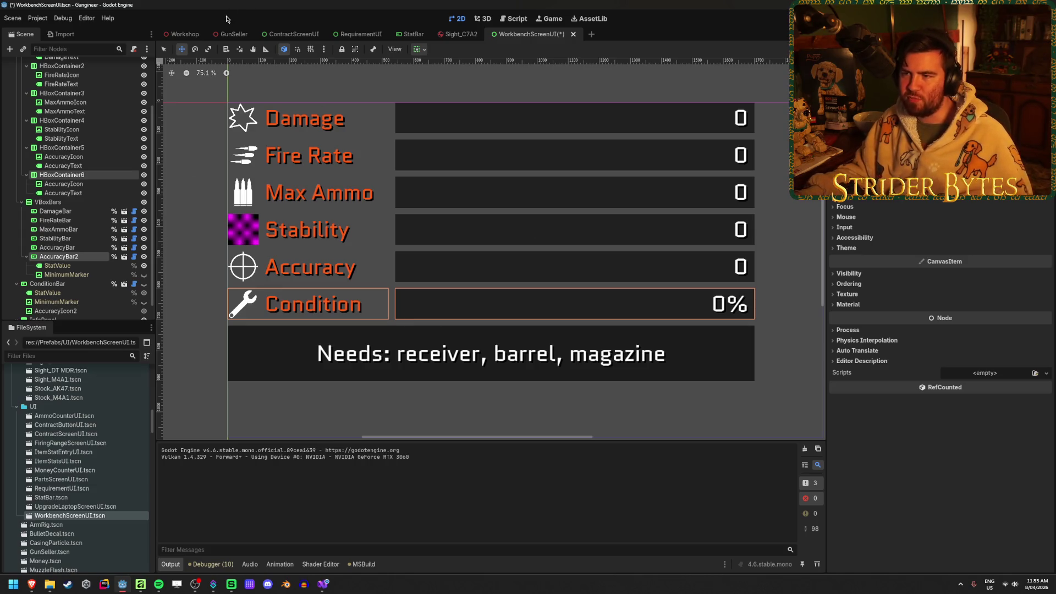
{"action": "mouse_move", "coordinate": [229, 37]}
{"action": "scroll", "coordinate": [263, 150], "scroll_direction": "up", "scroll_amount": 6}
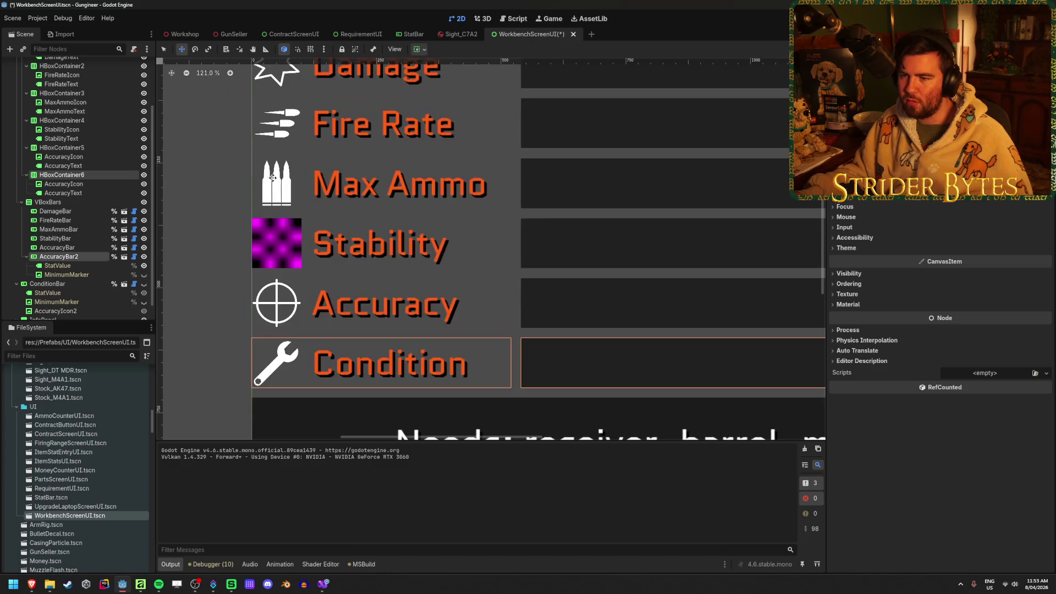
{"action": "scroll", "coordinate": [263, 150], "scroll_direction": "down", "scroll_amount": 4}
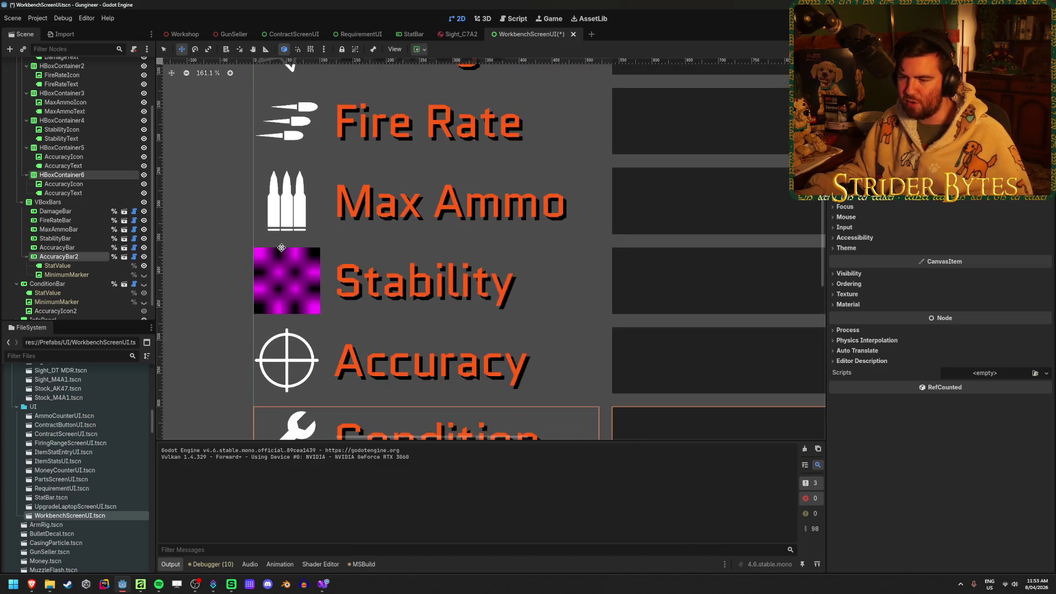
{"action": "scroll", "coordinate": [278, 243], "scroll_direction": "up", "scroll_amount": 6}
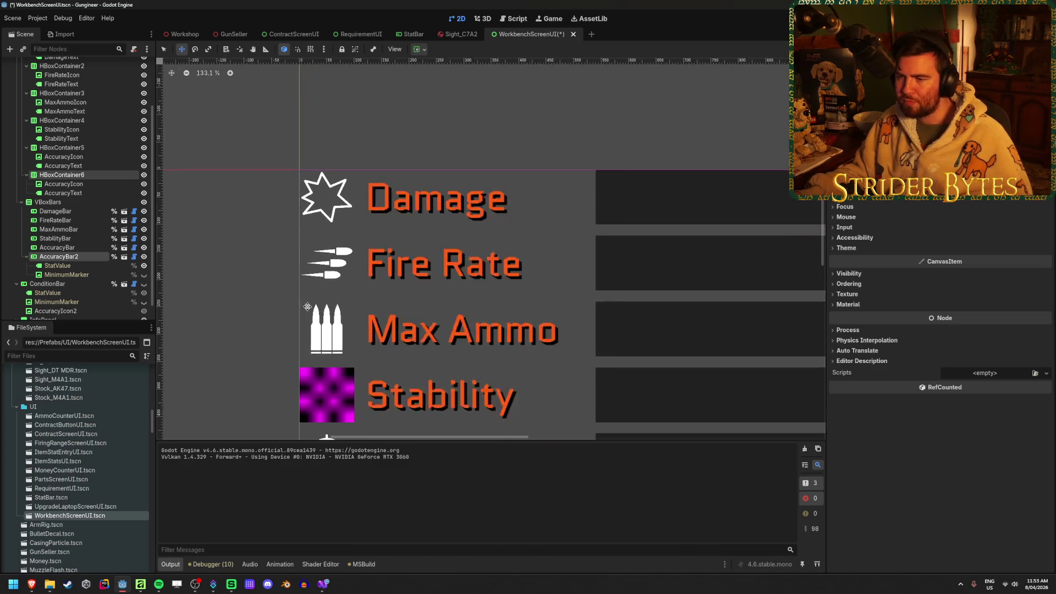
{"action": "scroll", "coordinate": [344, 273], "scroll_direction": "down", "scroll_amount": 6}
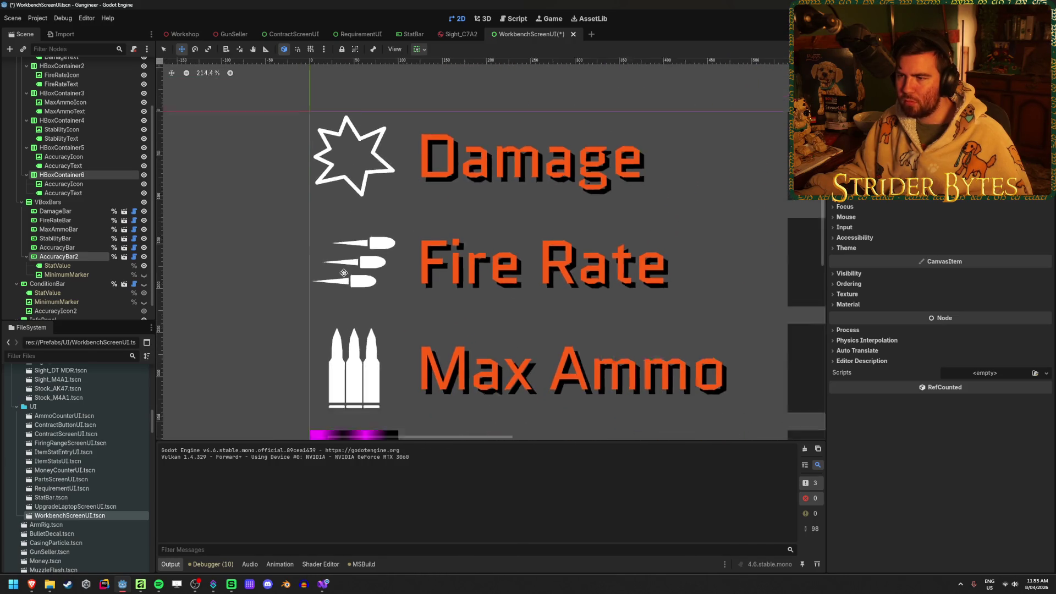
{"action": "scroll", "coordinate": [330, 281], "scroll_direction": "down", "scroll_amount": 1}
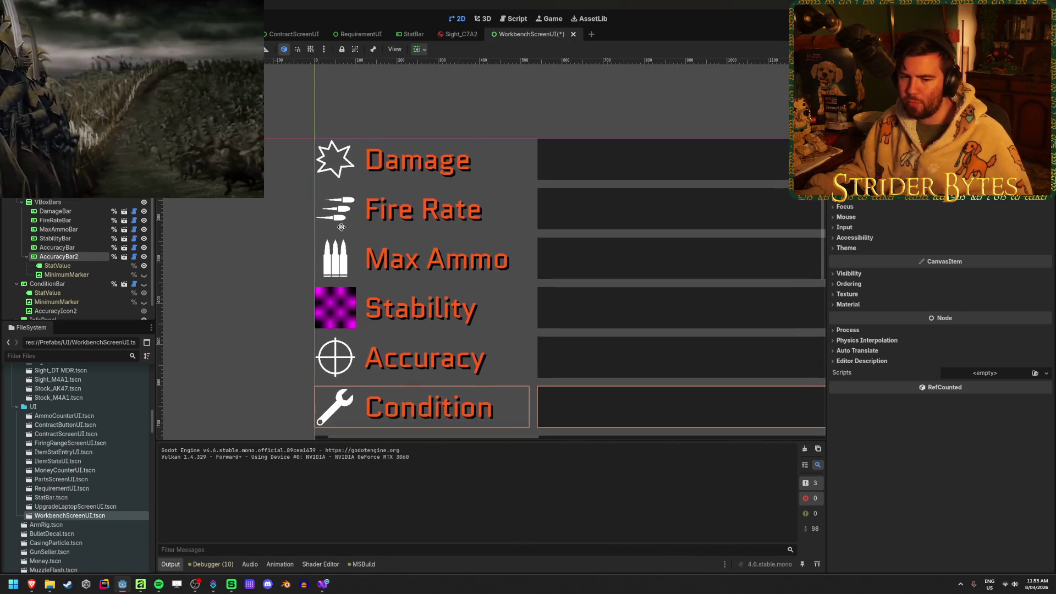
{"action": "scroll", "coordinate": [287, 272], "scroll_direction": "up", "scroll_amount": 5}
{"action": "scroll", "coordinate": [287, 272], "scroll_direction": "up", "scroll_amount": 3}
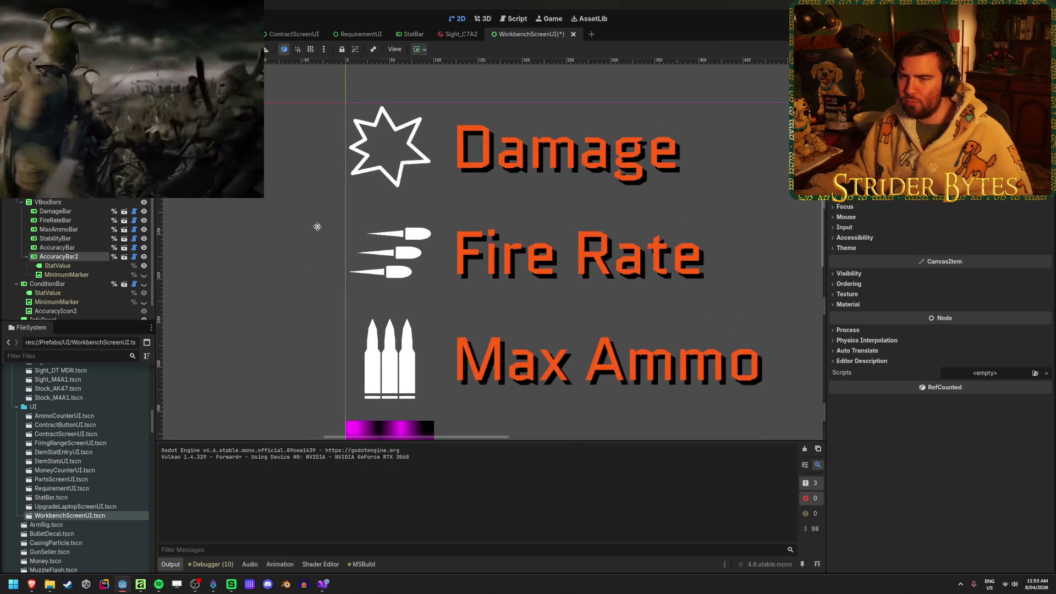
Step: Select the AccuracyIcon wrench node and zoom the canvas onto the wrench icon
{"action": "mouse_move", "coordinate": [184, 36]}
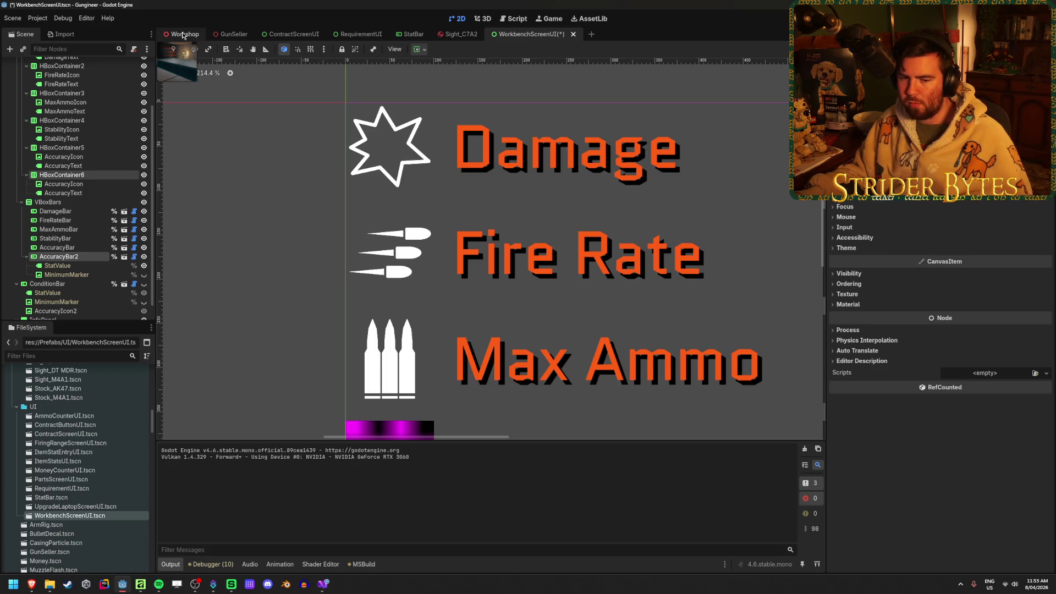
{"action": "scroll", "coordinate": [403, 259], "scroll_direction": "down", "scroll_amount": 2}
{"action": "scroll", "coordinate": [403, 259], "scroll_direction": "right", "scroll_amount": 2}
{"action": "scroll", "coordinate": [385, 264], "scroll_direction": "down", "scroll_amount": 1}
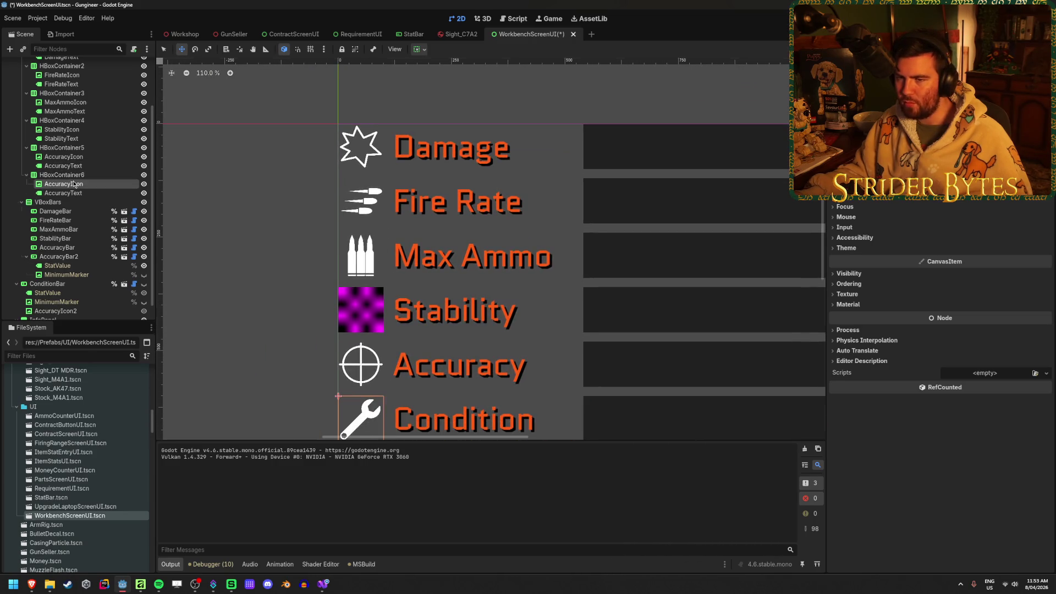
{"action": "left_click", "coordinate": [72, 184]}
{"action": "scroll", "coordinate": [387, 226], "scroll_direction": "up", "scroll_amount": 8}
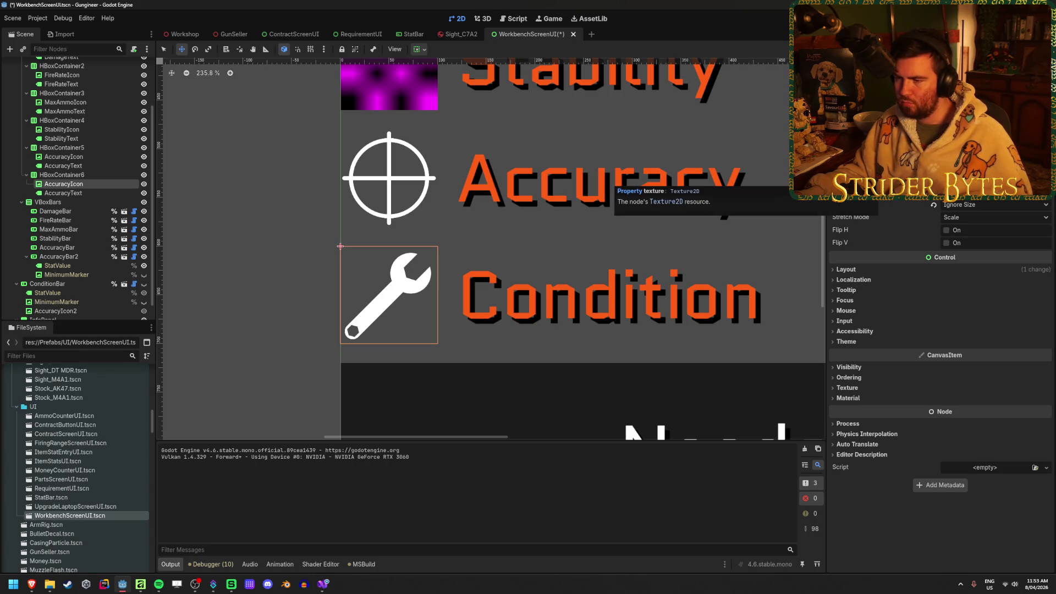
{"action": "scroll", "coordinate": [390, 336], "scroll_direction": "up", "scroll_amount": 4}
{"action": "scroll", "coordinate": [385, 319], "scroll_direction": "down", "scroll_amount": 4}
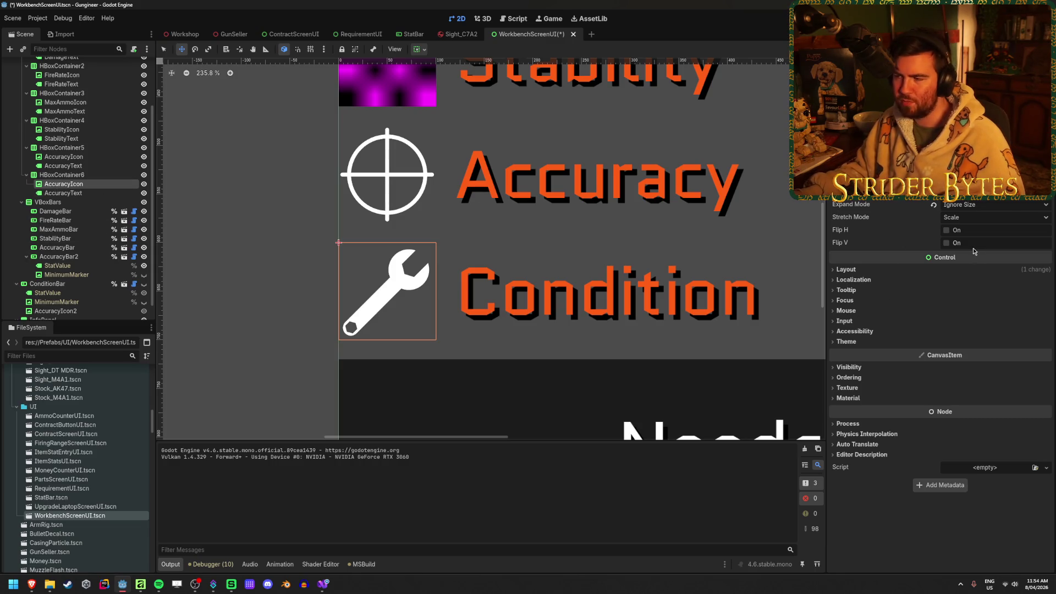
{"action": "mouse_move", "coordinate": [854, 204]}
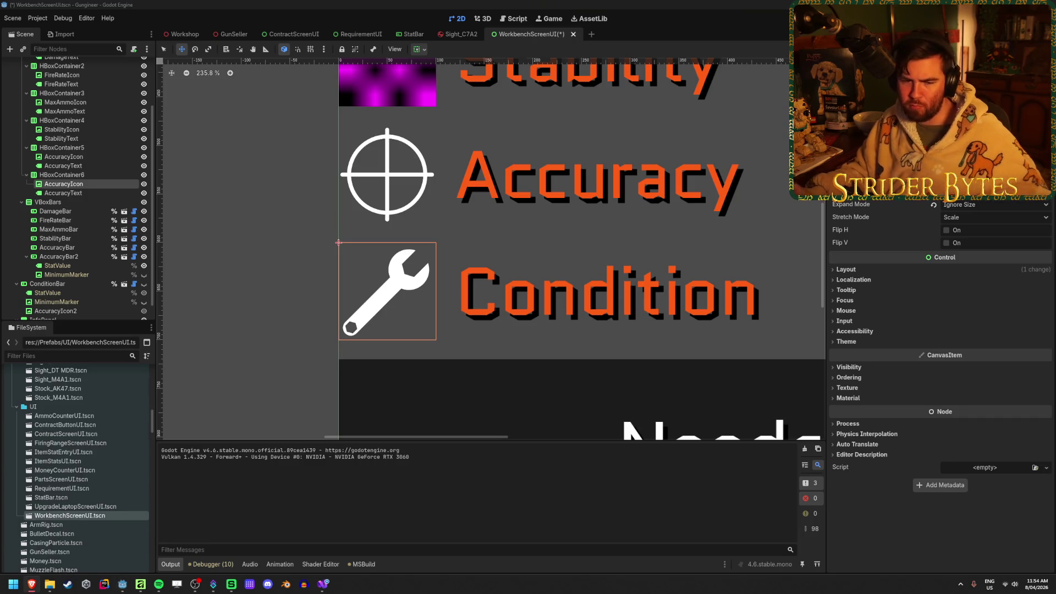
{"action": "left_click", "coordinate": [63, 193]}
Step: Reselect the wrench icon and expand its CanvasItem Material section, which has no material yet
{"action": "left_click", "coordinate": [63, 184]}
{"action": "left_click", "coordinate": [846, 269]}
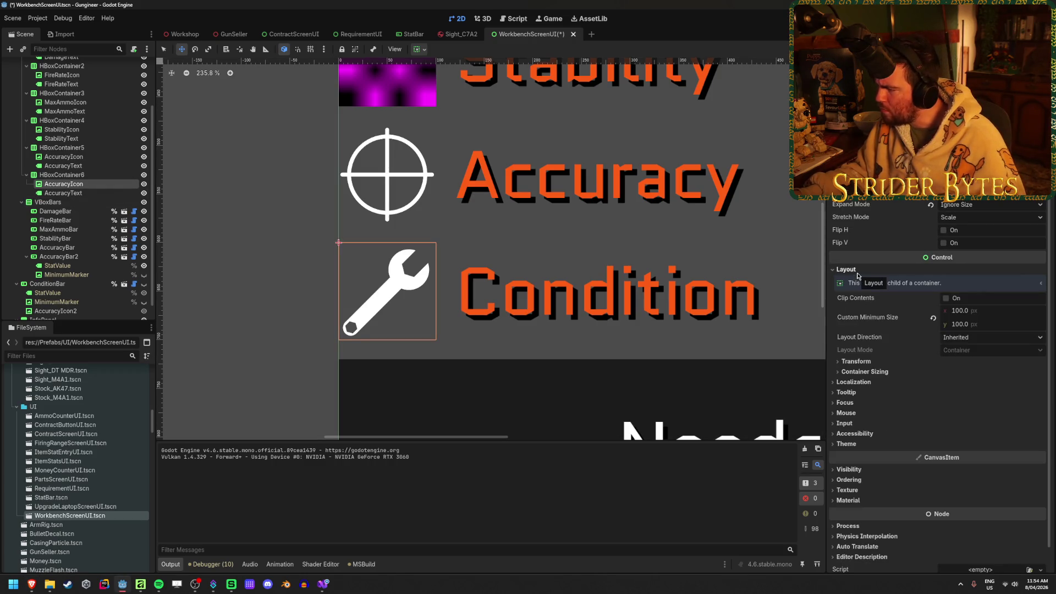
{"action": "left_click", "coordinate": [846, 270]}
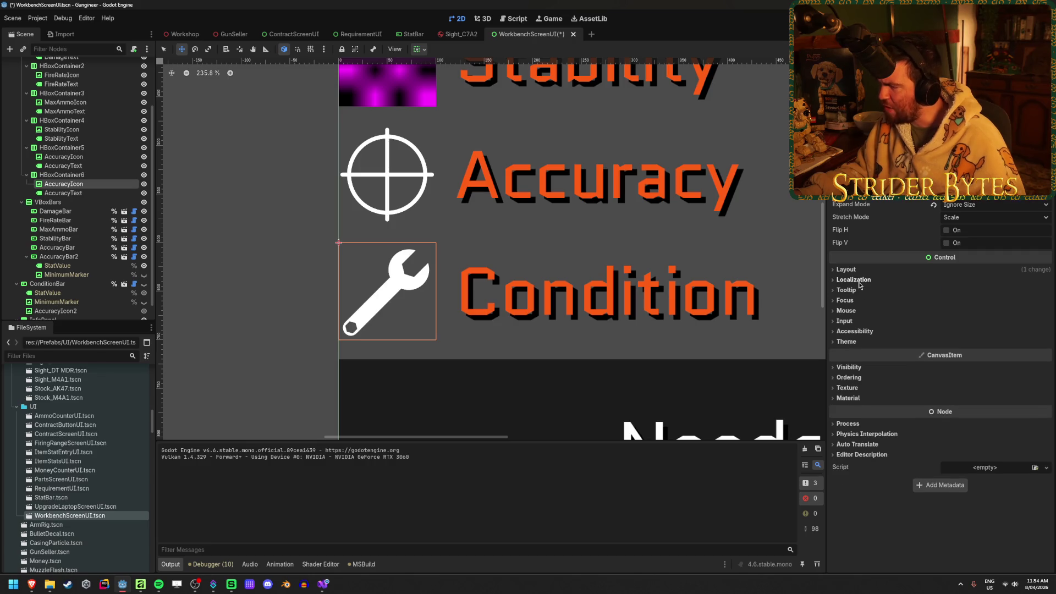
{"action": "left_click", "coordinate": [849, 368]}
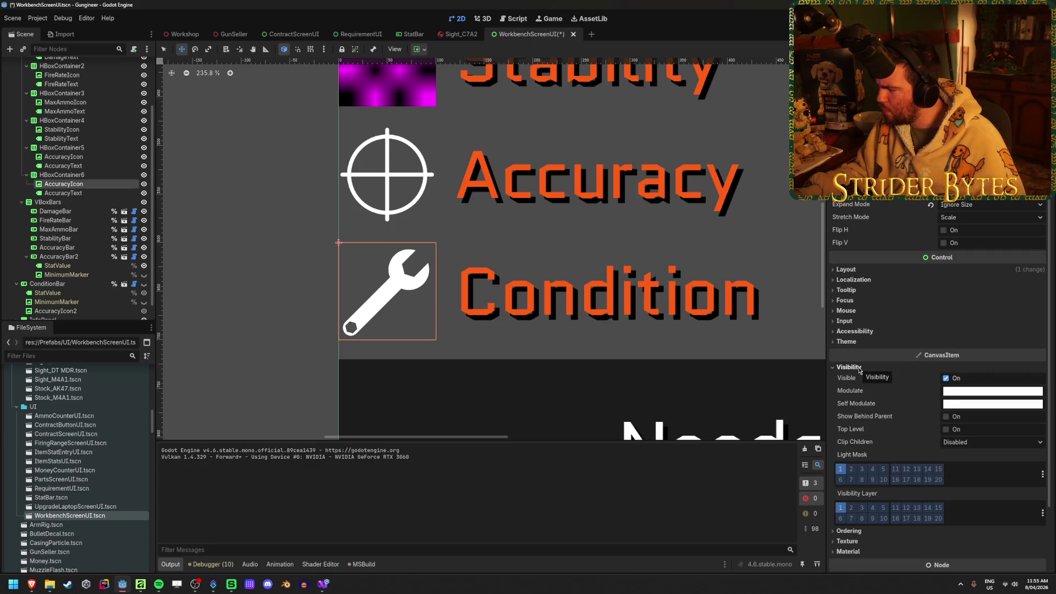
{"action": "left_click", "coordinate": [849, 368]}
{"action": "left_click", "coordinate": [849, 399]}
{"action": "left_click", "coordinate": [850, 398]}
{"action": "left_click", "coordinate": [849, 399]}
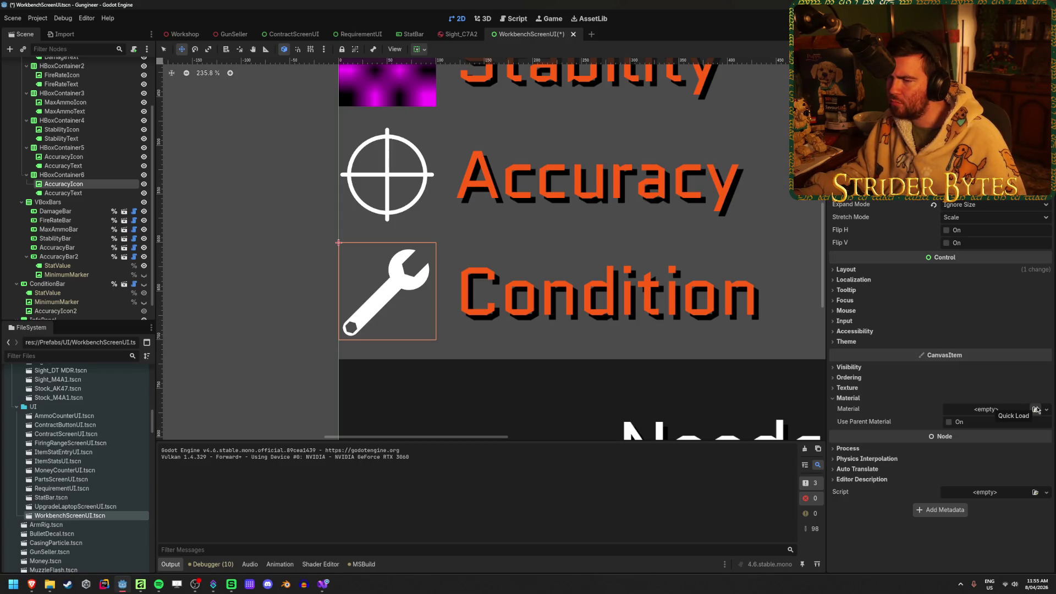
Step: Browse the FileSystem dock to the res://Scripts/Shaders folder
{"action": "scroll", "coordinate": [86, 481], "scroll_direction": "up", "scroll_amount": 10}
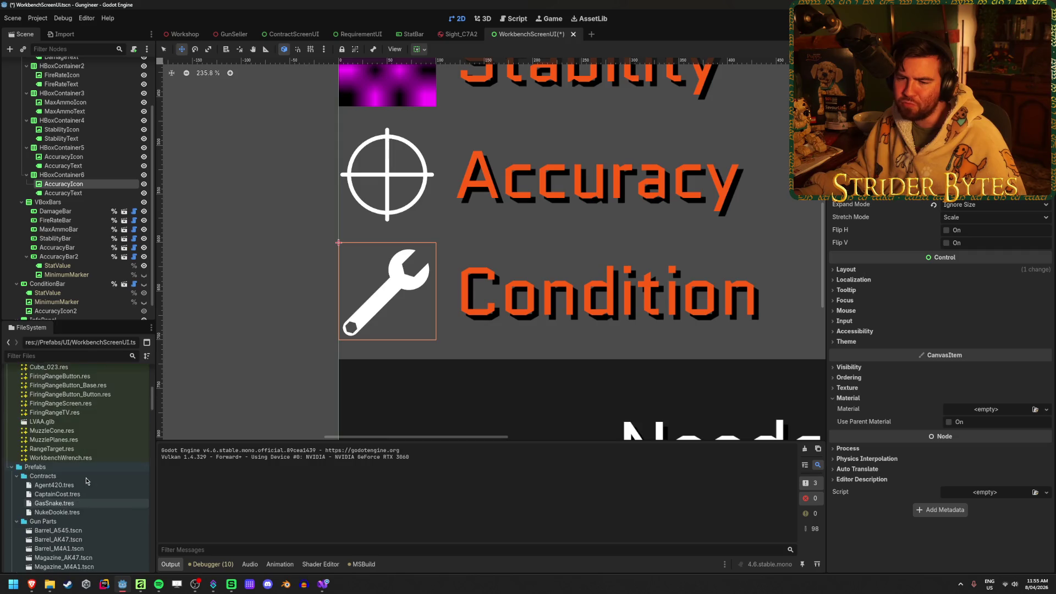
{"action": "scroll", "coordinate": [86, 481], "scroll_direction": "down", "scroll_amount": 10}
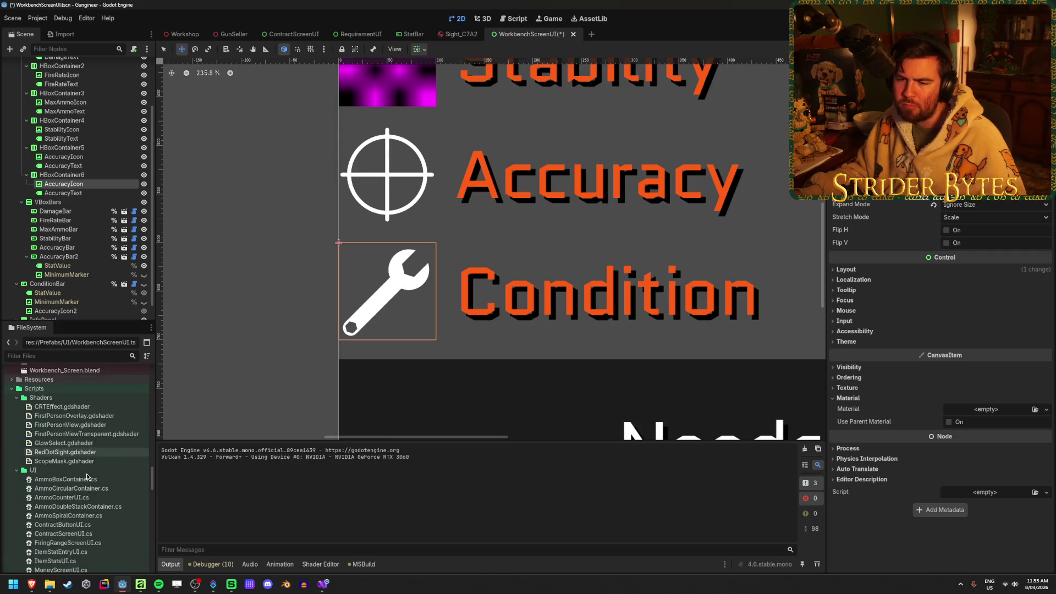
{"action": "scroll", "coordinate": [87, 447], "scroll_direction": "up", "scroll_amount": 10}
{"action": "scroll", "coordinate": [87, 447], "scroll_direction": "down", "scroll_amount": 10}
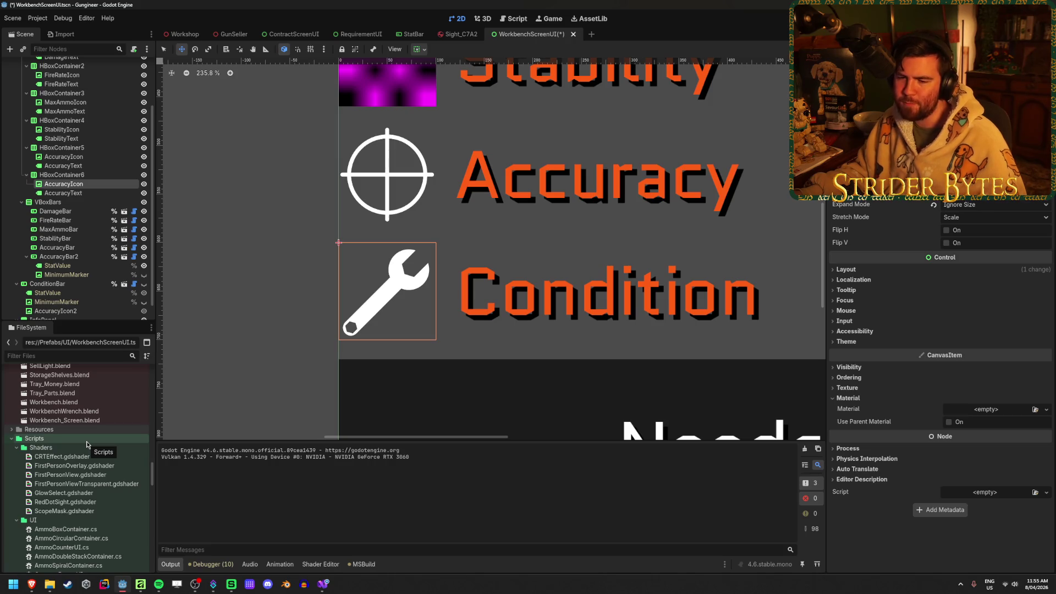
{"action": "left_click", "coordinate": [78, 447]}
Step: Create a new Shader resource named TextureShadow.gdshader in the Shaders folder and add a blank line
{"action": "right_click", "coordinate": [76, 447]}
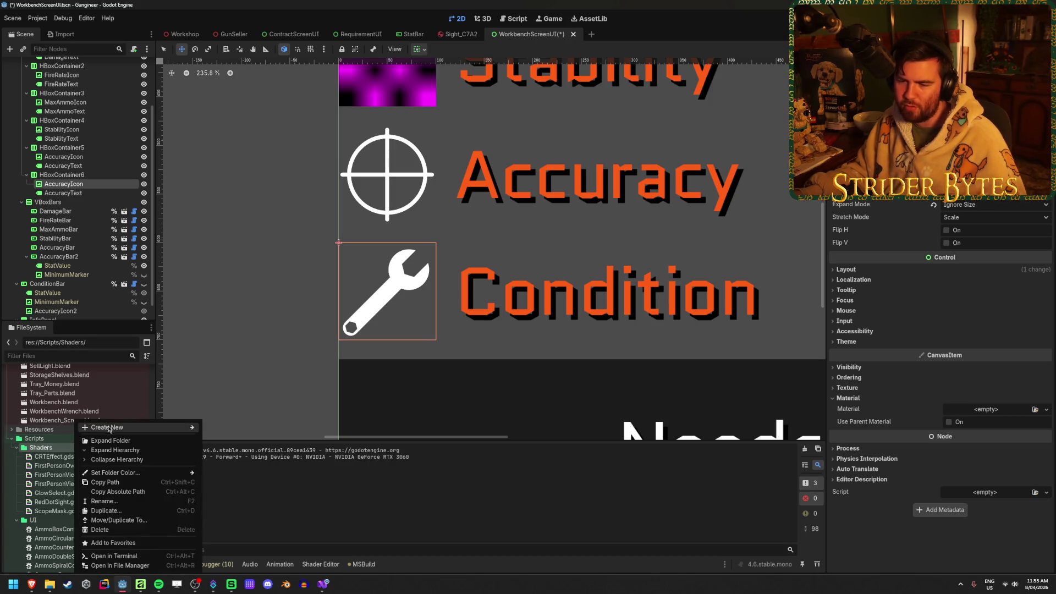
{"action": "mouse_move", "coordinate": [109, 430]}
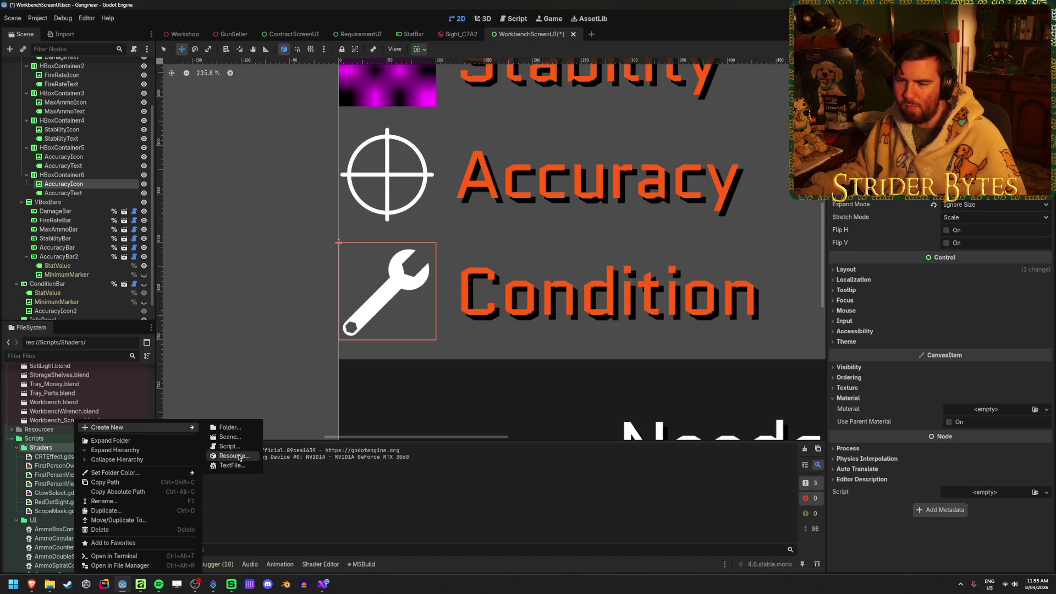
{"action": "left_click", "coordinate": [234, 456]}
{"action": "type", "text": "shader"}
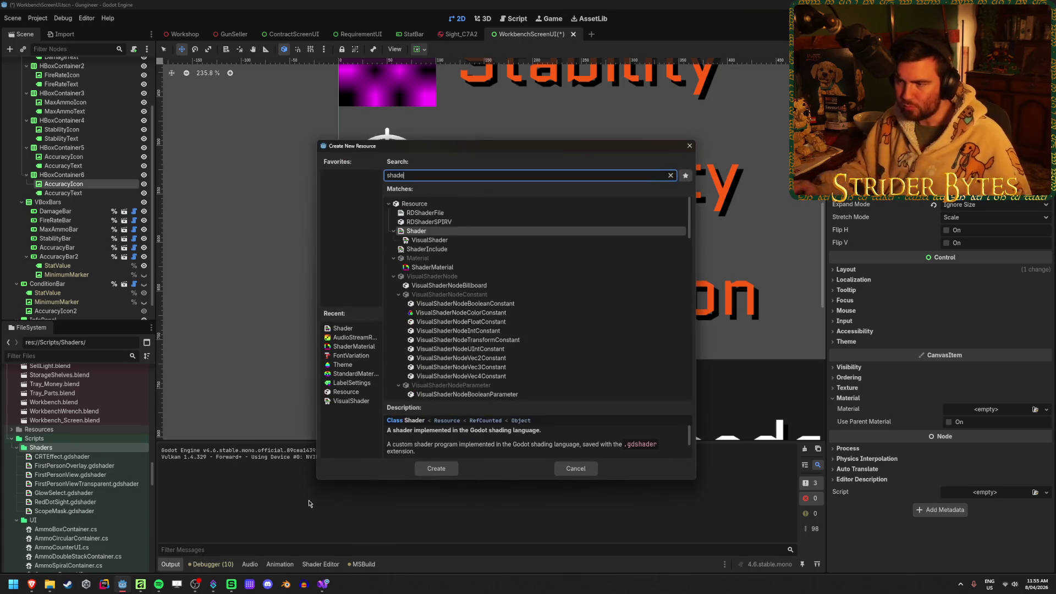
{"action": "left_click", "coordinate": [436, 468]}
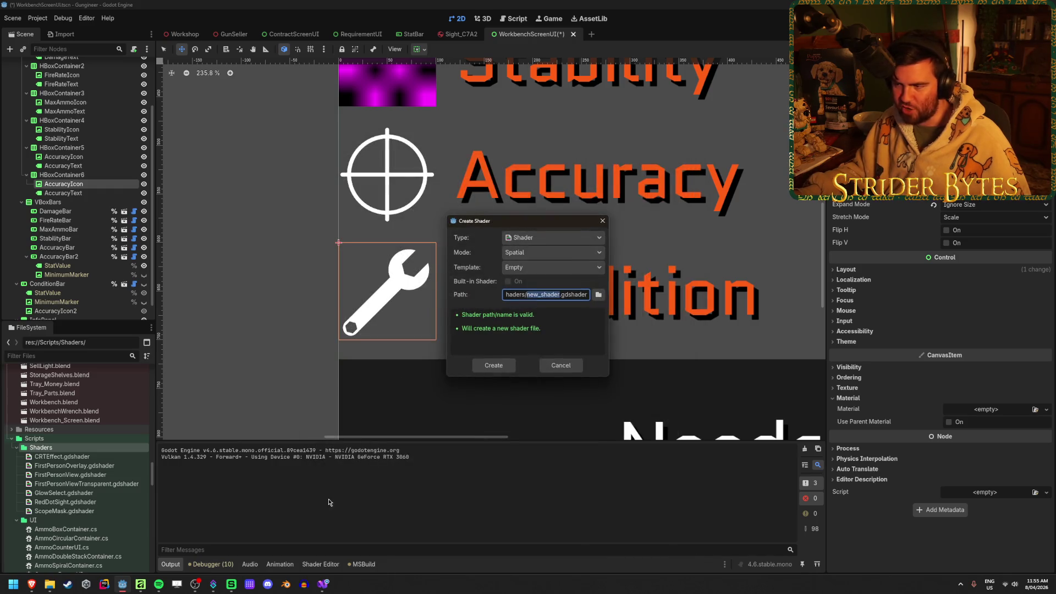
{"action": "type", "text": "Texture"}
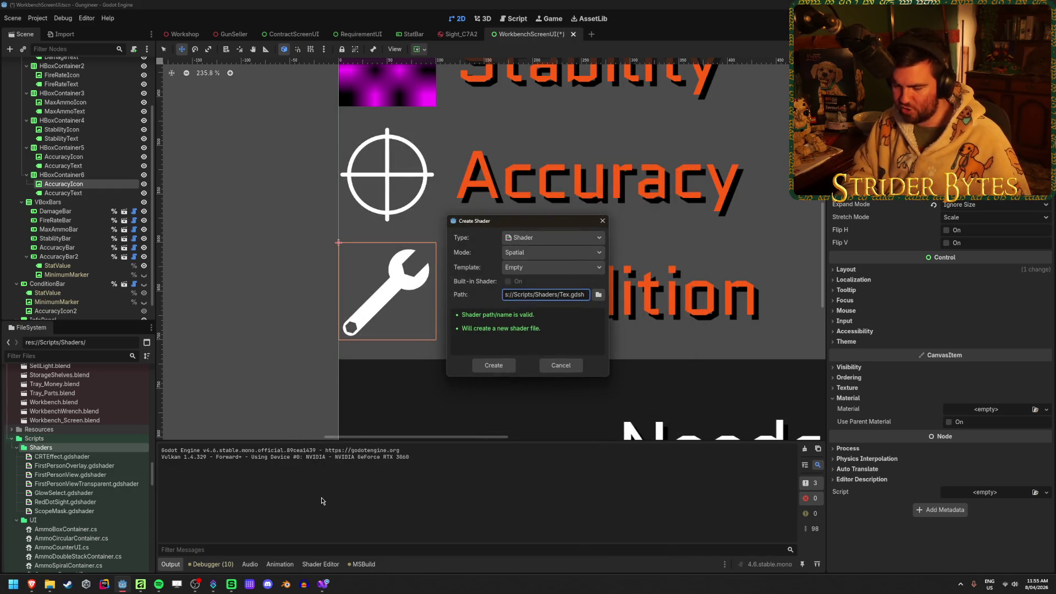
{"action": "type", "text": "Shadow"}
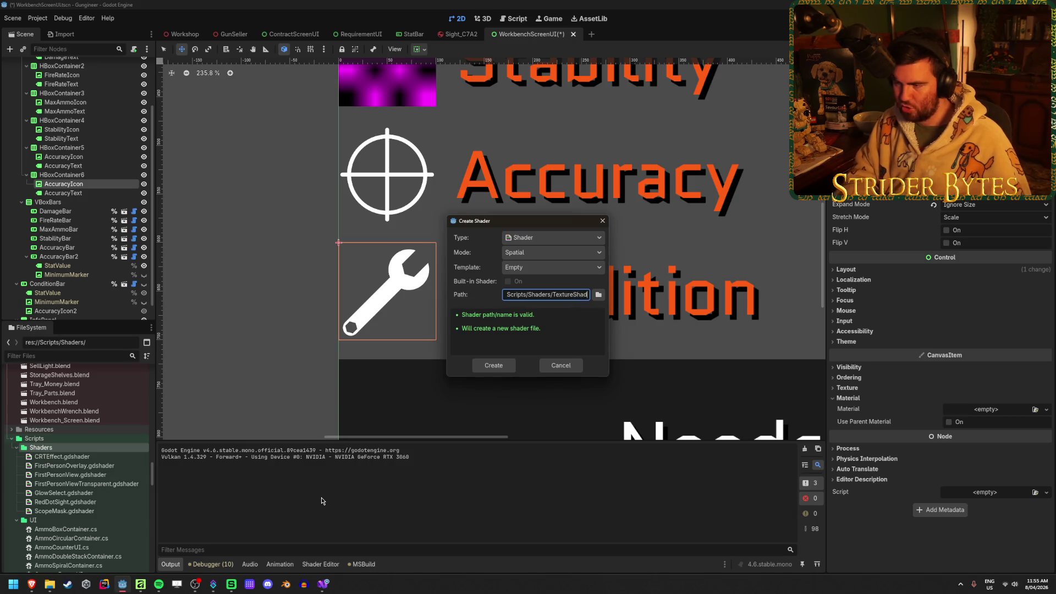
{"action": "left_click", "coordinate": [509, 369]}
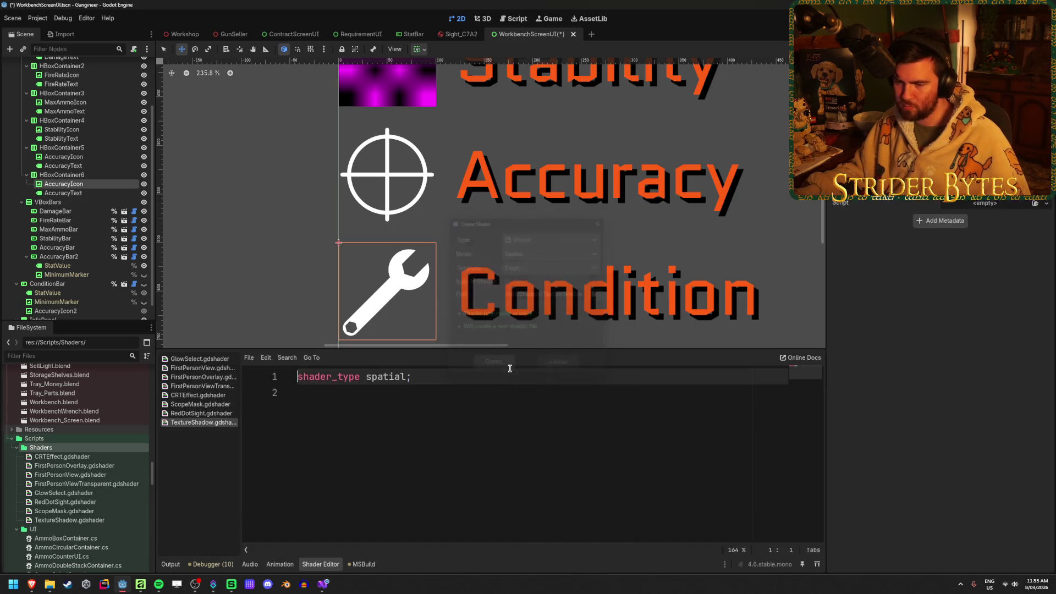
{"action": "left_click", "coordinate": [444, 395]}
{"action": "key", "text": "Return"}
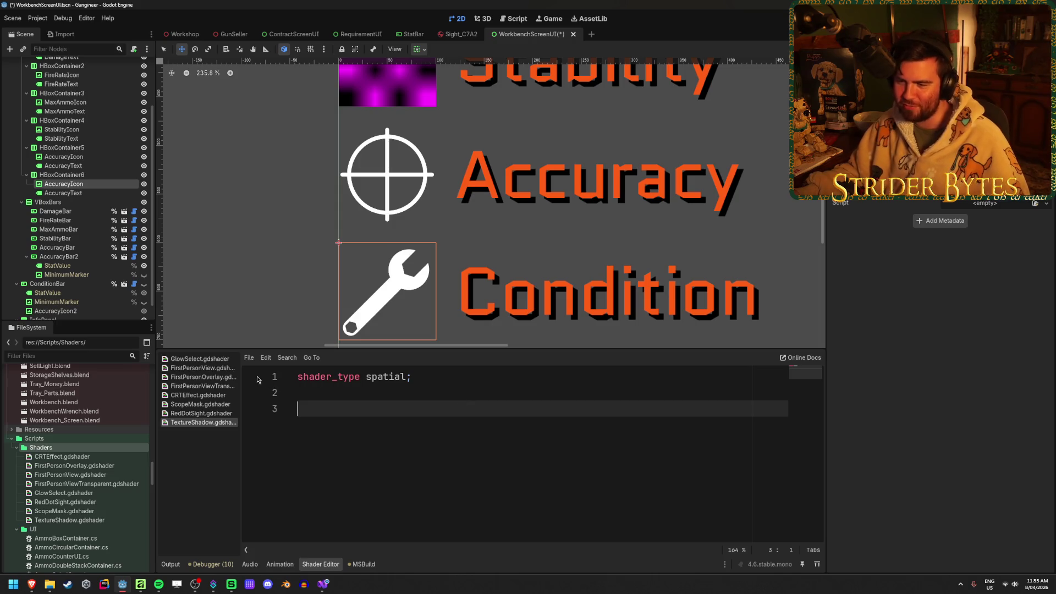
Step: Change the shader type from spatial to canvas_item and save
{"action": "left_click", "coordinate": [249, 358]}
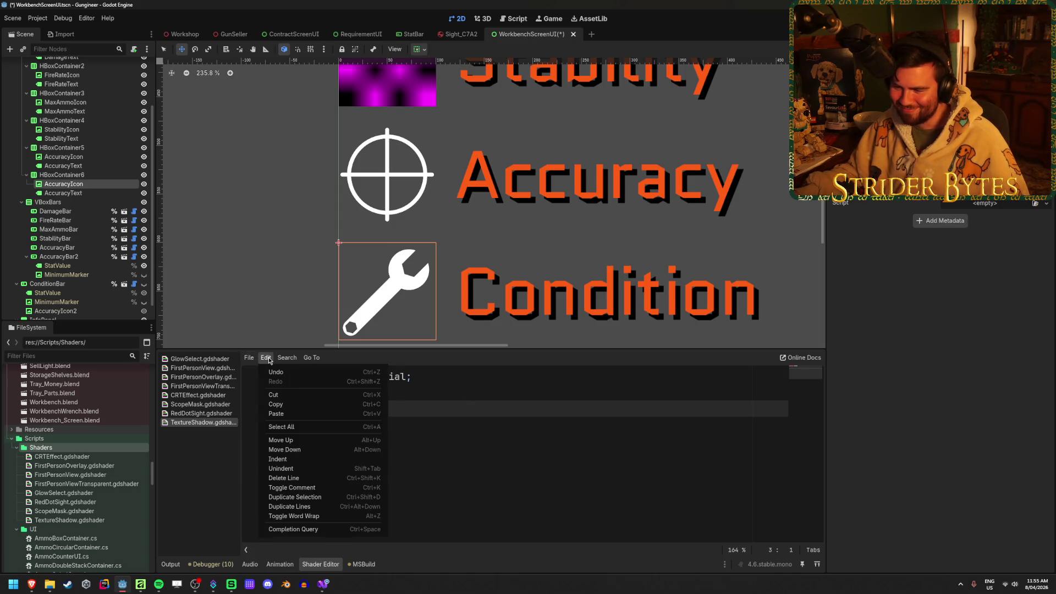
{"action": "left_click", "coordinate": [269, 361]}
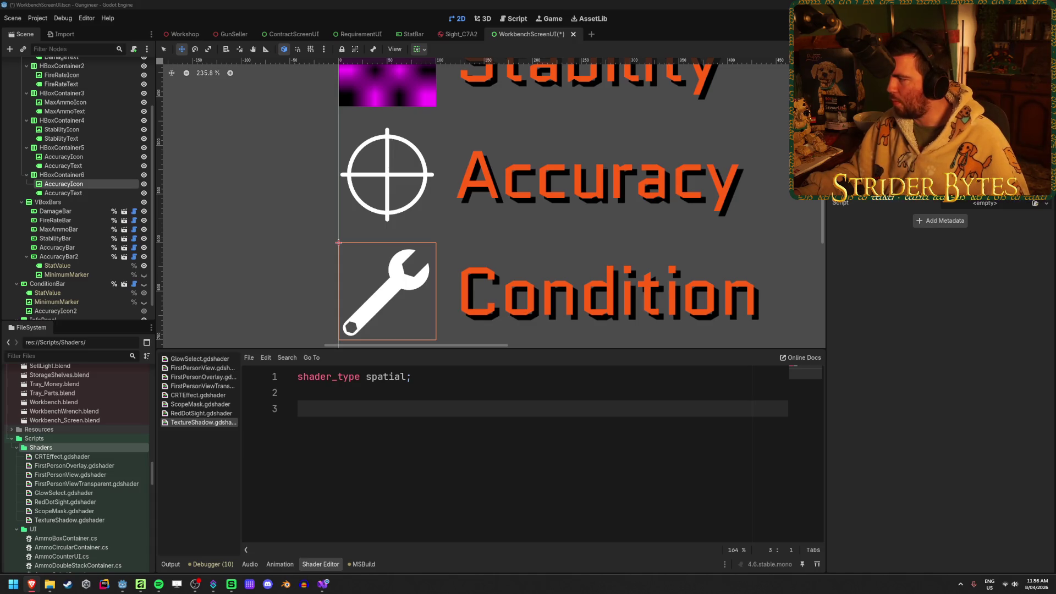
{"action": "double_click", "coordinate": [367, 377]}
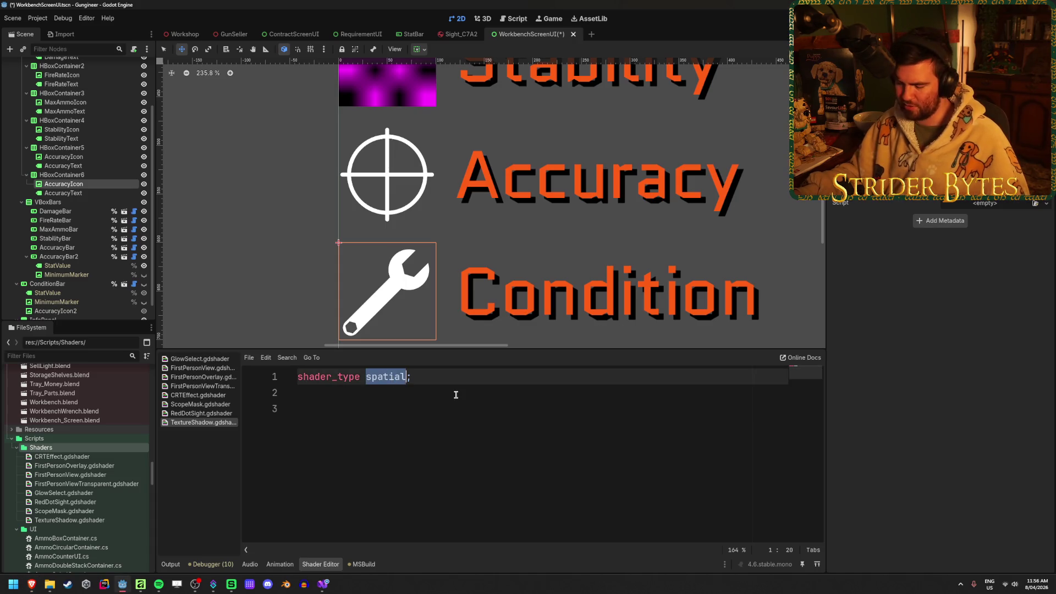
{"action": "type", "text": "canva"}
{"action": "key", "text": "Return"}
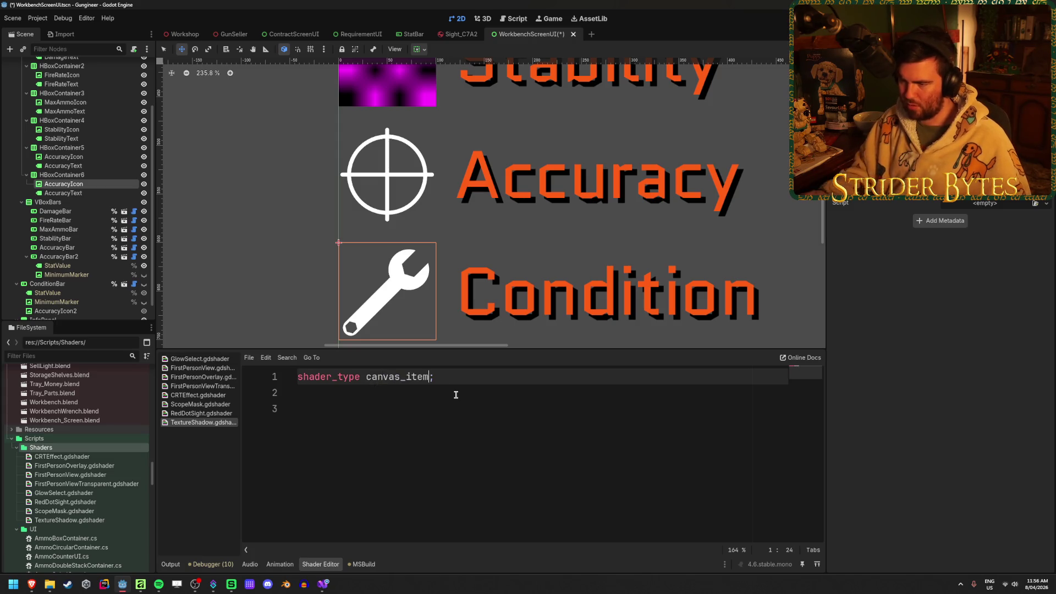
{"action": "key", "text": "ctrl+s"}
Step: Declare a 'uniform vec2 offset' on line 3 of the shader
{"action": "left_click", "coordinate": [465, 395]}
{"action": "left_click", "coordinate": [471, 403]}
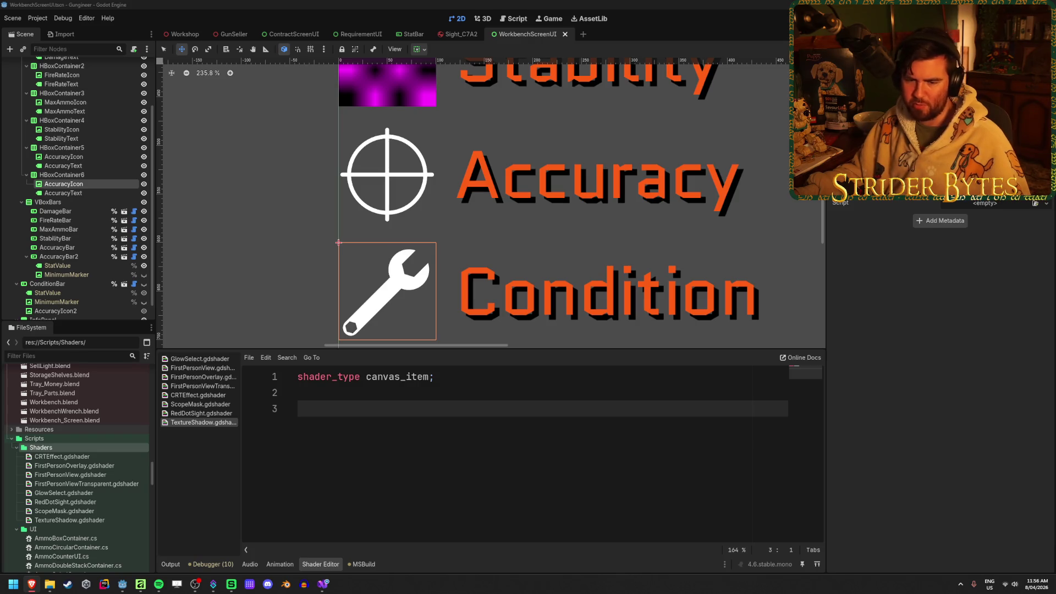
{"action": "left_click", "coordinate": [396, 408]}
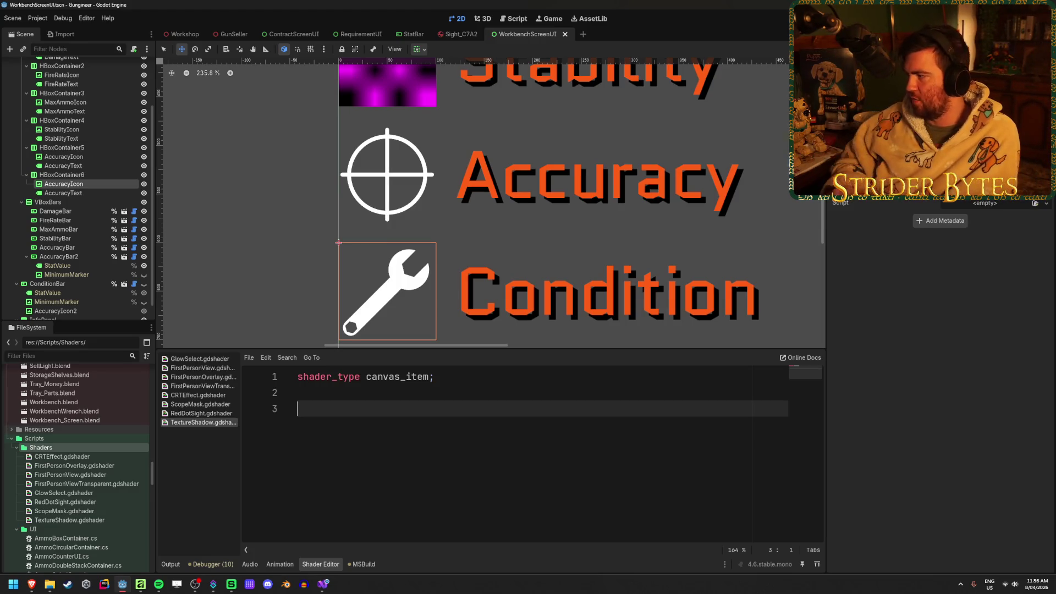
{"action": "type", "text": "niform vec2 offset"}
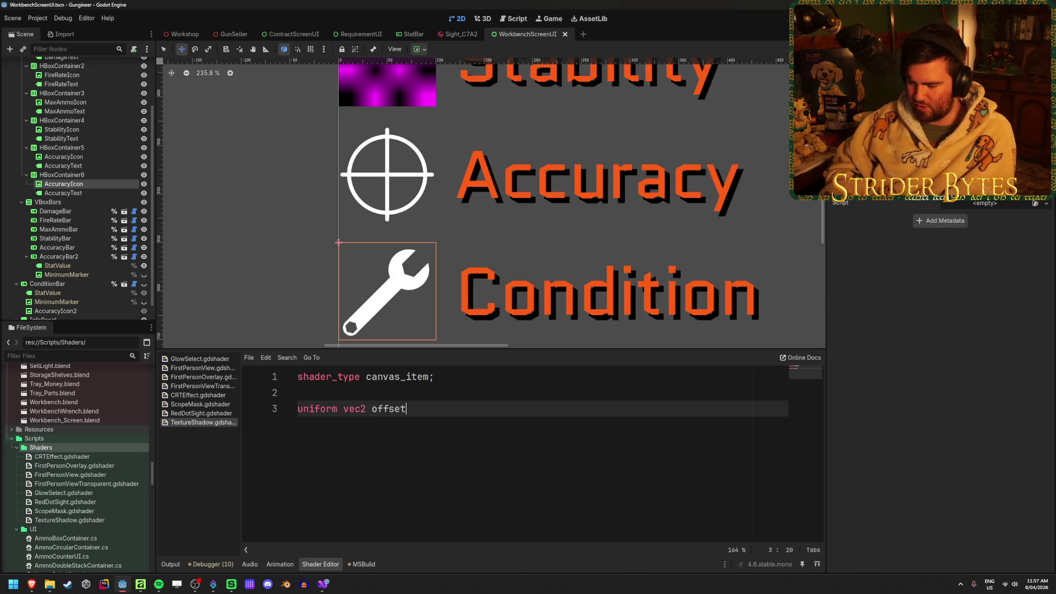
{"action": "key", "text": "Return"}
{"action": "key", "text": "Return"}
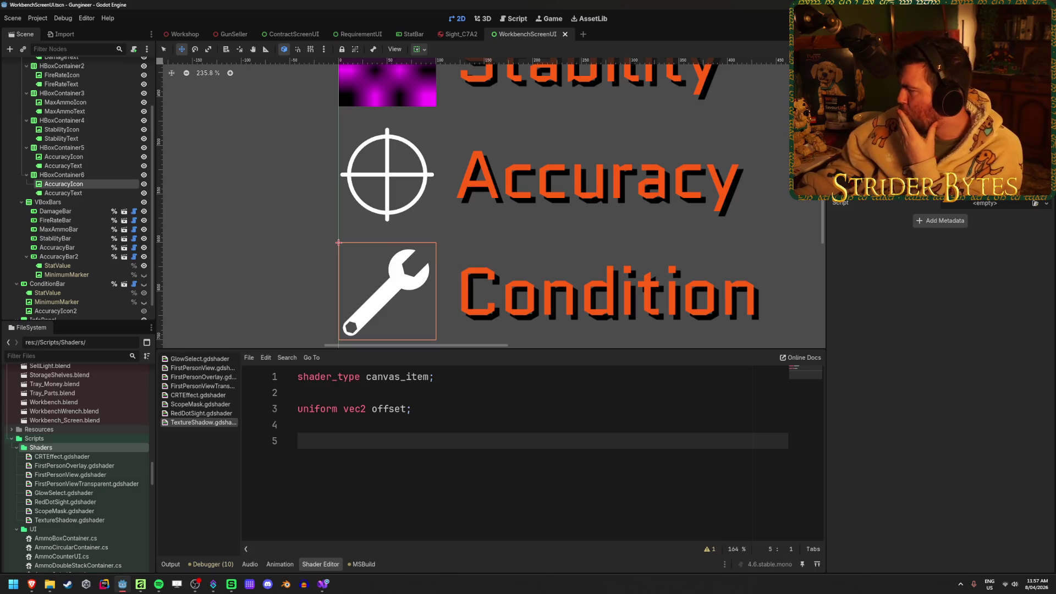
{"action": "key", "text": "alt+Tab"}
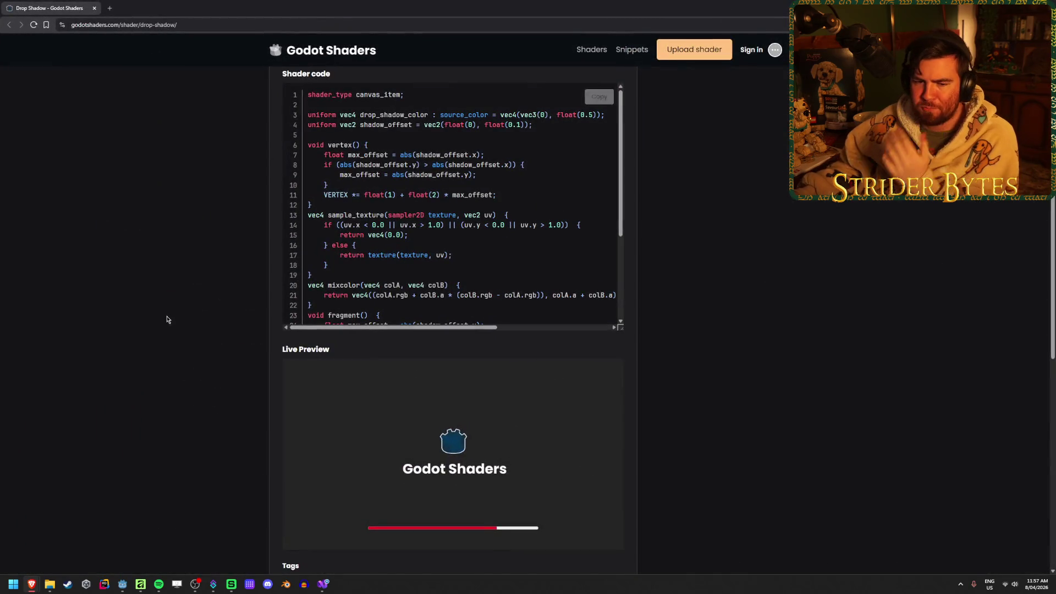
Step: In the Drop Shadow live preview, set shadow_offset to x 0.07, y 0.08 and the shadow colour to black
{"action": "scroll", "coordinate": [216, 268], "scroll_direction": "up", "scroll_amount": 2}
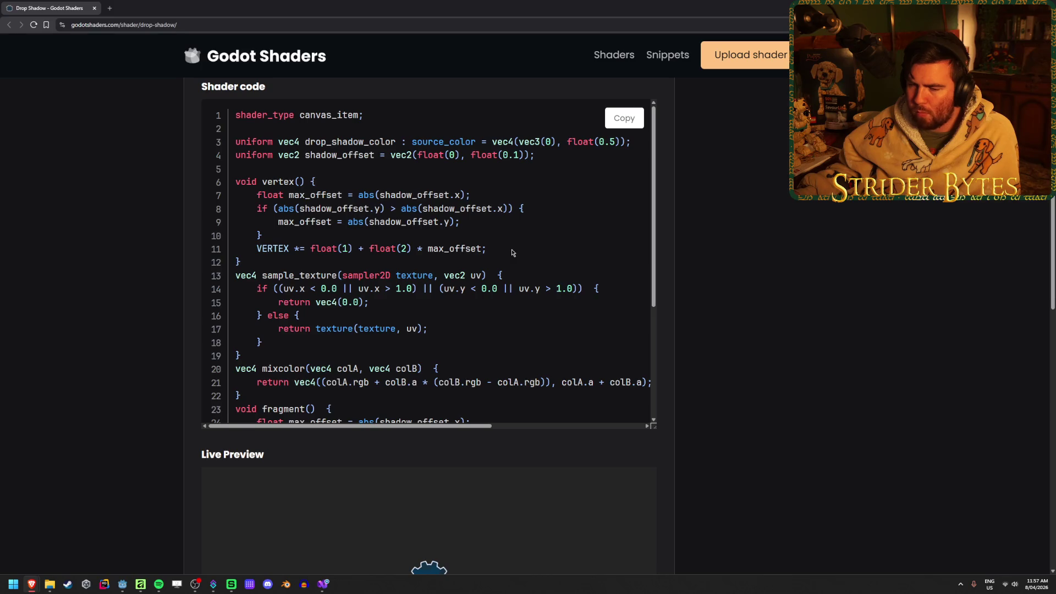
{"action": "scroll", "coordinate": [511, 252], "scroll_direction": "down", "scroll_amount": 3}
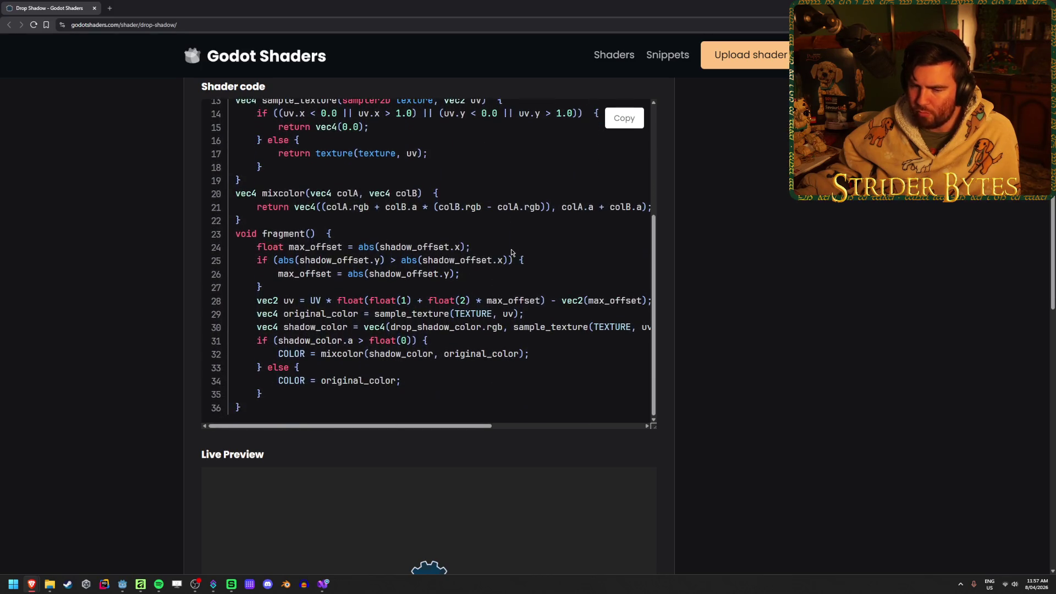
{"action": "scroll", "coordinate": [509, 250], "scroll_direction": "up", "scroll_amount": 3}
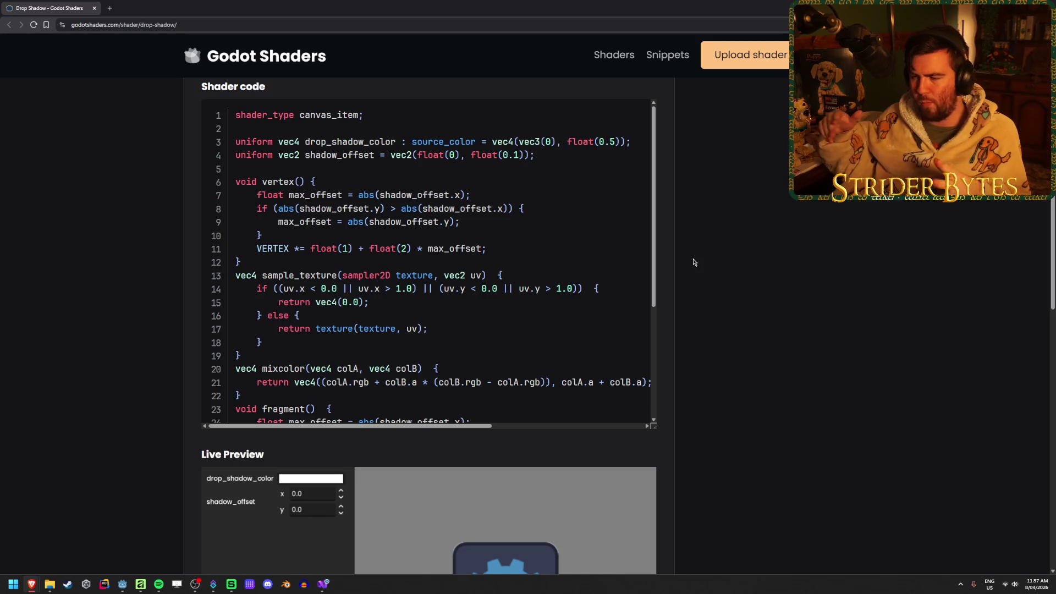
{"action": "scroll", "coordinate": [694, 269], "scroll_direction": "down", "scroll_amount": 2}
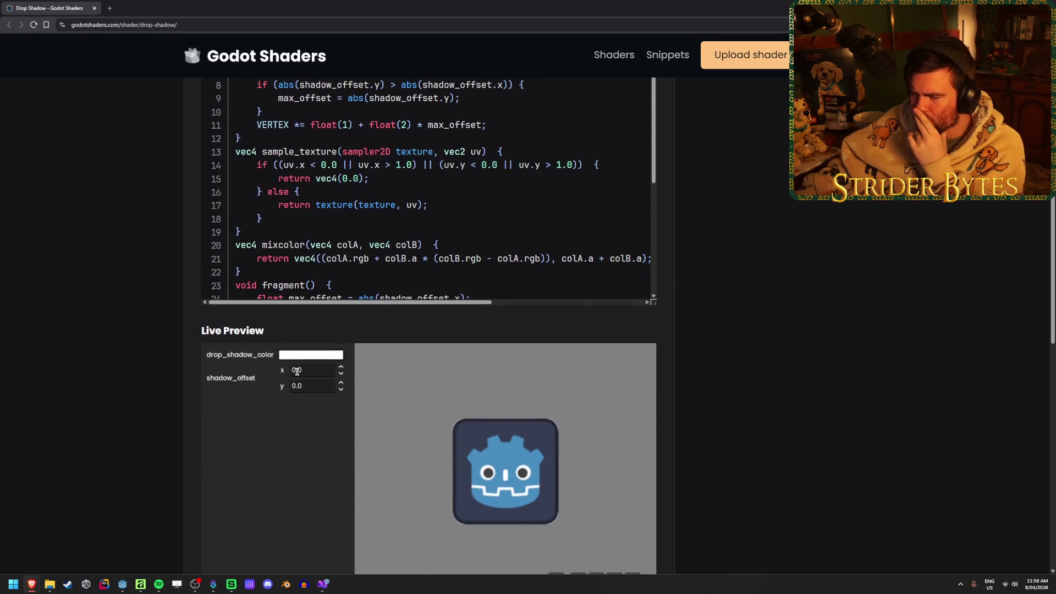
{"action": "scroll", "coordinate": [285, 374], "scroll_direction": "down", "scroll_amount": 1}
{"action": "left_click", "coordinate": [340, 343]}
{"action": "left_click", "coordinate": [341, 358]}
{"action": "left_click", "coordinate": [341, 359]}
{"action": "left_click", "coordinate": [311, 330]}
{"action": "left_click", "coordinate": [286, 388]}
{"action": "left_click_drag", "start_coordinate": [275, 405], "coordinate": [99, 433]}
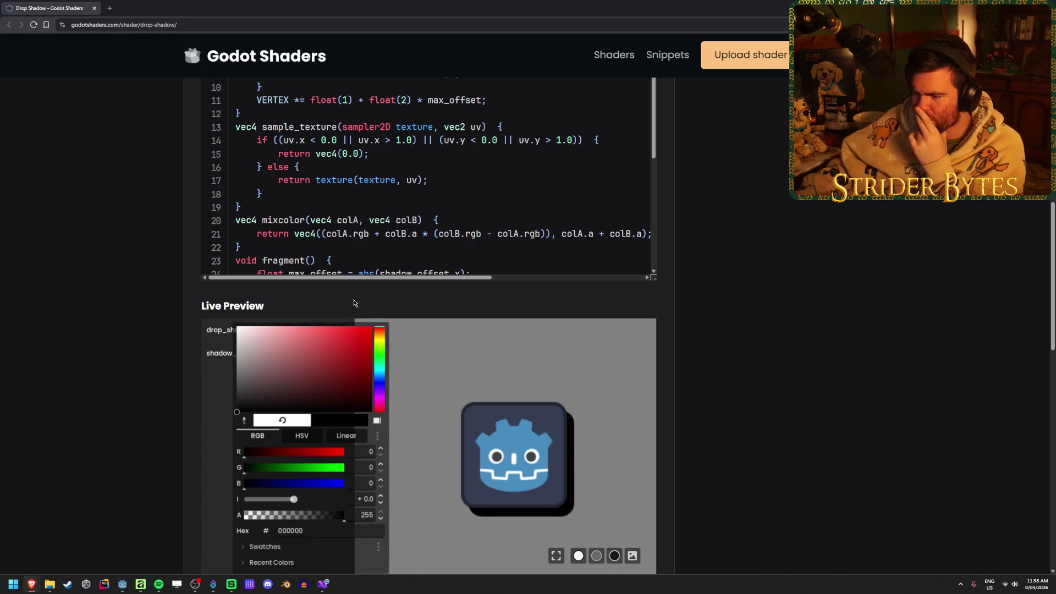
{"action": "left_click", "coordinate": [416, 358]}
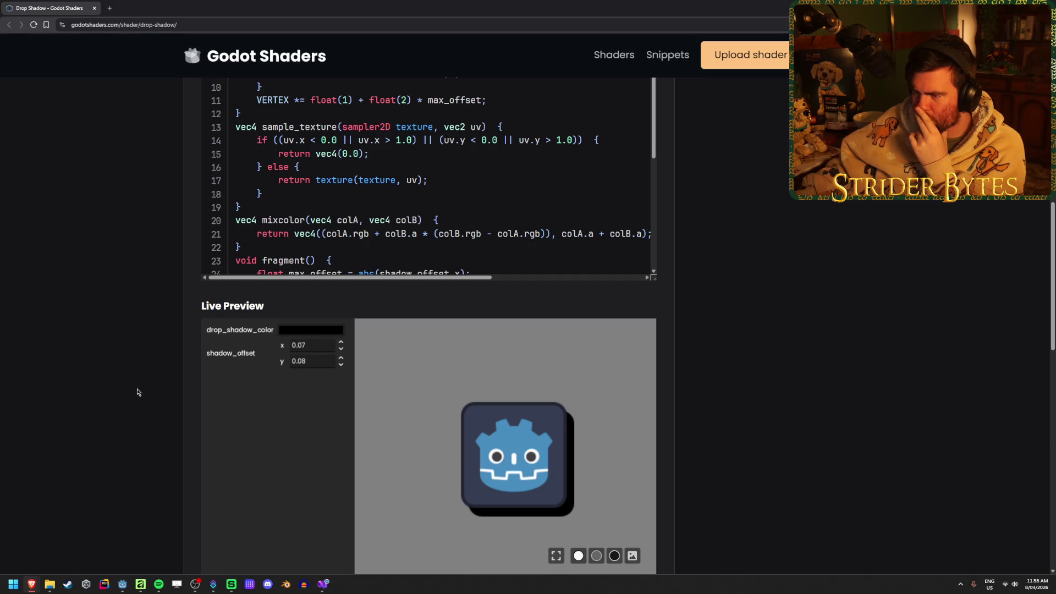
Step: Highlight the max_offset = abs(...) calculation on line 7 of the Drop Shadow code
{"action": "scroll", "coordinate": [105, 389], "scroll_direction": "up", "scroll_amount": 4}
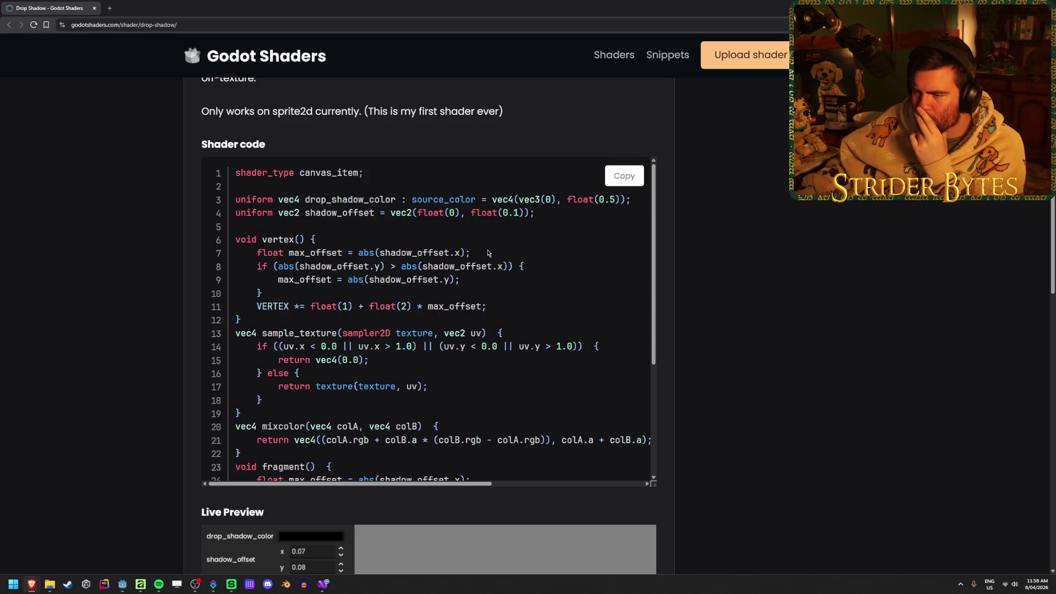
{"action": "left_click_drag", "start_coordinate": [295, 253], "coordinate": [389, 253]}
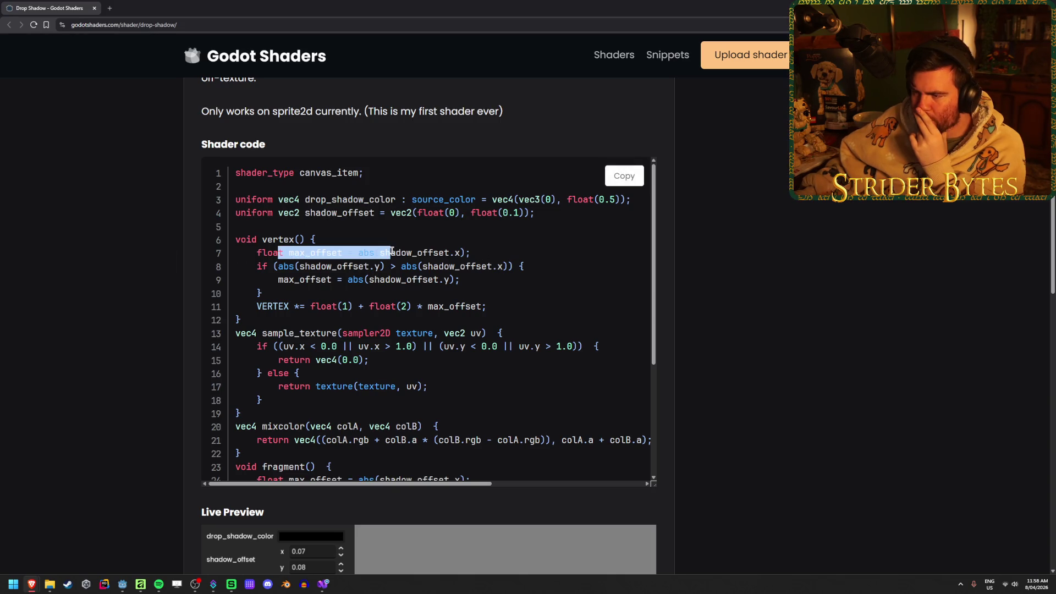
{"action": "left_click", "coordinate": [502, 255]}
{"action": "left_click_drag", "start_coordinate": [502, 255], "coordinate": [373, 253]}
{"action": "left_click", "coordinate": [374, 253]}
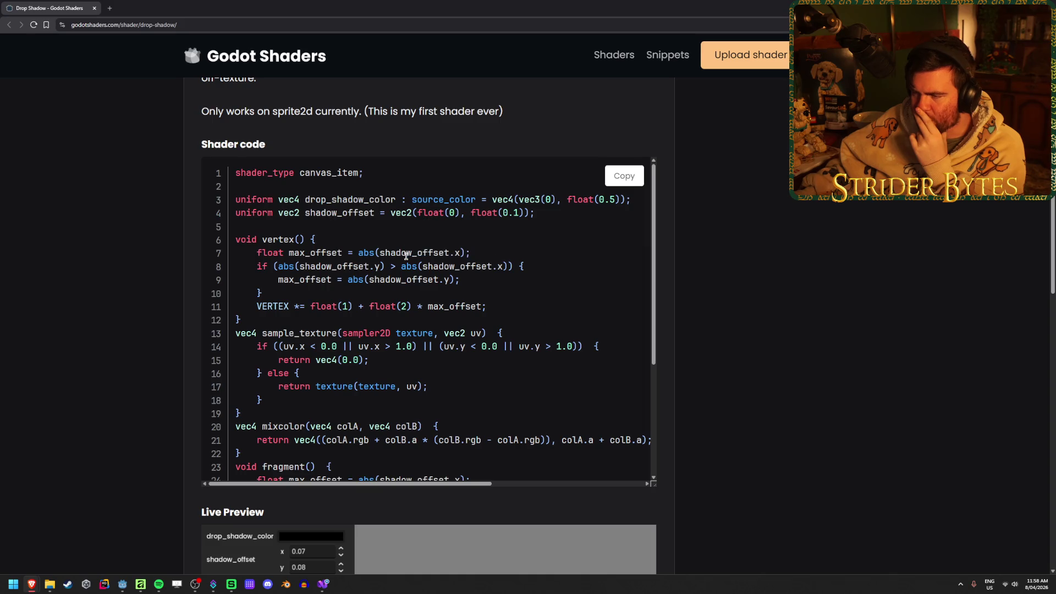
{"action": "left_click_drag", "start_coordinate": [288, 253], "coordinate": [379, 253]}
{"action": "left_click", "coordinate": [380, 253]}
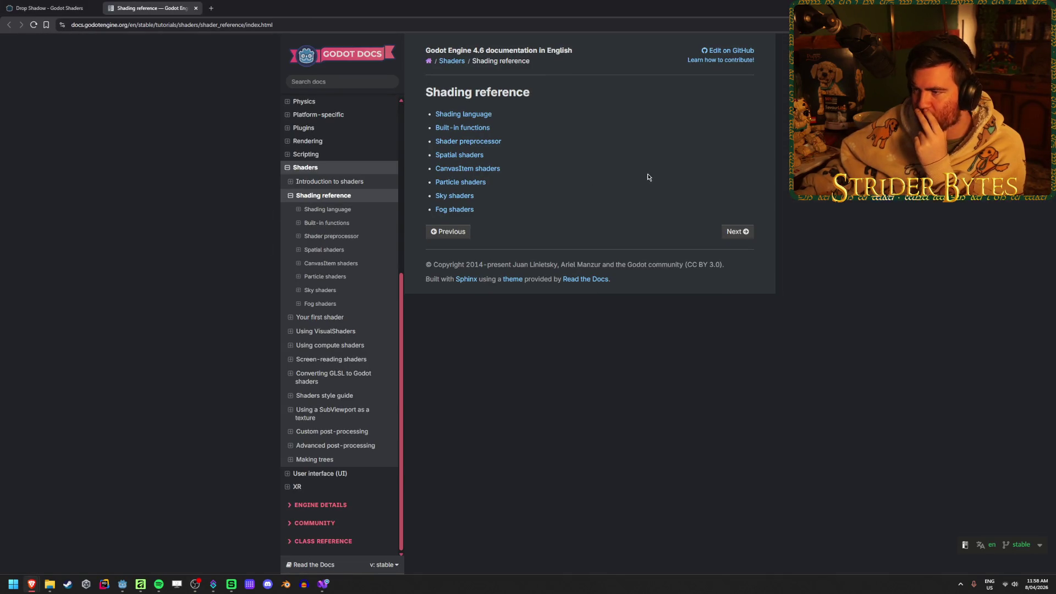
Step: Skim the CanvasItem shaders docs page, then go back to the Shading reference
{"action": "left_click", "coordinate": [491, 169]}
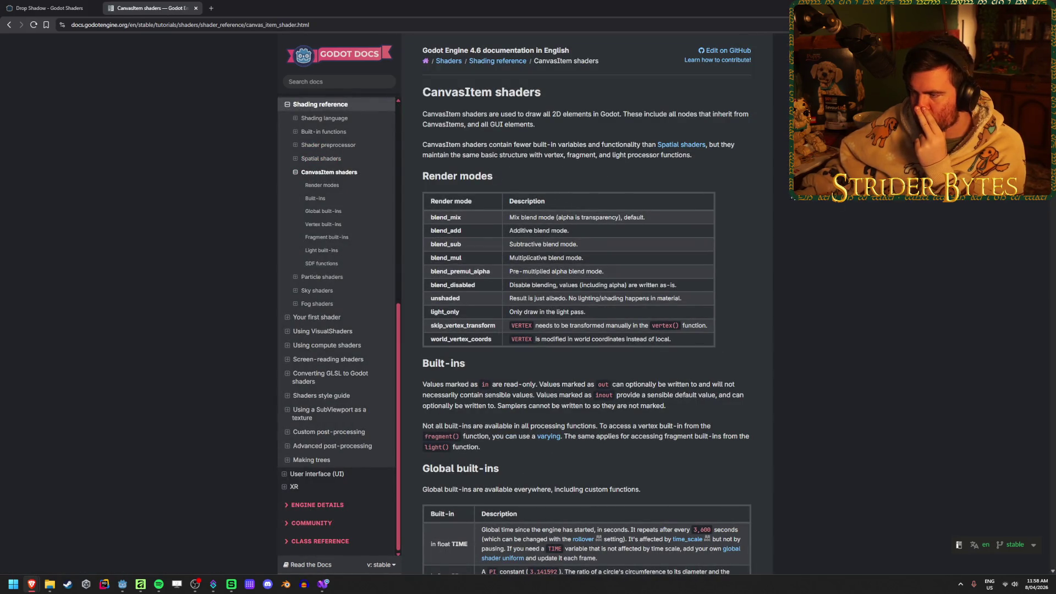
{"action": "scroll", "coordinate": [841, 203], "scroll_direction": "down", "scroll_amount": 7}
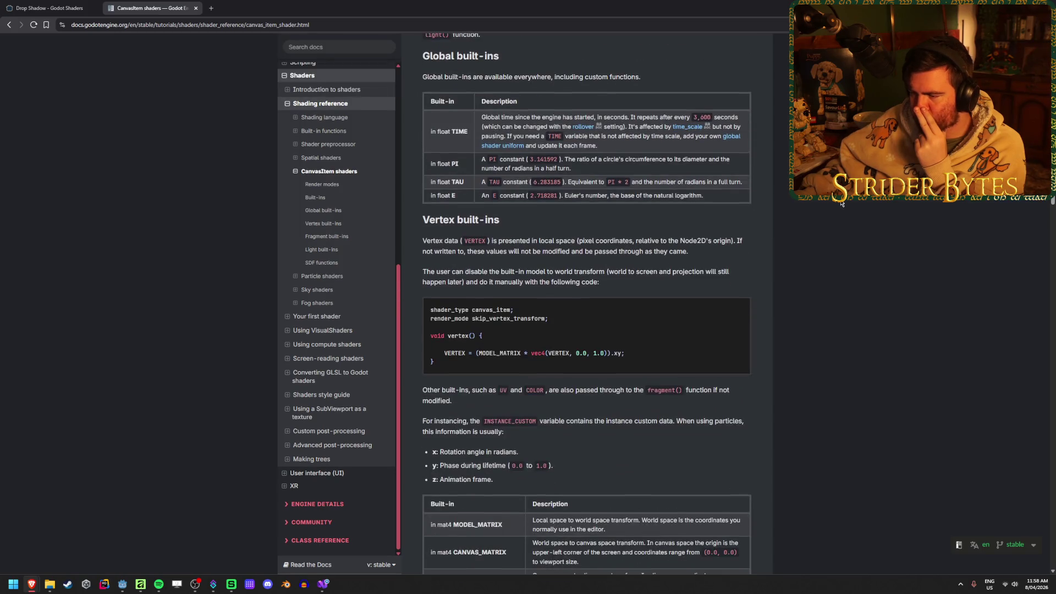
{"action": "scroll", "coordinate": [840, 204], "scroll_direction": "down", "scroll_amount": 1}
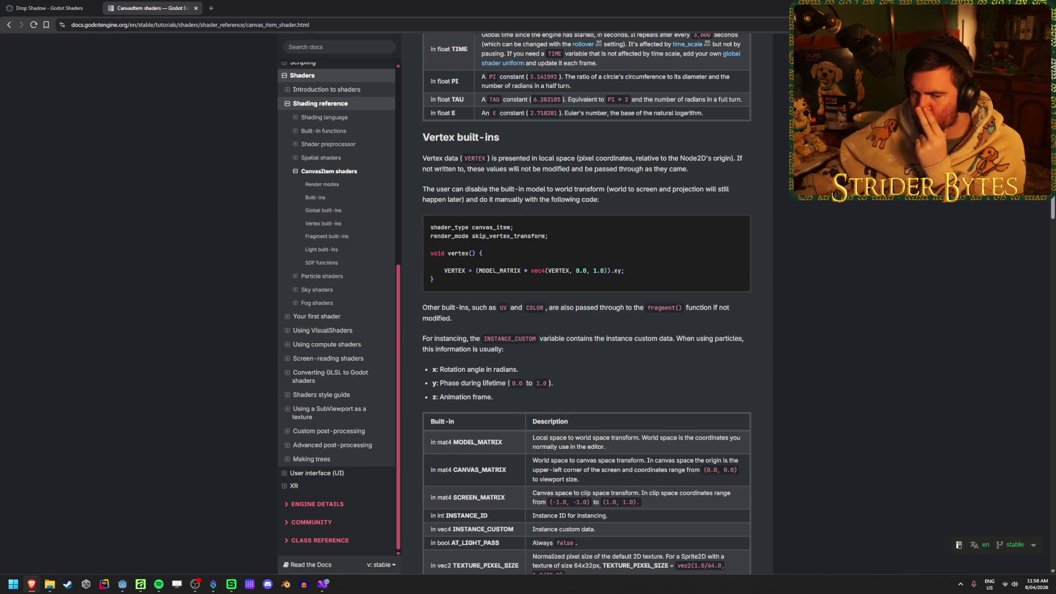
{"action": "left_click", "coordinate": [15, 22]}
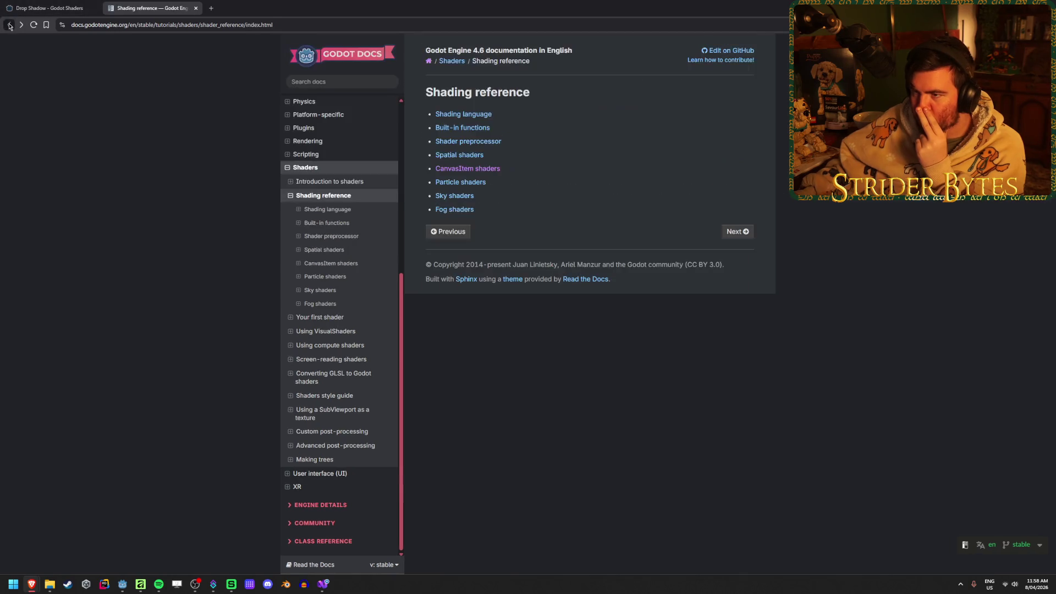
Step: Open CanvasItem shaders and Built-in functions in new tabs, read the functions, and return to Drop Shadow
{"action": "middle_click", "coordinate": [440, 168]}
{"action": "middle_click", "coordinate": [465, 127]}
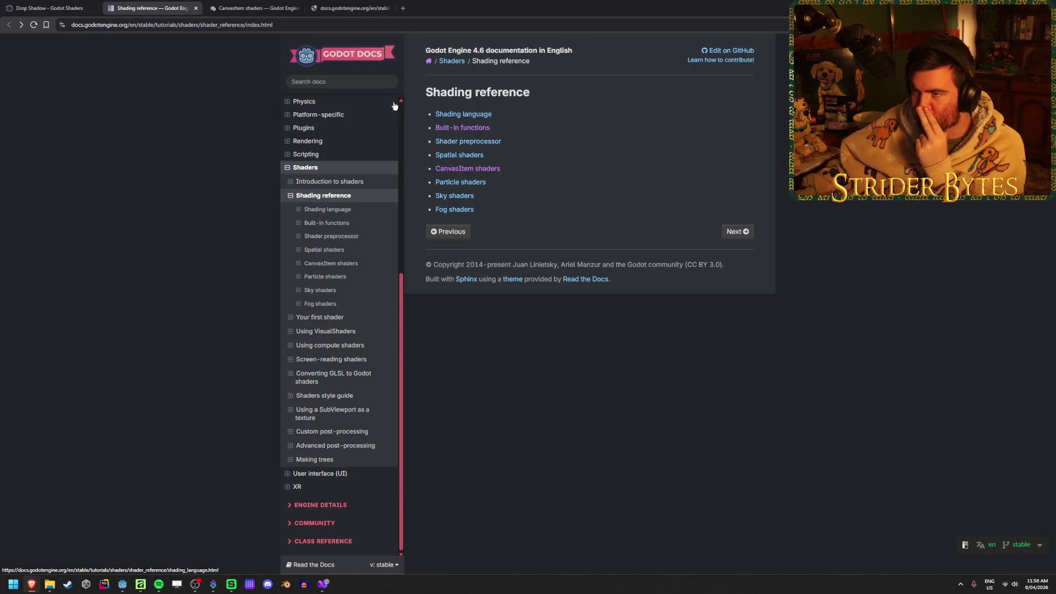
{"action": "left_click", "coordinate": [352, 8]}
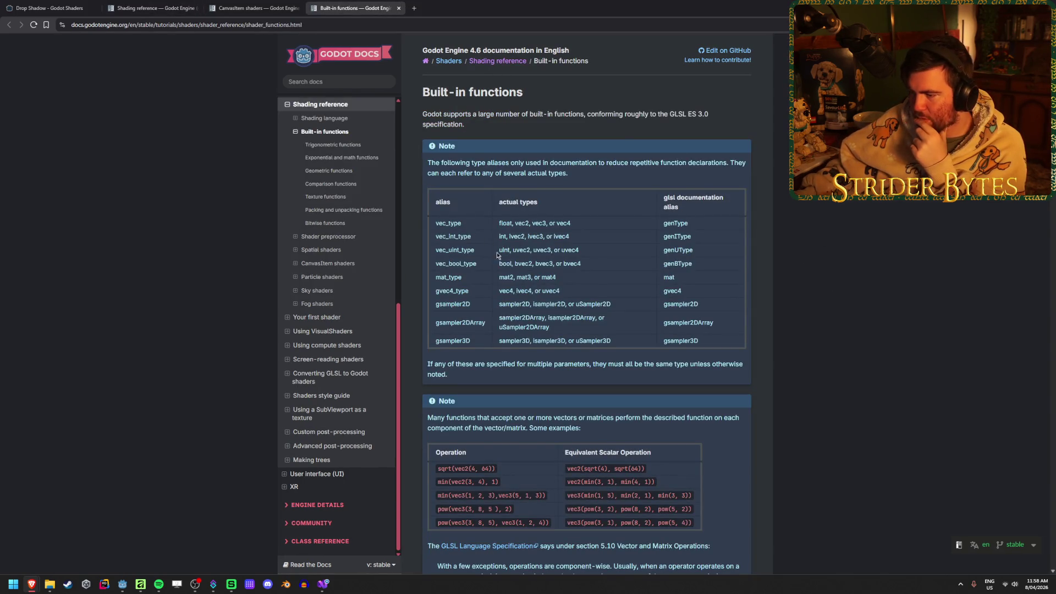
{"action": "scroll", "coordinate": [803, 268], "scroll_direction": "down", "scroll_amount": 2}
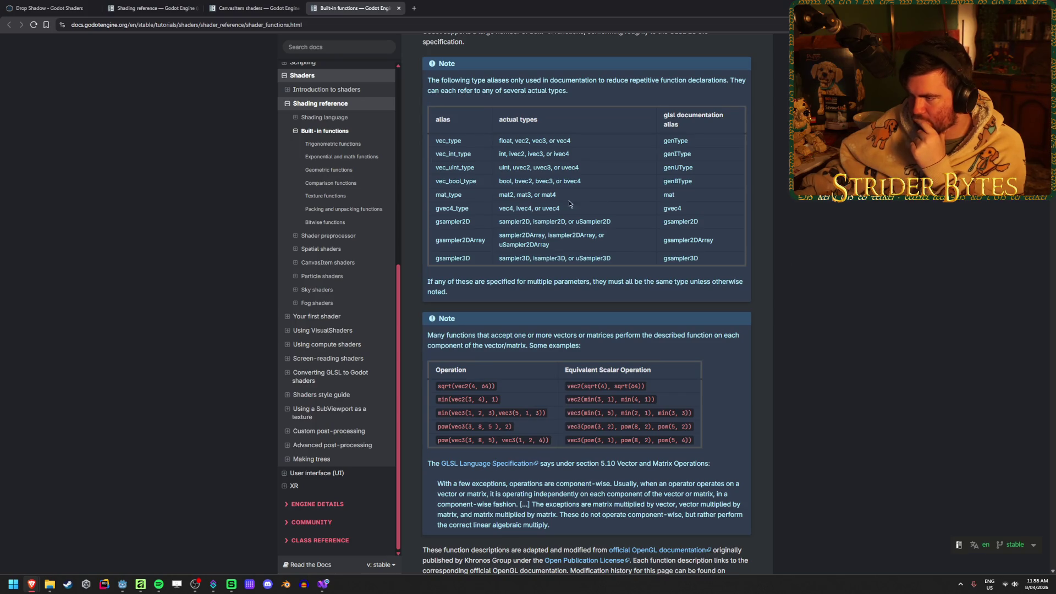
{"action": "scroll", "coordinate": [785, 274], "scroll_direction": "down", "scroll_amount": 12}
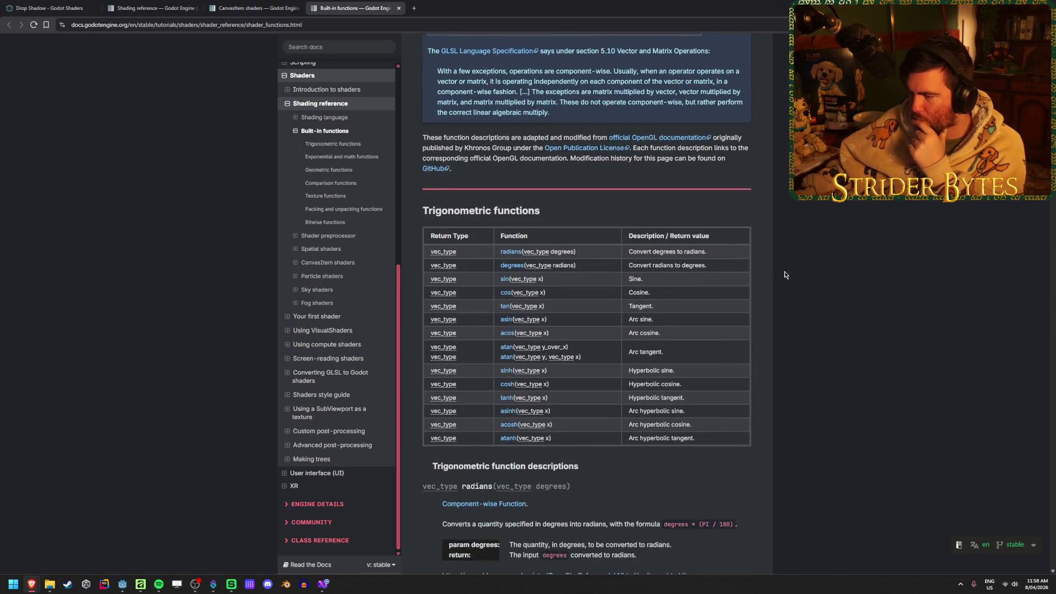
{"action": "scroll", "coordinate": [780, 265], "scroll_direction": "down", "scroll_amount": 4}
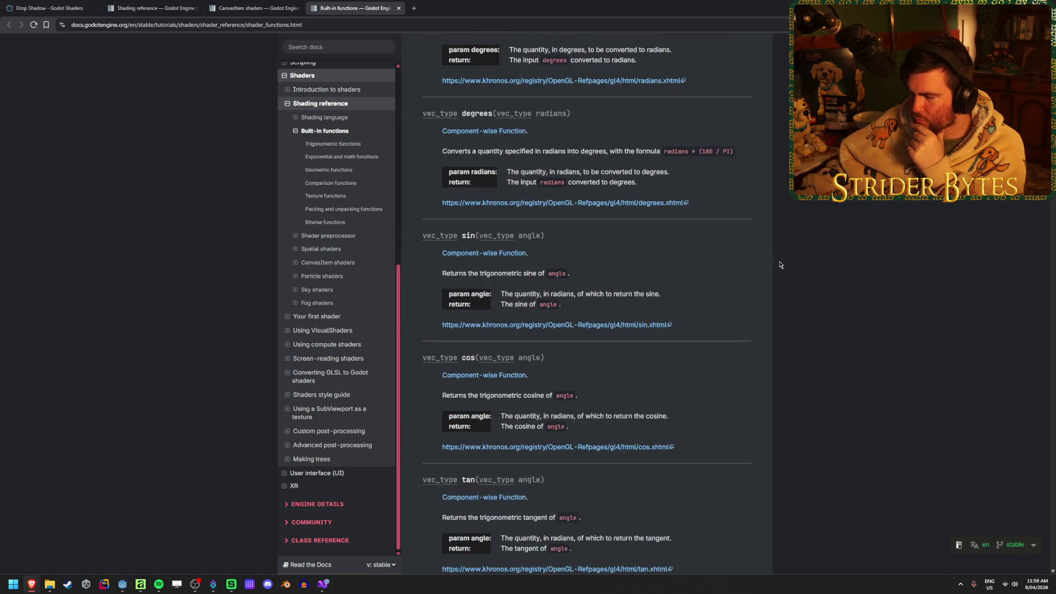
{"action": "scroll", "coordinate": [780, 265], "scroll_direction": "down", "scroll_amount": 10}
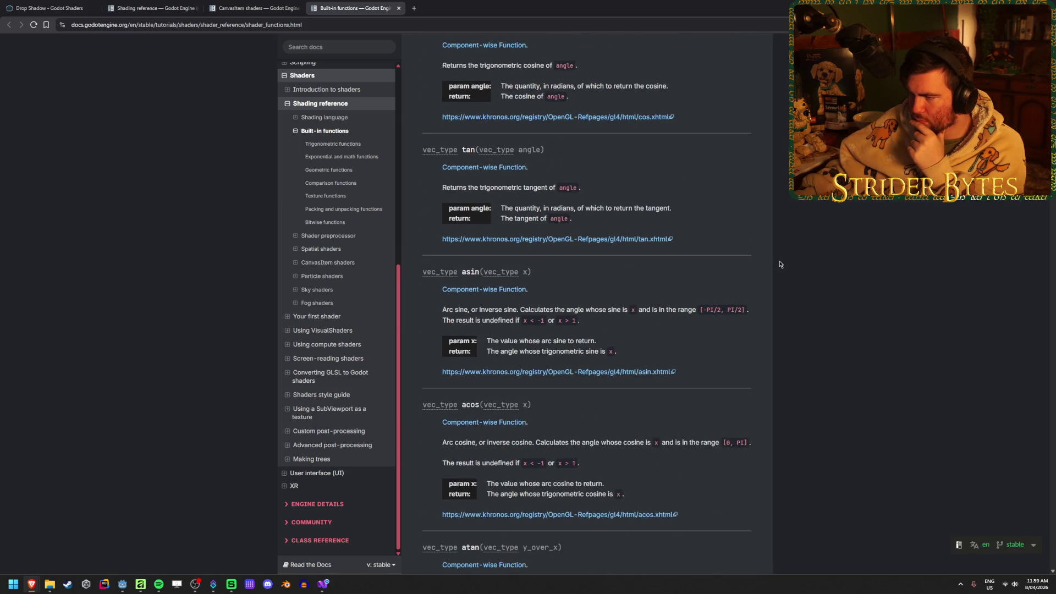
{"action": "scroll", "coordinate": [779, 265], "scroll_direction": "down", "scroll_amount": 13}
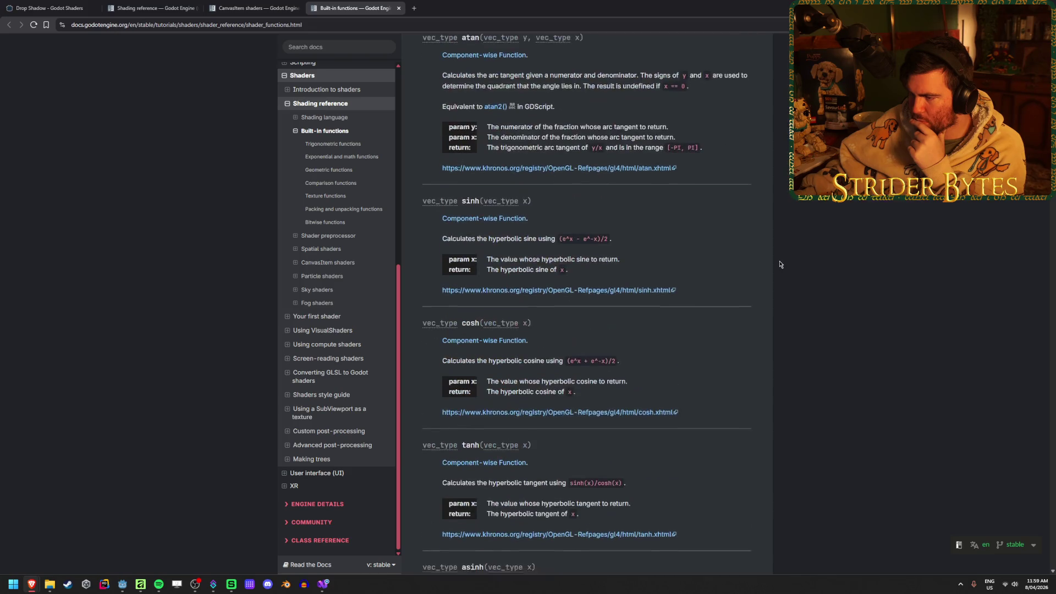
{"action": "scroll", "coordinate": [779, 264], "scroll_direction": "down", "scroll_amount": 13}
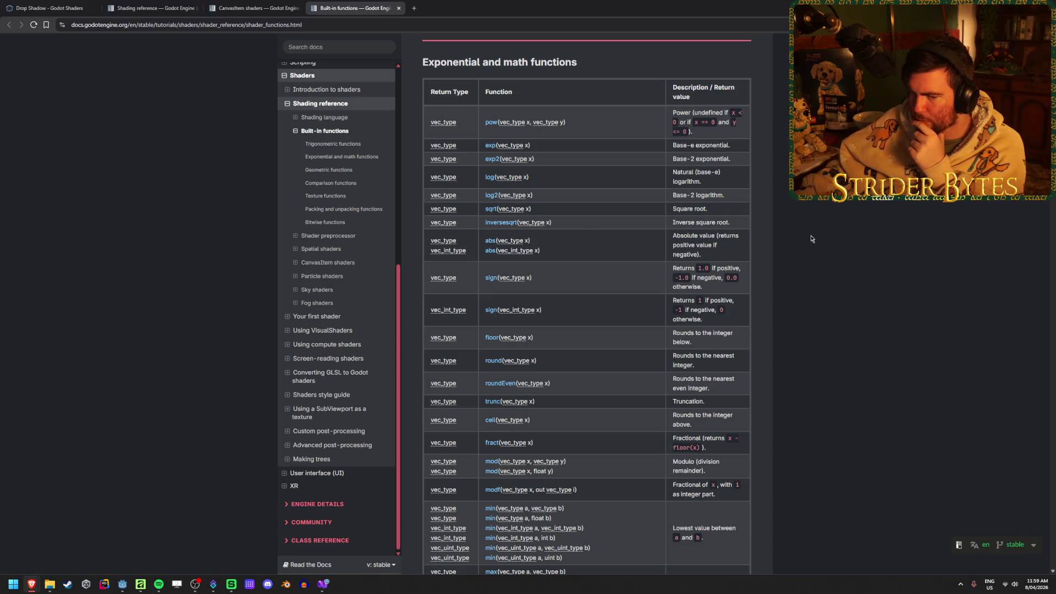
{"action": "scroll", "coordinate": [810, 239], "scroll_direction": "down", "scroll_amount": 2}
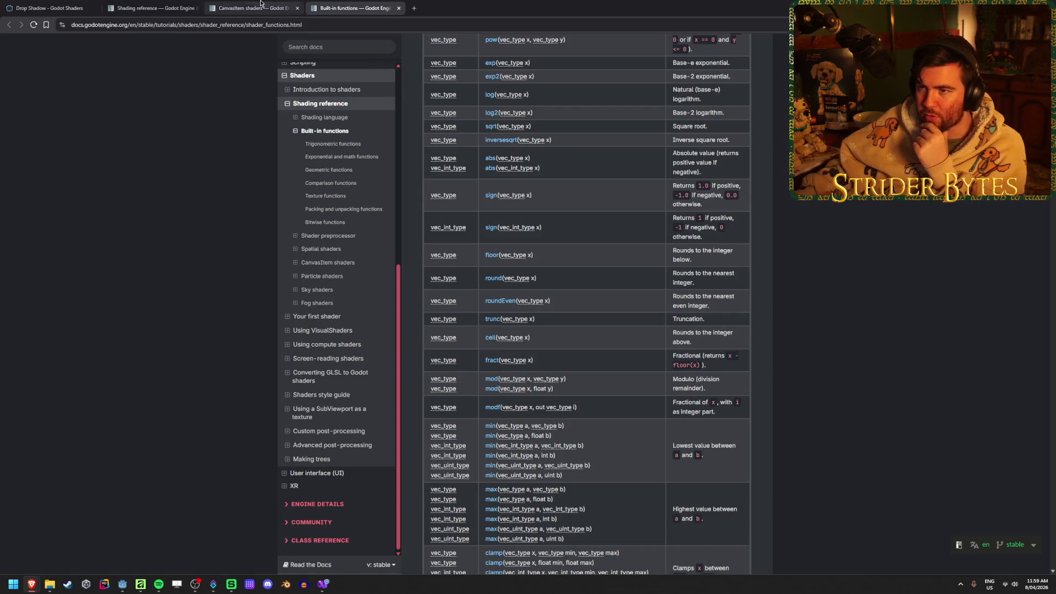
{"action": "left_click", "coordinate": [151, 8]}
{"action": "left_click", "coordinate": [43, 7]}
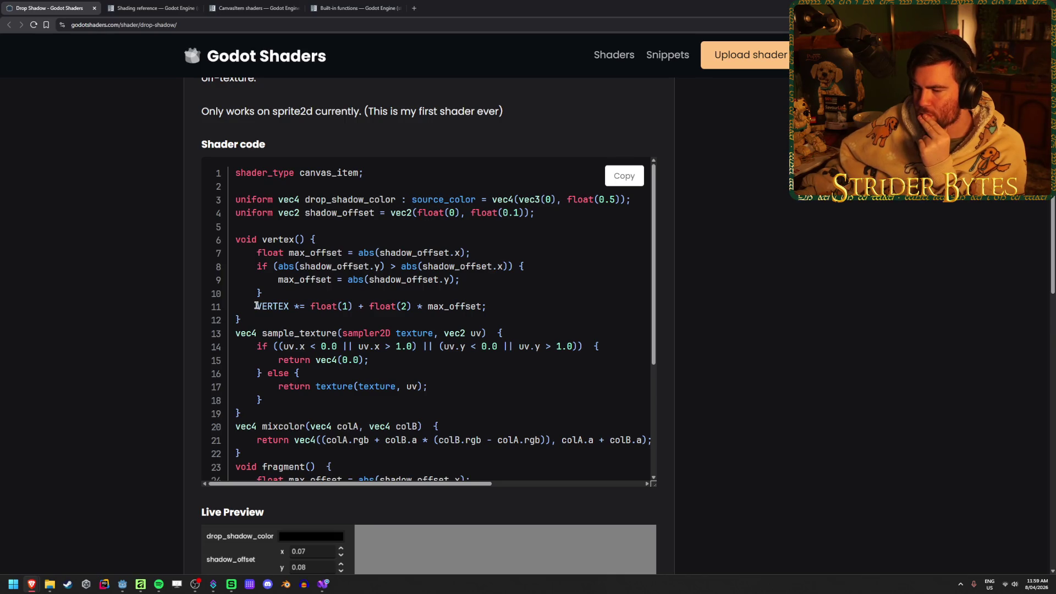
{"action": "left_click_drag", "start_coordinate": [272, 306], "coordinate": [342, 308]}
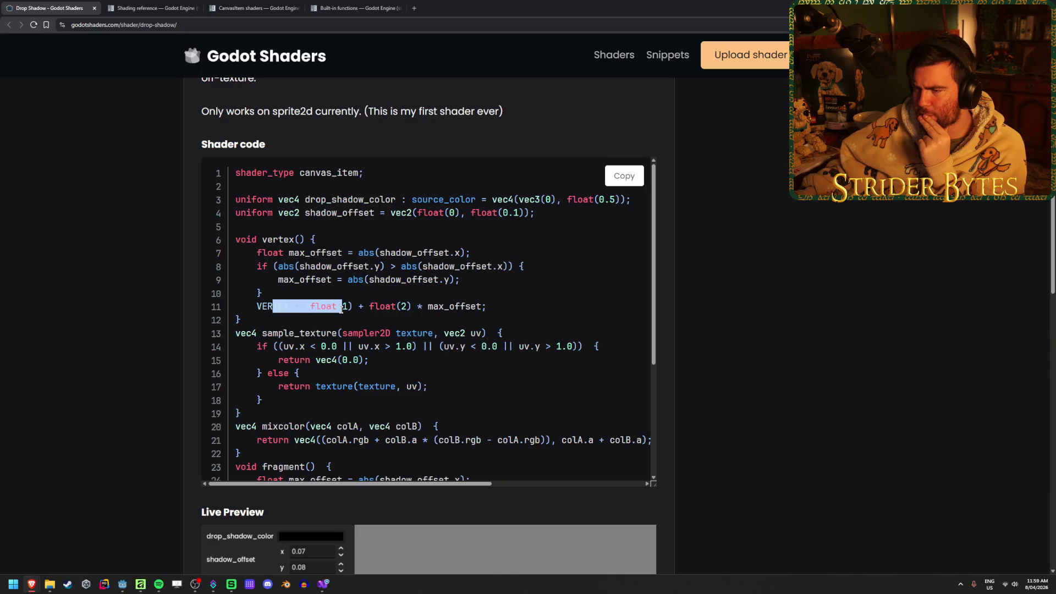
{"action": "left_click", "coordinate": [343, 309]}
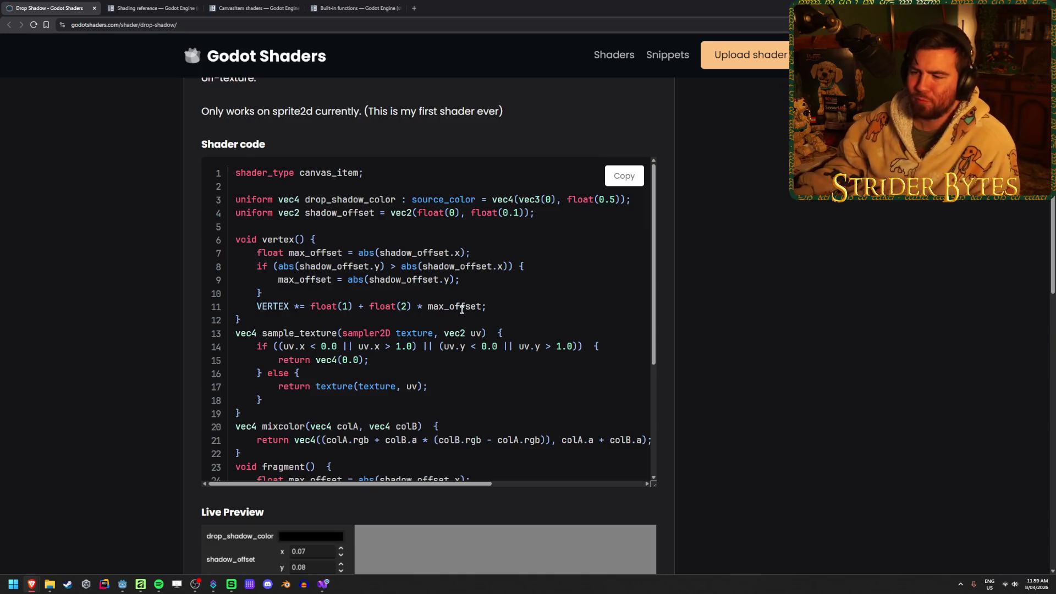
{"action": "scroll", "coordinate": [461, 308], "scroll_direction": "down", "scroll_amount": 2}
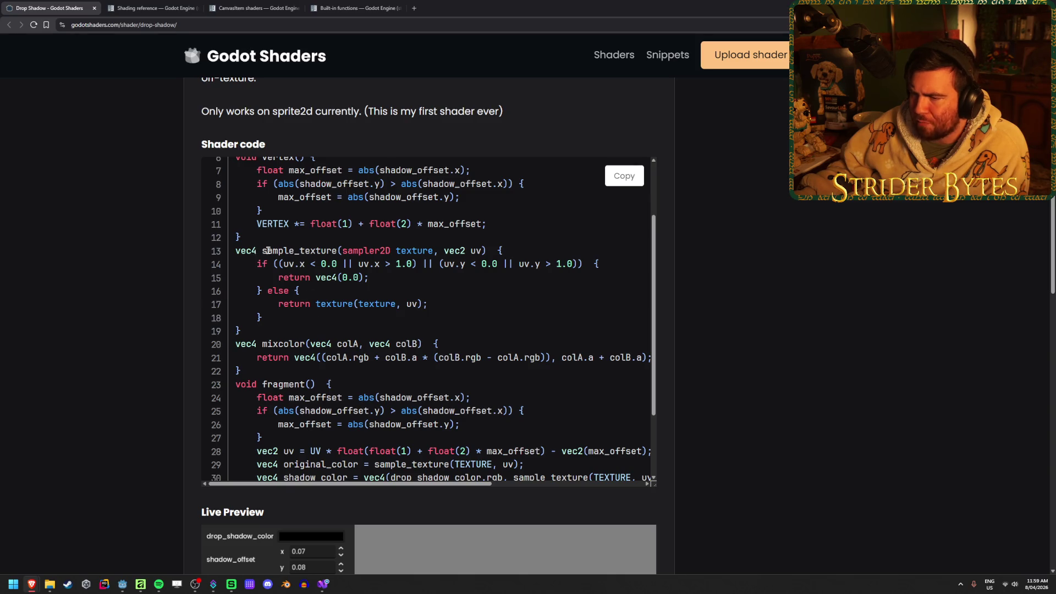
{"action": "left_click_drag", "start_coordinate": [528, 255], "coordinate": [288, 259]}
{"action": "left_click", "coordinate": [289, 260]}
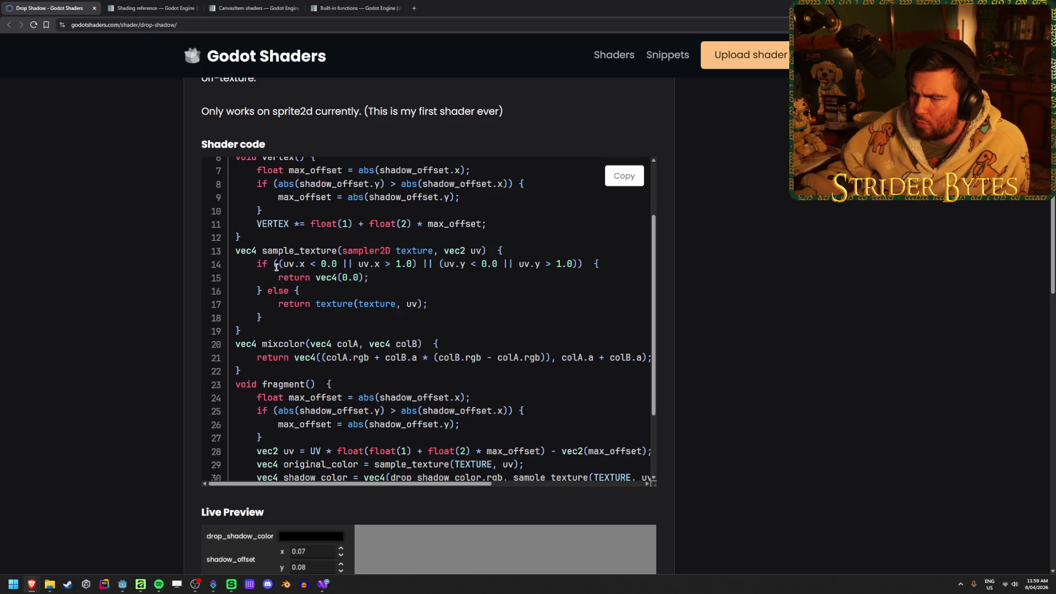
{"action": "left_click_drag", "start_coordinate": [278, 277], "coordinate": [369, 279]}
{"action": "left_click", "coordinate": [382, 283]}
{"action": "left_click_drag", "start_coordinate": [278, 277], "coordinate": [370, 278]}
{"action": "left_click", "coordinate": [370, 278]}
{"action": "left_click_drag", "start_coordinate": [278, 304], "coordinate": [353, 305]}
{"action": "left_click_drag", "start_coordinate": [429, 304], "coordinate": [335, 304]}
{"action": "left_click", "coordinate": [335, 304]}
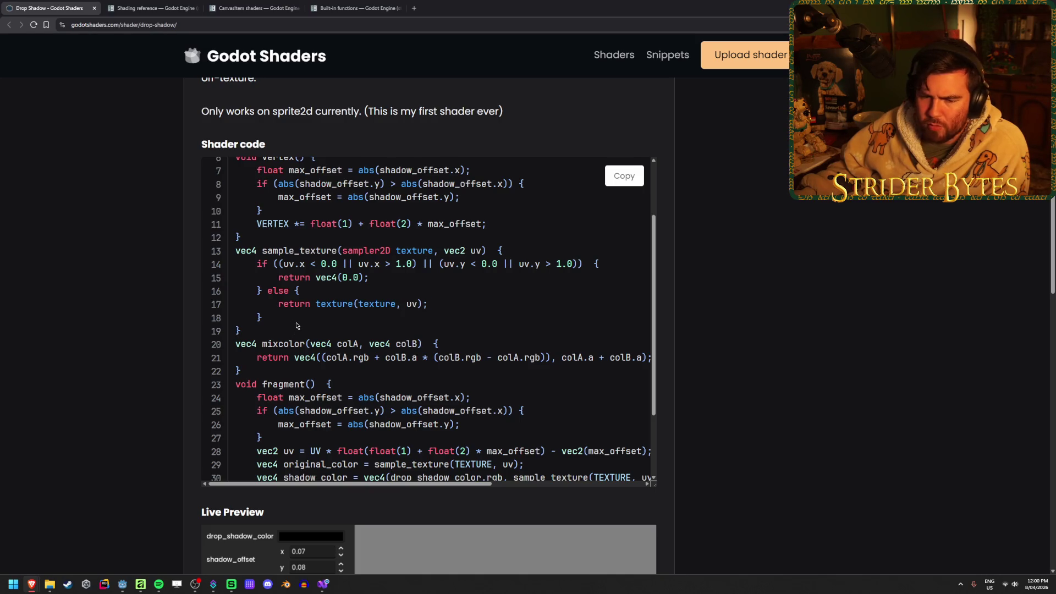
{"action": "scroll", "coordinate": [297, 318], "scroll_direction": "down", "scroll_amount": 2}
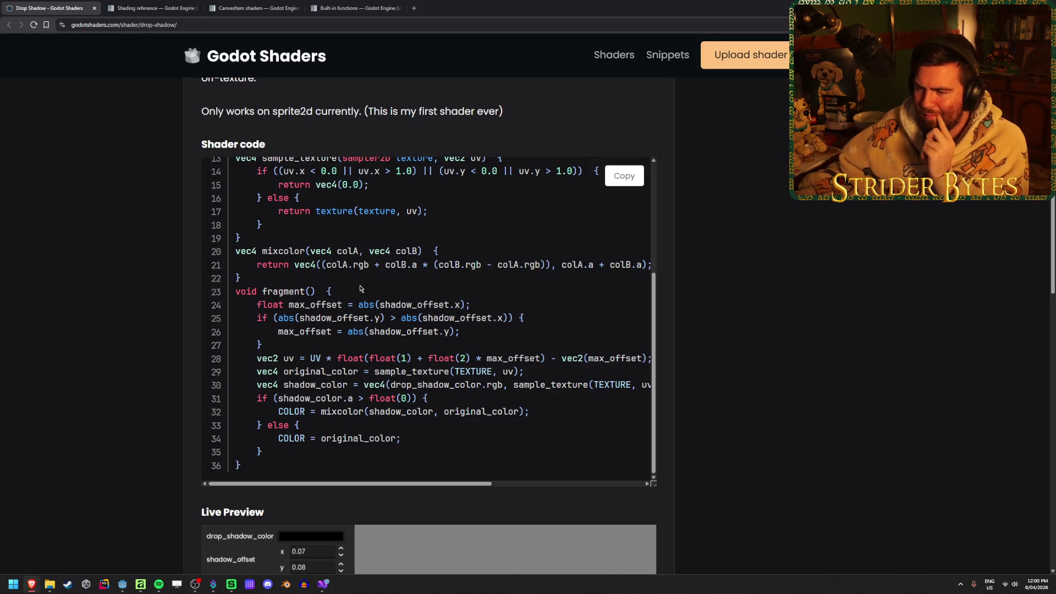
{"action": "left_click_drag", "start_coordinate": [287, 350], "coordinate": [237, 292]}
{"action": "left_click", "coordinate": [330, 352]}
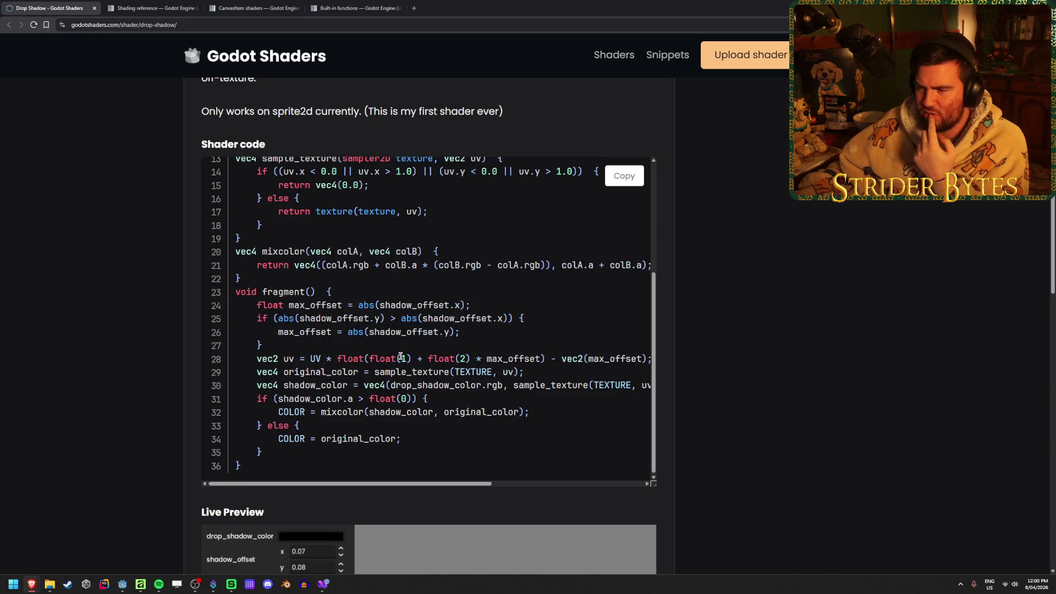
{"action": "scroll", "coordinate": [336, 395], "scroll_direction": "up", "scroll_amount": 5}
{"action": "scroll", "coordinate": [336, 395], "scroll_direction": "down", "scroll_amount": 3}
{"action": "scroll", "coordinate": [335, 395], "scroll_direction": "down", "scroll_amount": 2}
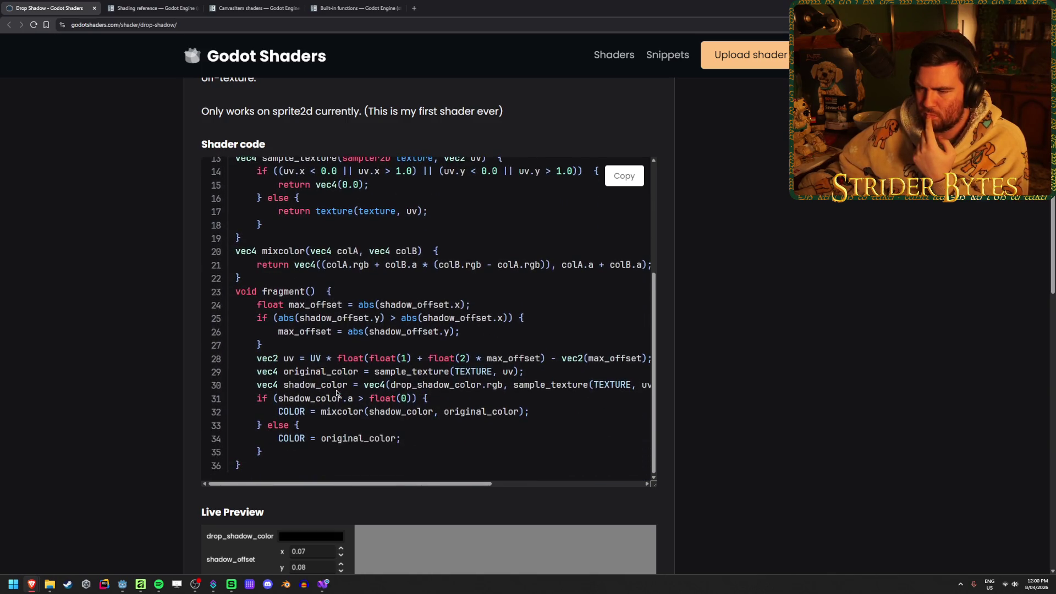
{"action": "middle_click", "coordinate": [411, 426]}
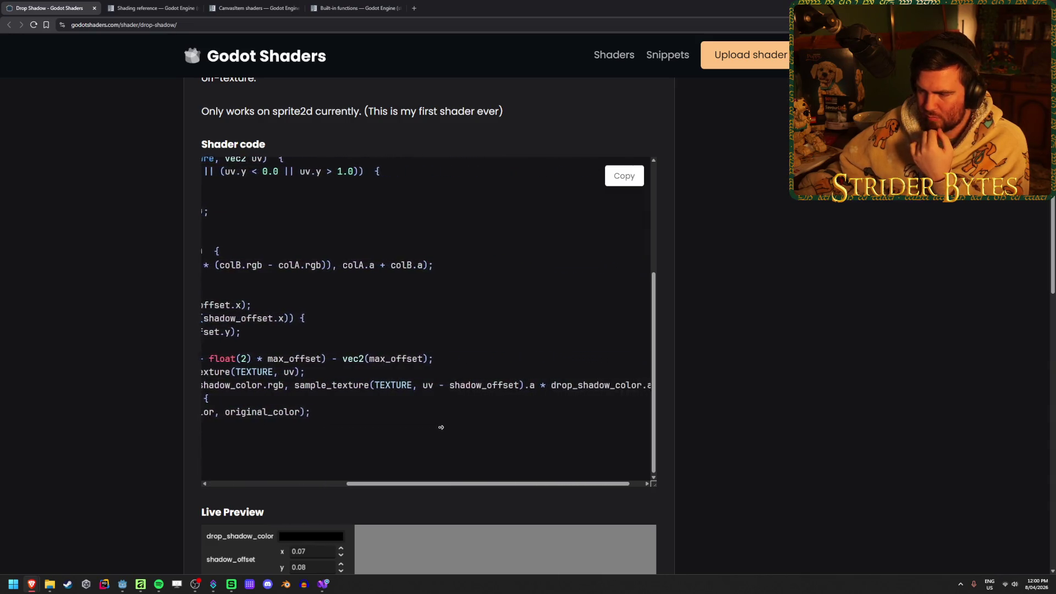
{"action": "left_click_drag", "start_coordinate": [278, 385], "coordinate": [375, 385]}
{"action": "left_click", "coordinate": [397, 384]}
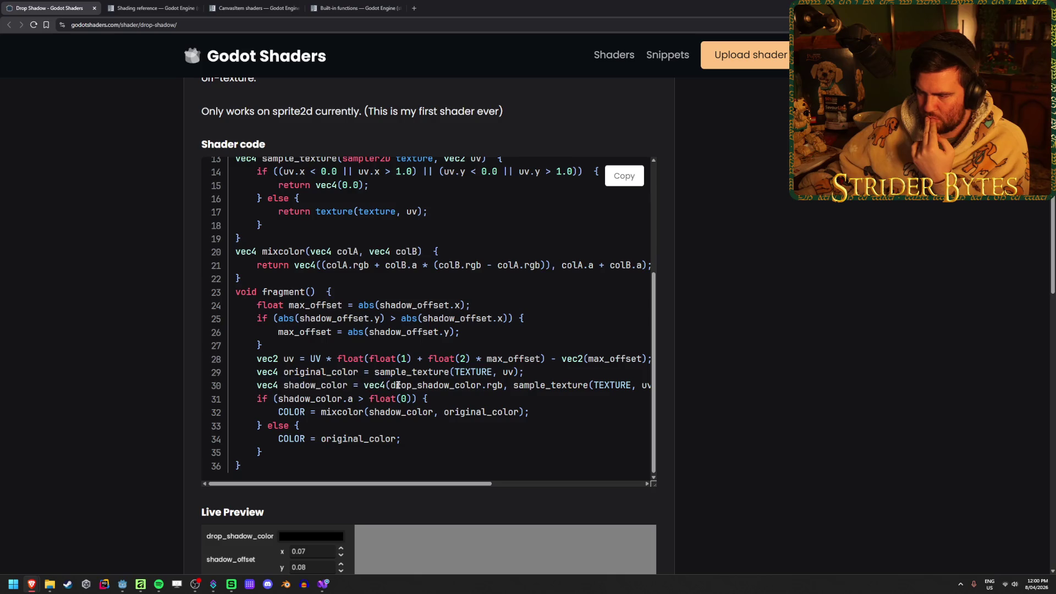
{"action": "scroll", "coordinate": [522, 384], "scroll_direction": "right", "scroll_amount": 2}
{"action": "scroll", "coordinate": [522, 384], "scroll_direction": "right", "scroll_amount": 3}
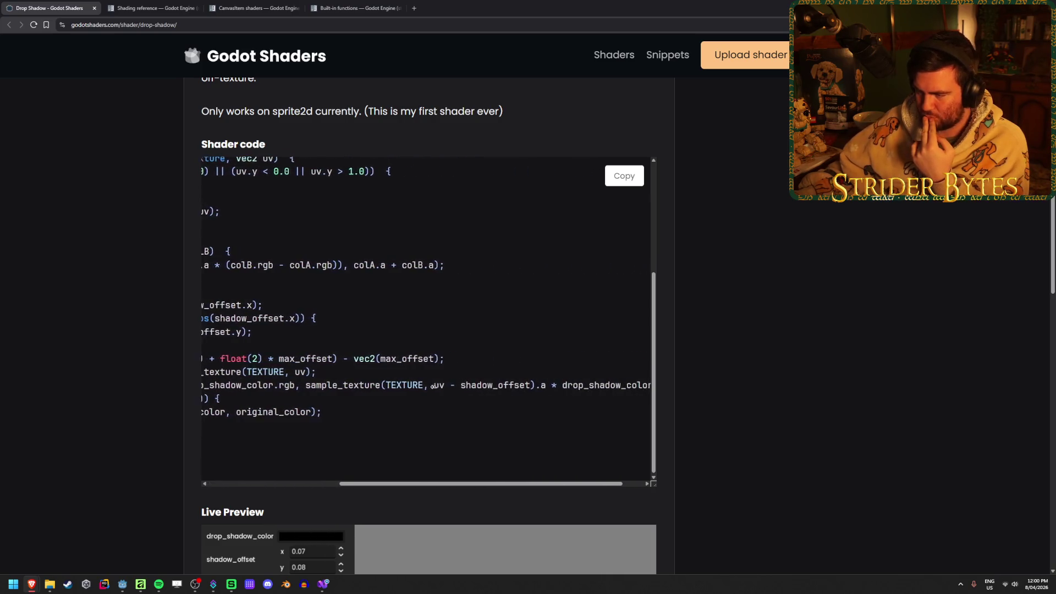
{"action": "scroll", "coordinate": [328, 397], "scroll_direction": "left", "scroll_amount": 5}
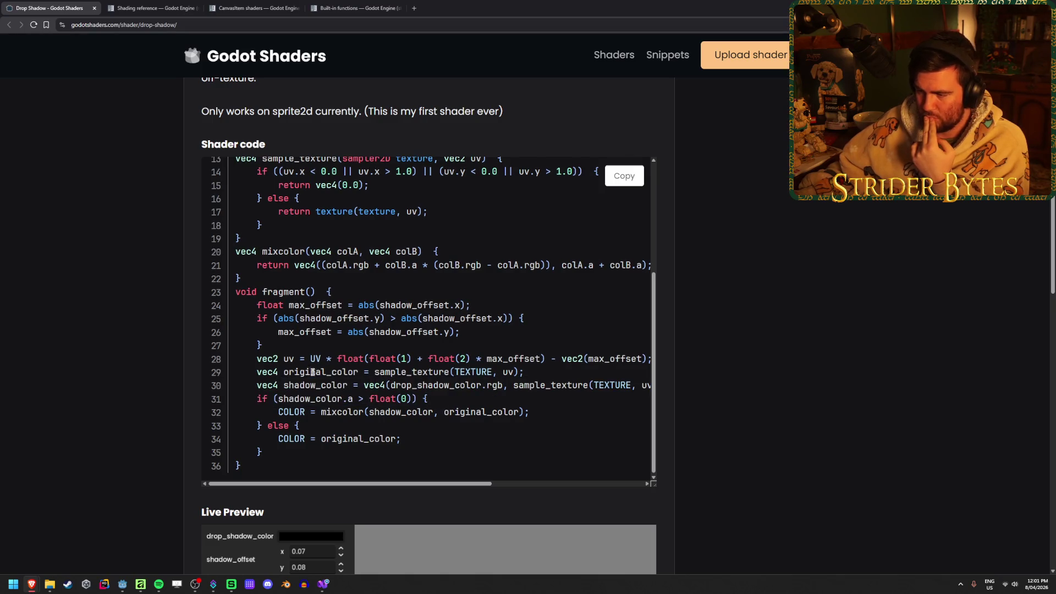
{"action": "left_click_drag", "start_coordinate": [525, 372], "coordinate": [358, 372]}
{"action": "left_click", "coordinate": [544, 373]}
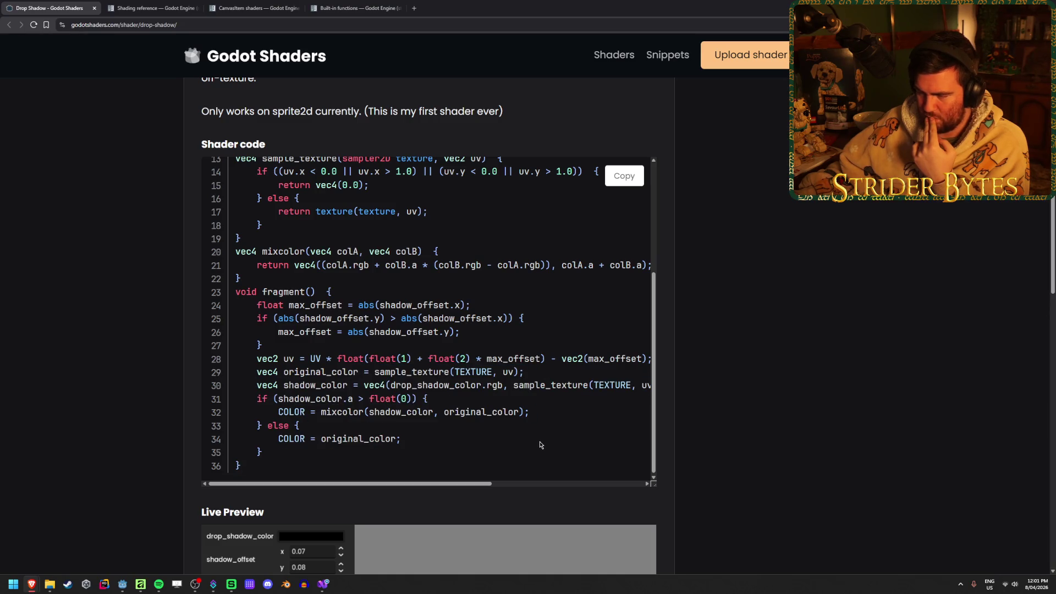
{"action": "scroll", "coordinate": [538, 437], "scroll_direction": "right", "scroll_amount": 3}
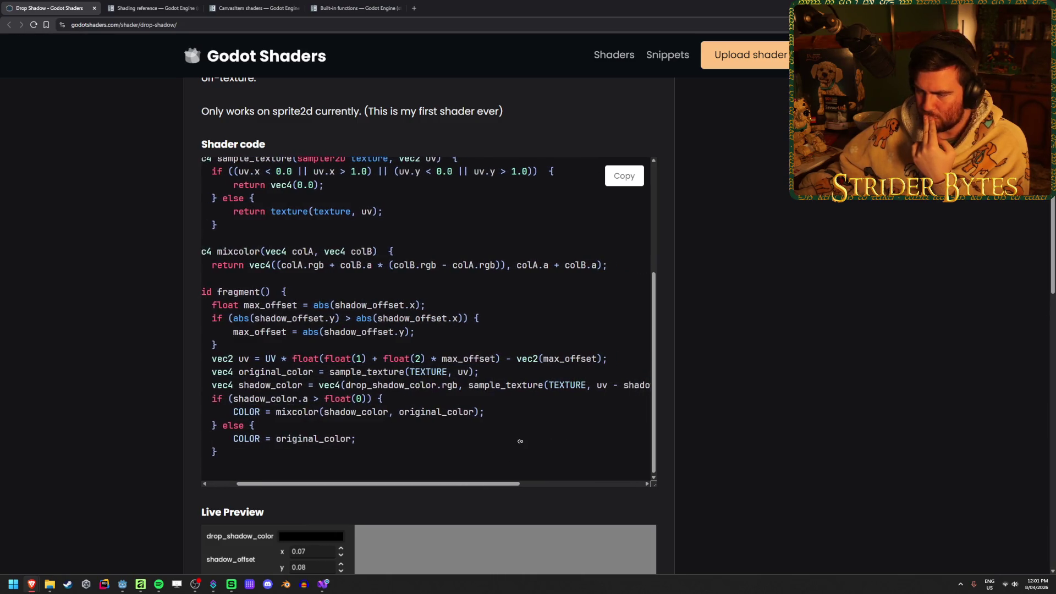
{"action": "left_click_drag", "start_coordinate": [297, 365], "coordinate": [514, 364]}
{"action": "left_click", "coordinate": [530, 373]}
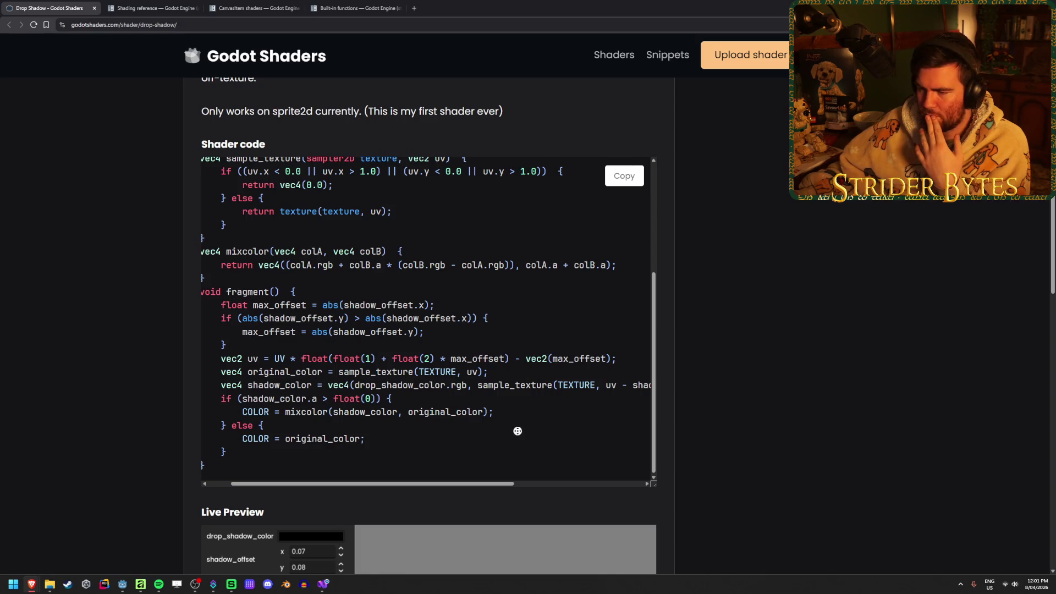
{"action": "scroll", "coordinate": [519, 430], "scroll_direction": "left", "scroll_amount": 2}
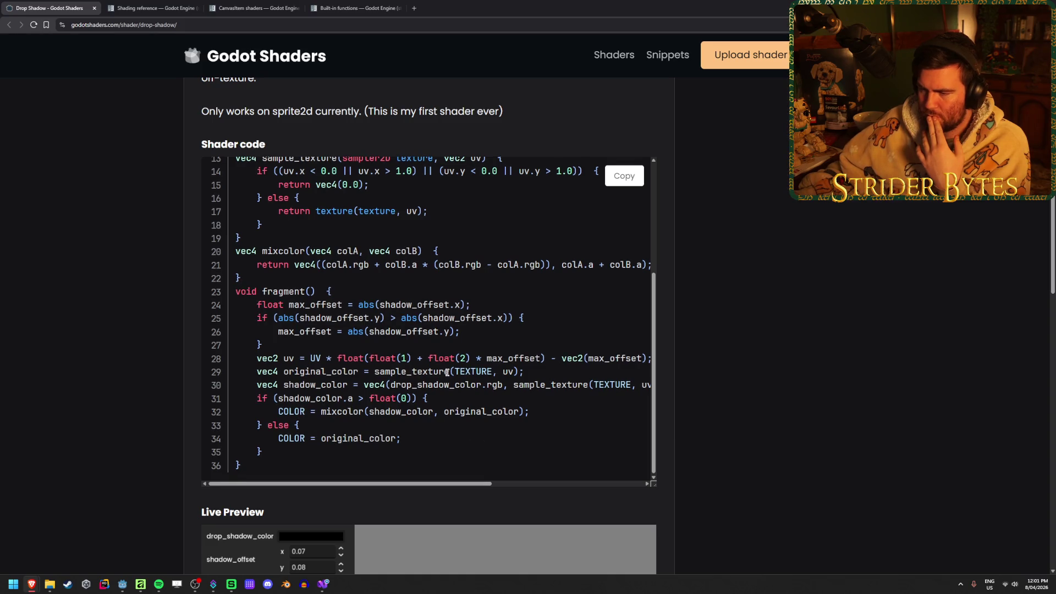
{"action": "mouse_move", "coordinate": [348, 398]}
{"action": "left_mouse_down"}
{"action": "mouse_move", "coordinate": [259, 398]}
{"action": "mouse_move", "coordinate": [346, 398]}
{"action": "left_mouse_up"}
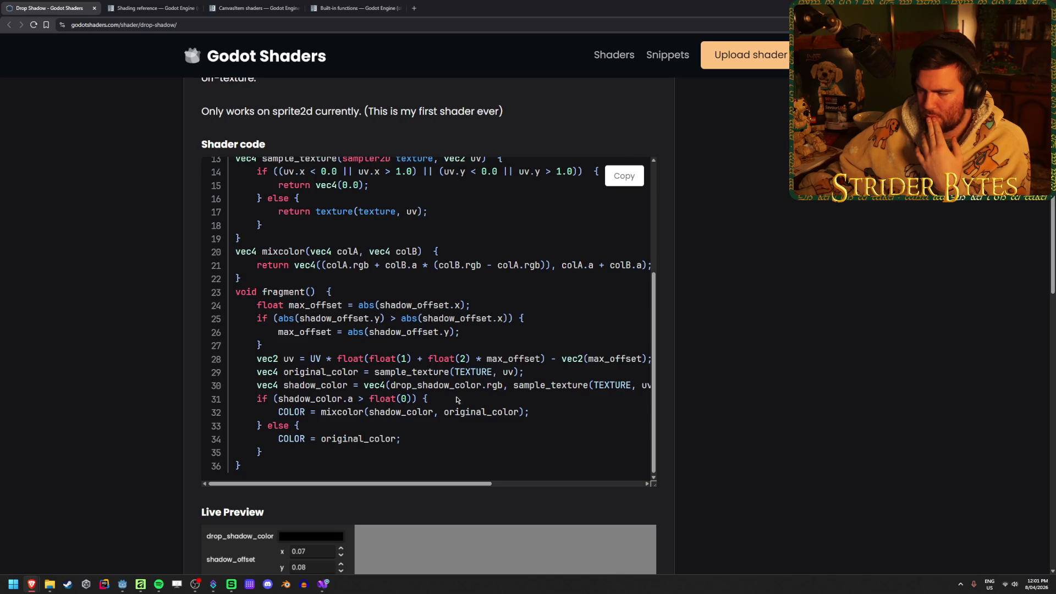
{"action": "left_click_drag", "start_coordinate": [270, 412], "coordinate": [403, 411]}
{"action": "left_click_drag", "start_coordinate": [529, 411], "coordinate": [324, 417]}
{"action": "left_click", "coordinate": [324, 416]}
{"action": "left_click_drag", "start_coordinate": [256, 438], "coordinate": [401, 438]}
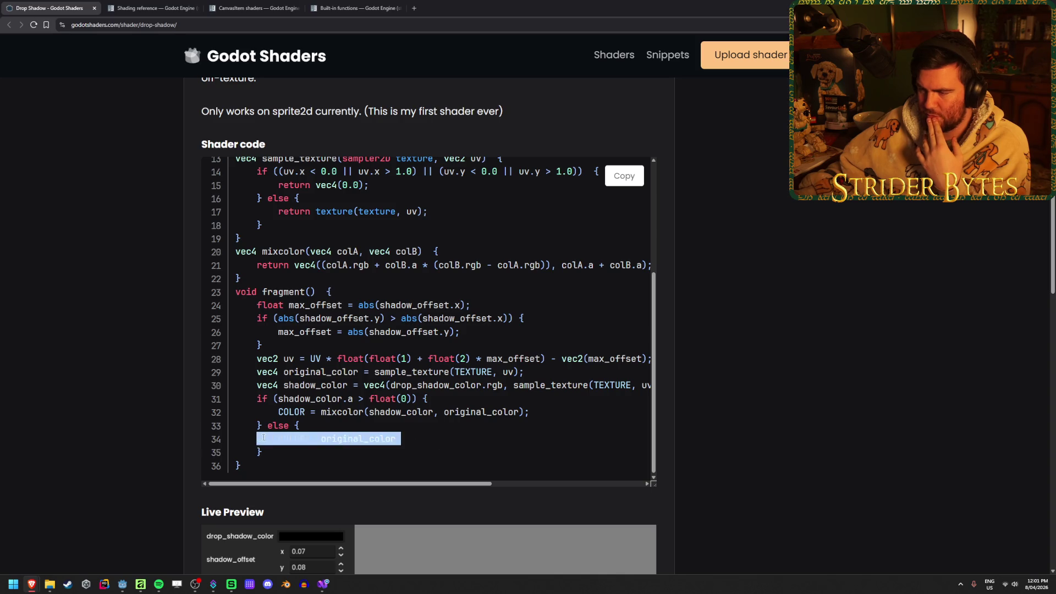
{"action": "left_click", "coordinate": [398, 432]}
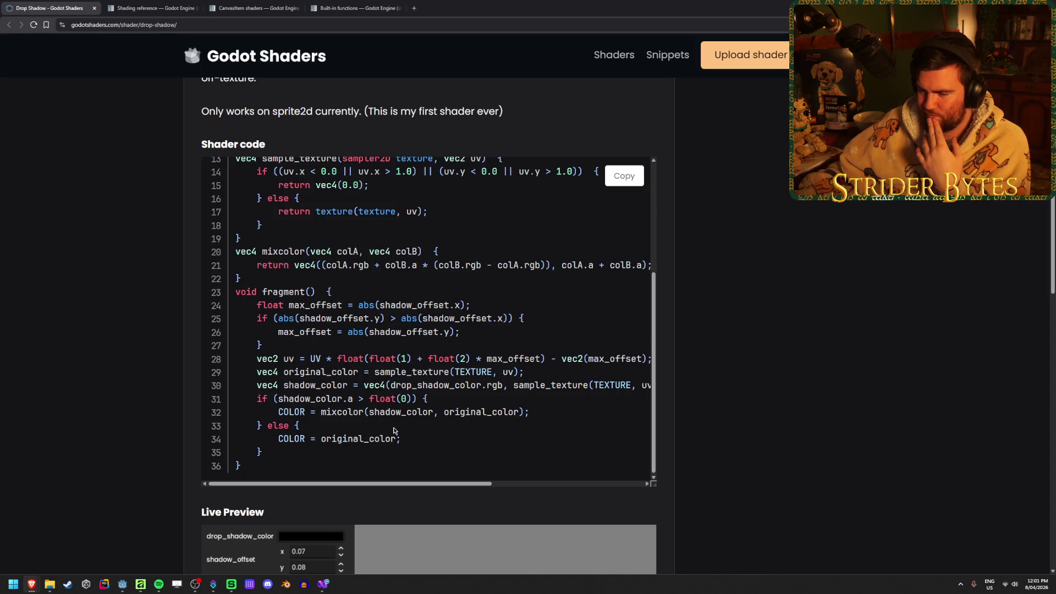
{"action": "scroll", "coordinate": [114, 429], "scroll_direction": "down", "scroll_amount": 3}
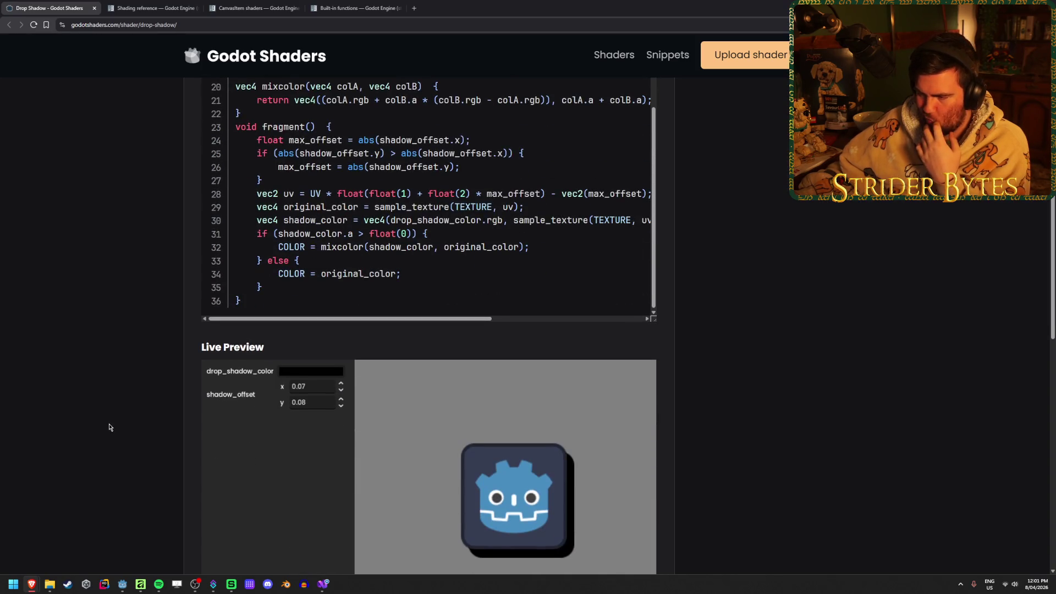
{"action": "scroll", "coordinate": [110, 426], "scroll_direction": "up", "scroll_amount": 2}
{"action": "scroll", "coordinate": [109, 424], "scroll_direction": "up", "scroll_amount": 1}
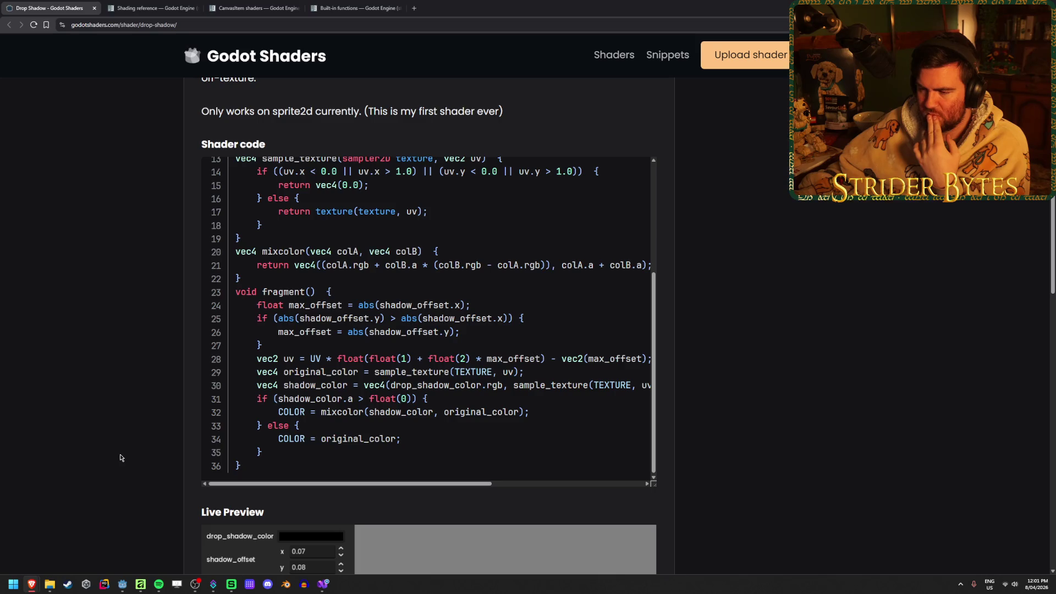
Step: Type a void fragment() function with braces below the offset uniform in TextureShadow.gdshader
{"action": "left_click", "coordinate": [117, 587]}
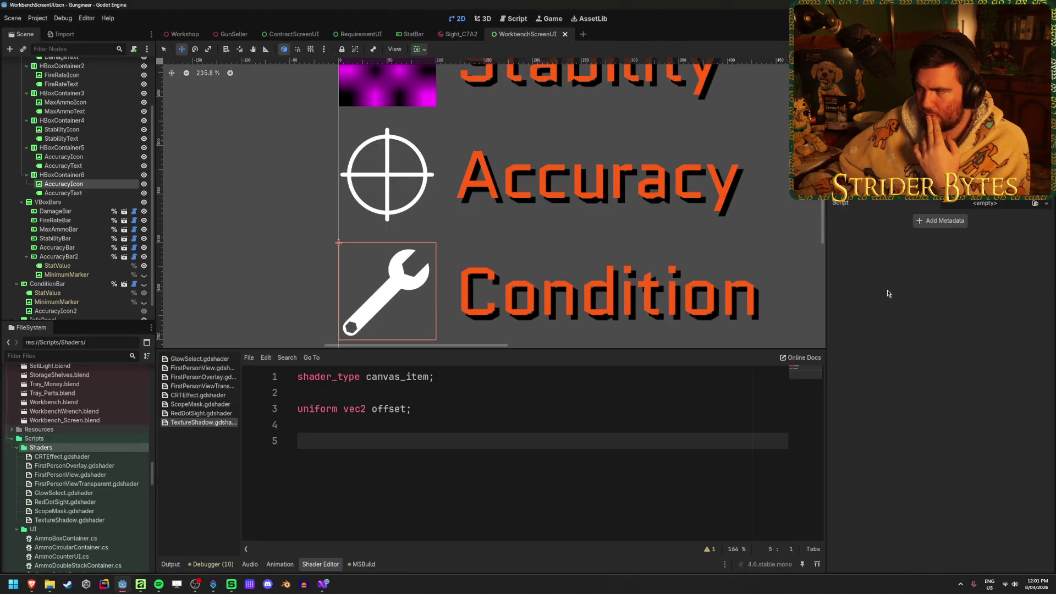
{"action": "type", "text": "void fragment"}
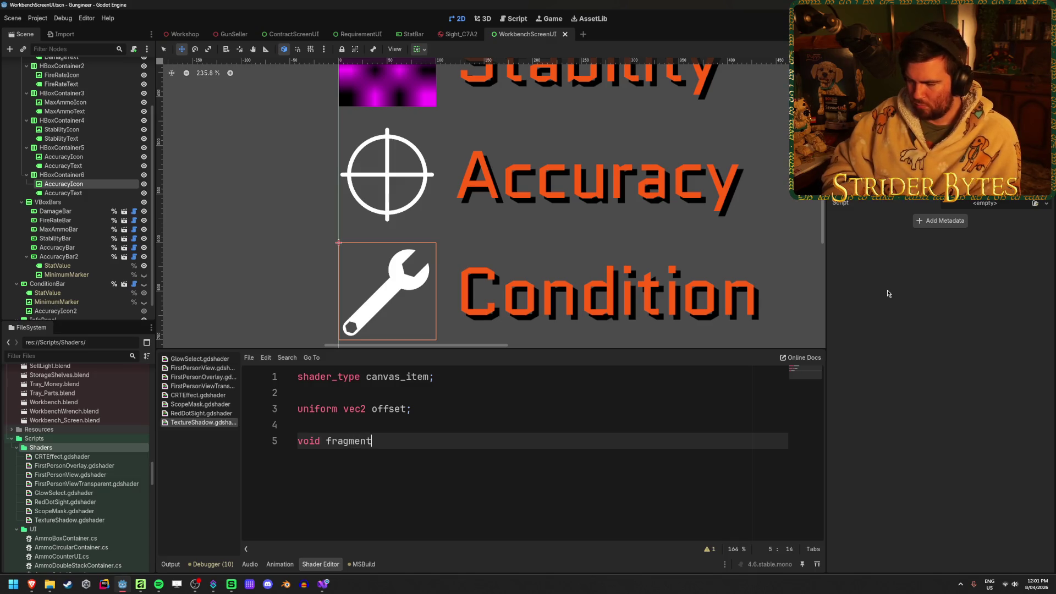
{"action": "type", "text": "{"}
{"action": "key", "text": "Return"}
{"action": "key", "text": "ctrl+z"}
{"action": "key", "text": "ctrl+z"}
{"action": "key", "text": "ctrl+shift+z"}
{"action": "key", "text": "BackSpace"}
{"action": "key", "text": "BackSpace"}
{"action": "type", "text": "(){"}
{"action": "key", "text": "Return"}
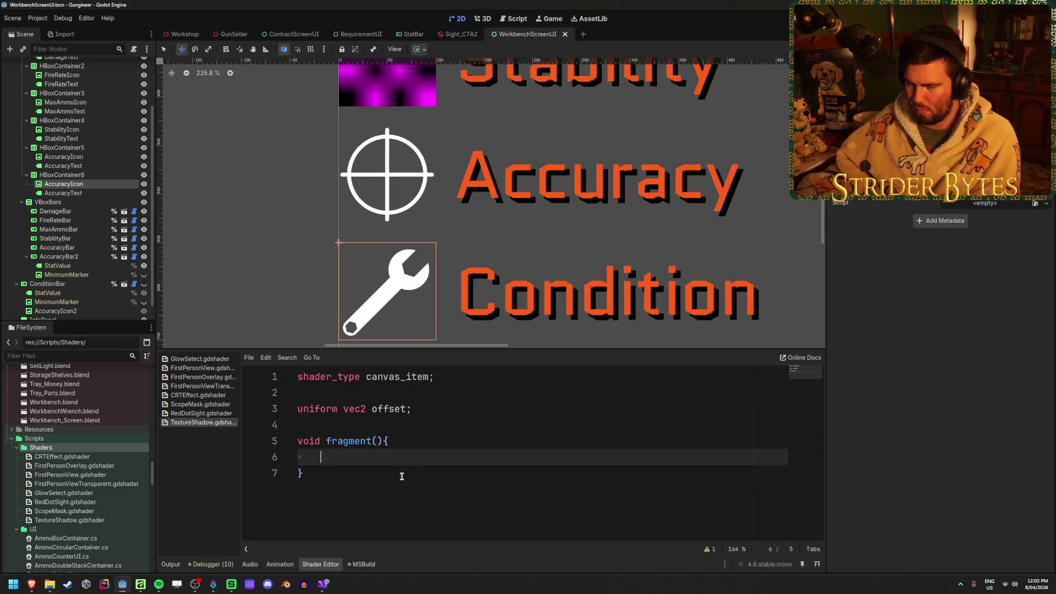
Step: Move the opening brace onto its own line and place the caret inside the empty body
{"action": "left_click", "coordinate": [385, 441]}
{"action": "key", "text": "Return"}
{"action": "left_click", "coordinate": [456, 477]}
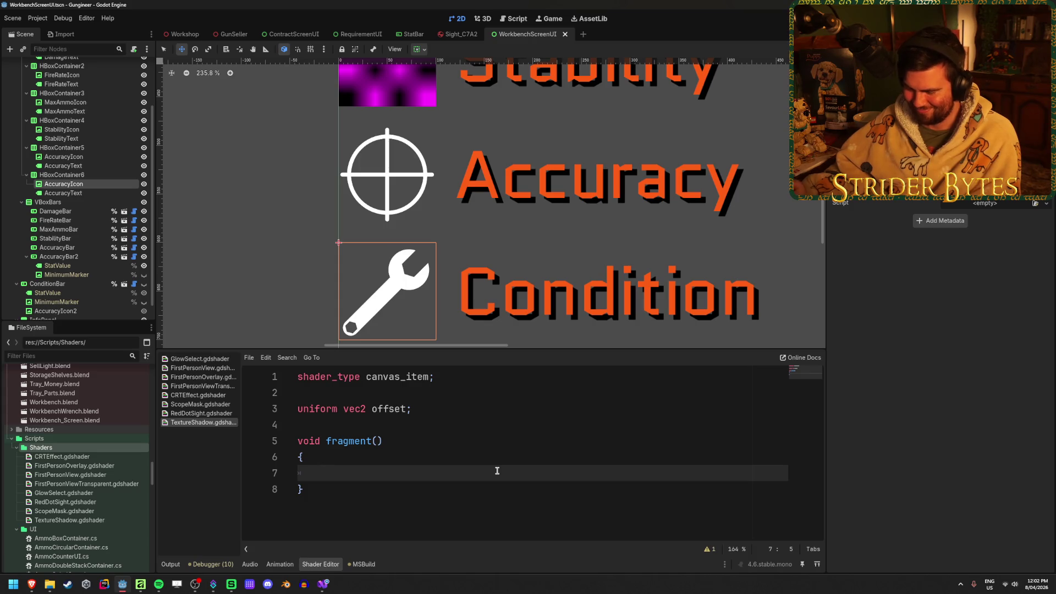
{"action": "mouse_move", "coordinate": [31, 584]}
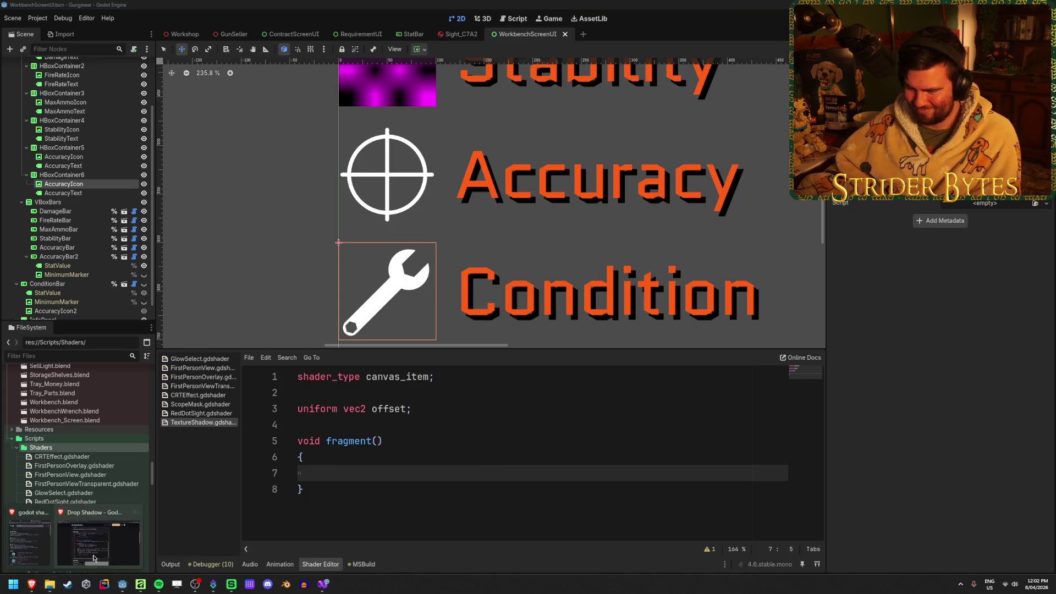
{"action": "left_click", "coordinate": [81, 565]}
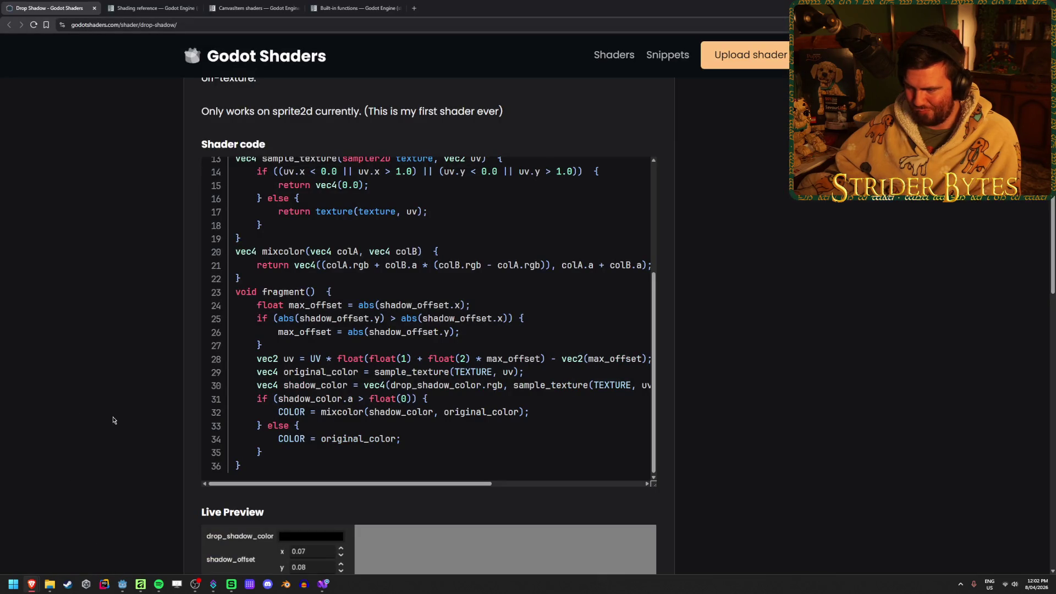
{"action": "scroll", "coordinate": [440, 319], "scroll_direction": "up", "scroll_amount": 5}
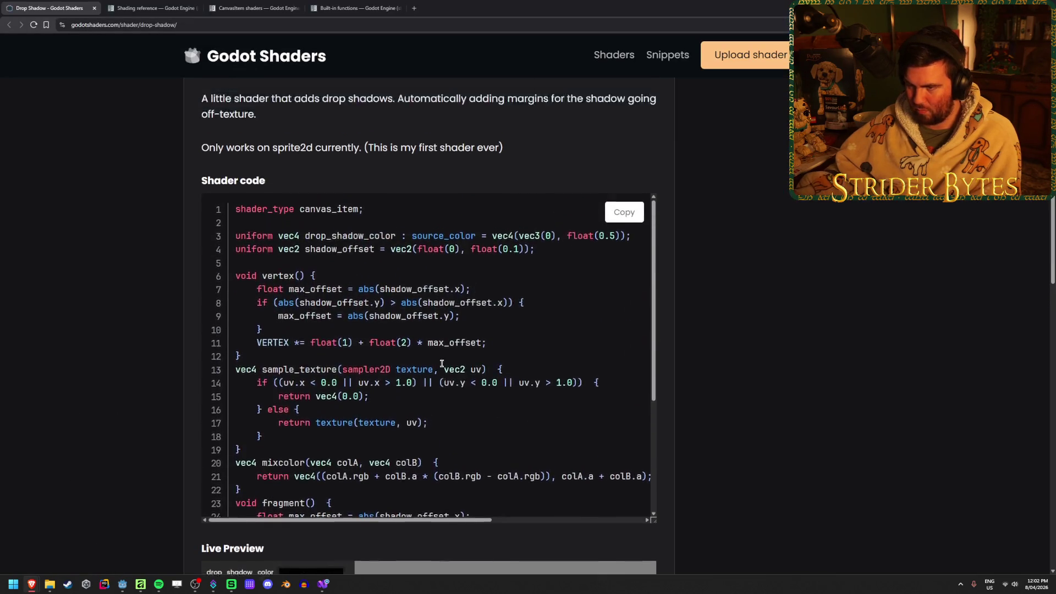
{"action": "scroll", "coordinate": [107, 314], "scroll_direction": "down", "scroll_amount": 3}
{"action": "scroll", "coordinate": [429, 286], "scroll_direction": "down", "scroll_amount": 3}
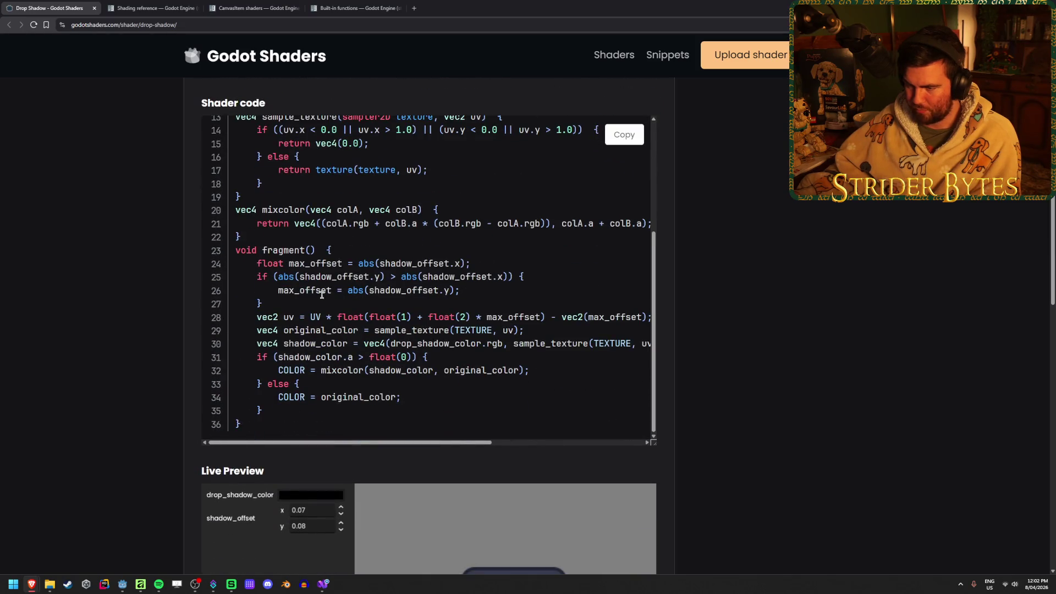
{"action": "scroll", "coordinate": [99, 324], "scroll_direction": "up", "scroll_amount": 1}
{"action": "left_click_drag", "start_coordinate": [525, 372], "coordinate": [413, 372]}
{"action": "left_click", "coordinate": [412, 372]}
{"action": "scroll", "coordinate": [412, 372], "scroll_direction": "up", "scroll_amount": 2}
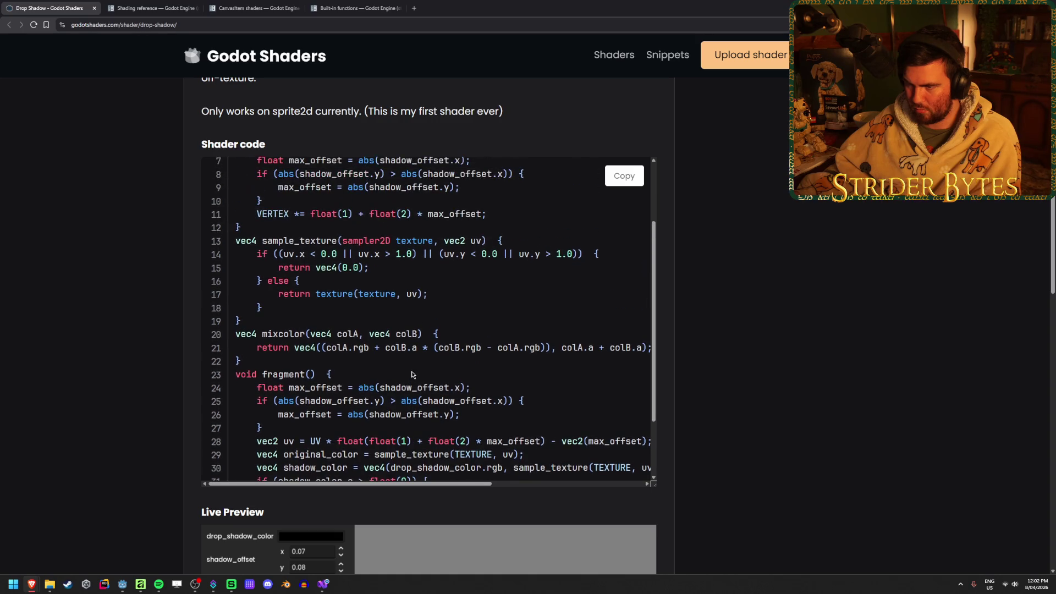
{"action": "left_click_drag", "start_coordinate": [238, 242], "coordinate": [501, 253]}
{"action": "left_click", "coordinate": [481, 318]}
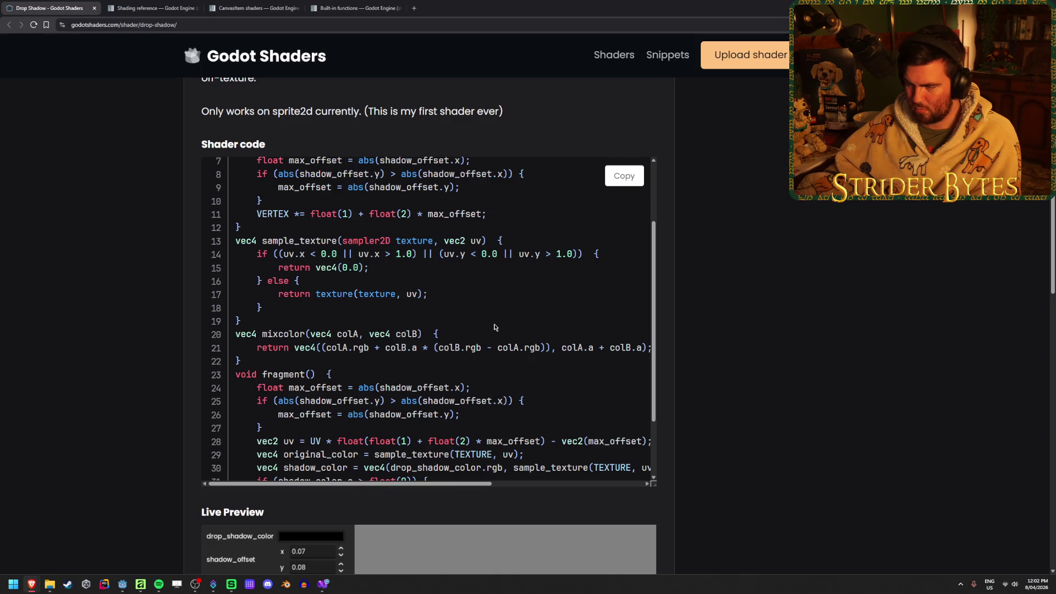
{"action": "left_click_drag", "start_coordinate": [259, 254], "coordinate": [352, 348]}
{"action": "left_click", "coordinate": [337, 263]}
{"action": "triple_click", "coordinate": [382, 273]}
{"action": "left_click", "coordinate": [380, 271]}
{"action": "double_click", "coordinate": [352, 267]}
{"action": "left_click", "coordinate": [374, 270]}
{"action": "left_click_drag", "start_coordinate": [374, 270], "coordinate": [324, 267]}
{"action": "left_click", "coordinate": [382, 269]}
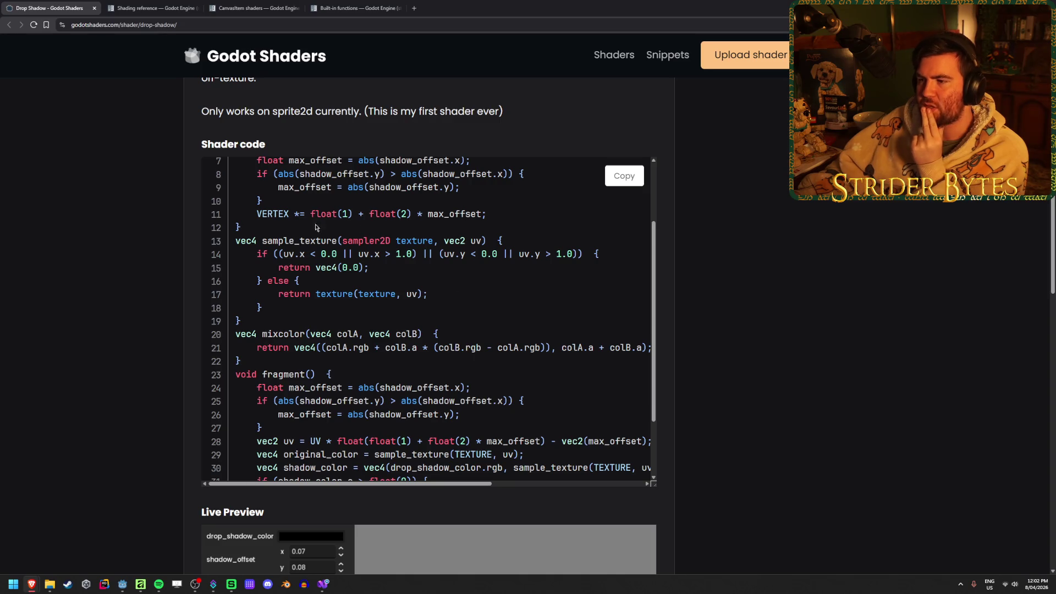
{"action": "scroll", "coordinate": [413, 297], "scroll_direction": "down", "scroll_amount": 2}
{"action": "scroll", "coordinate": [412, 297], "scroll_direction": "up", "scroll_amount": 1}
{"action": "left_click_drag", "start_coordinate": [306, 226], "coordinate": [420, 226]}
{"action": "left_click", "coordinate": [419, 225]}
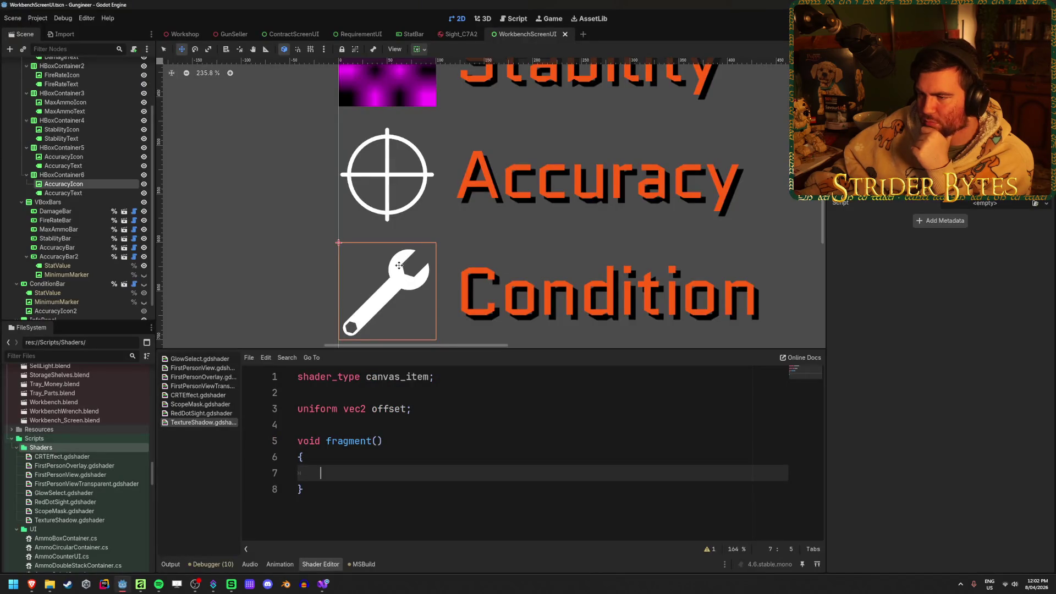
Step: Zoom the 2D canvas around the wrench icon, then bring the Drop Shadow page forward
{"action": "scroll", "coordinate": [398, 265], "scroll_direction": "up", "scroll_amount": 4}
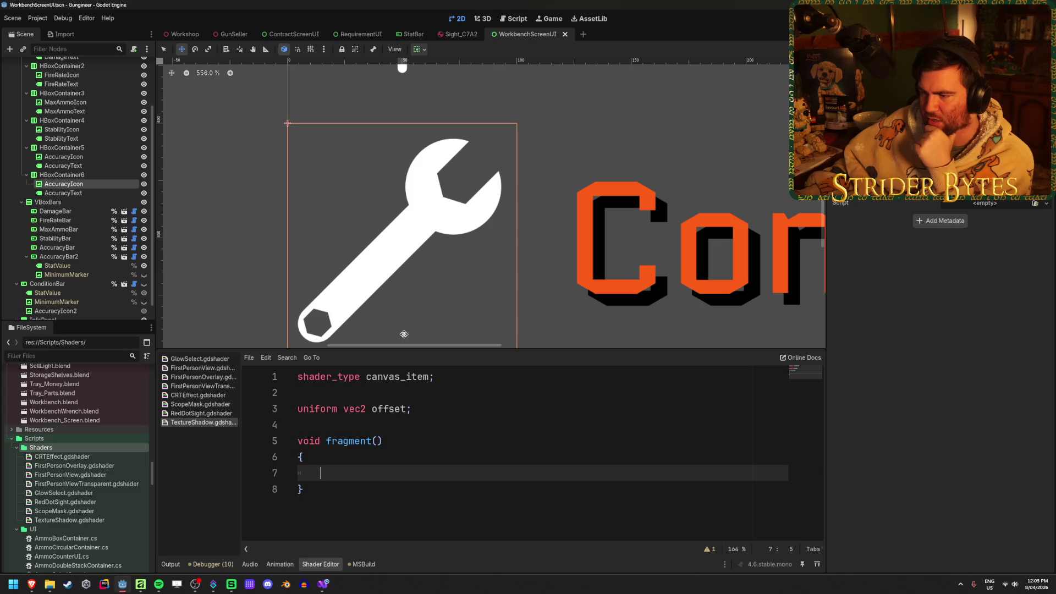
{"action": "scroll", "coordinate": [401, 338], "scroll_direction": "down", "scroll_amount": 2}
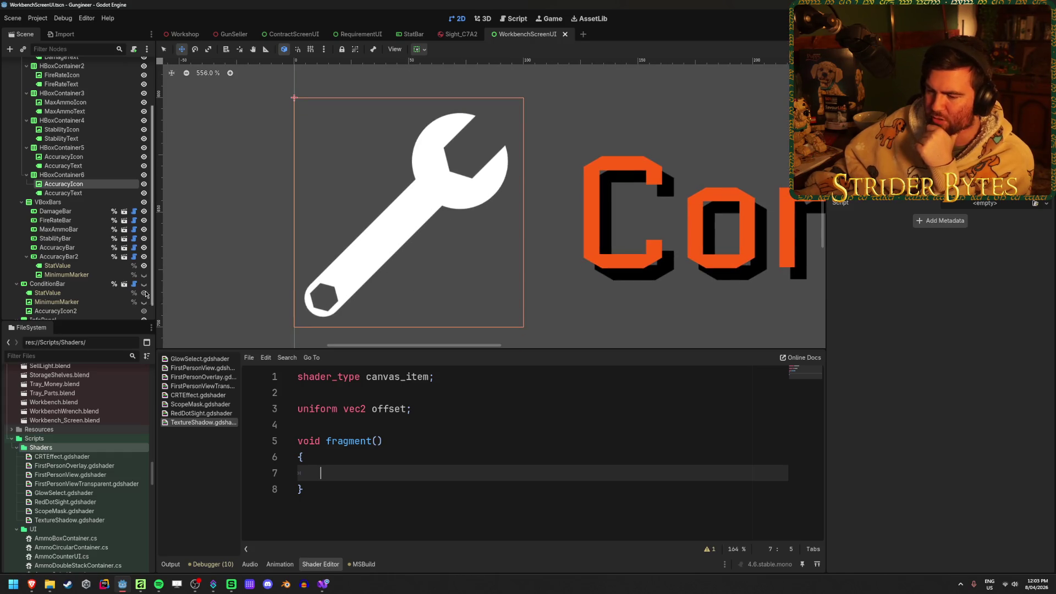
{"action": "mouse_move", "coordinate": [32, 588]}
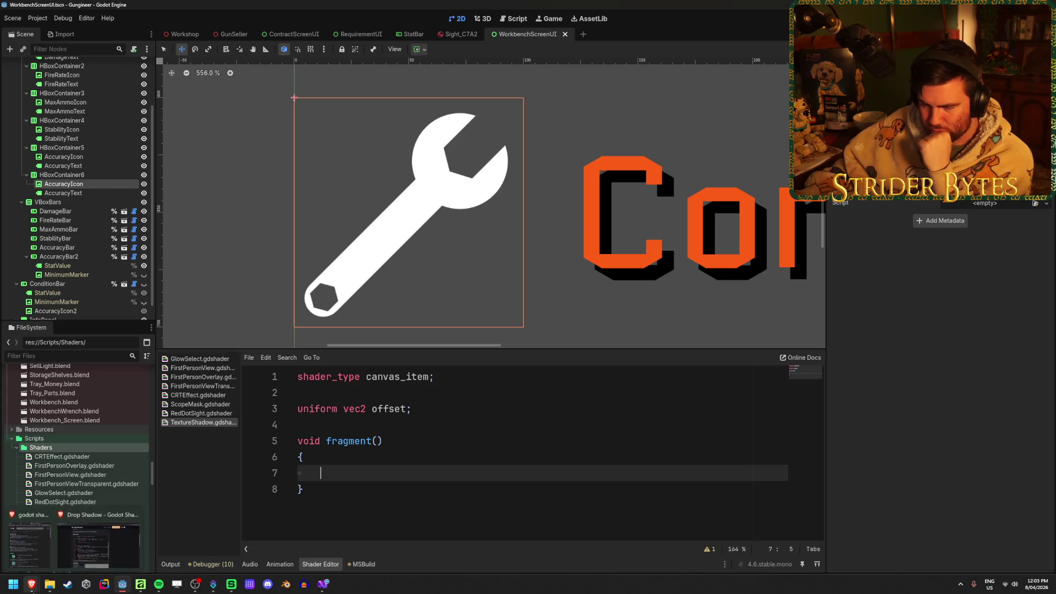
{"action": "left_click", "coordinate": [99, 545]}
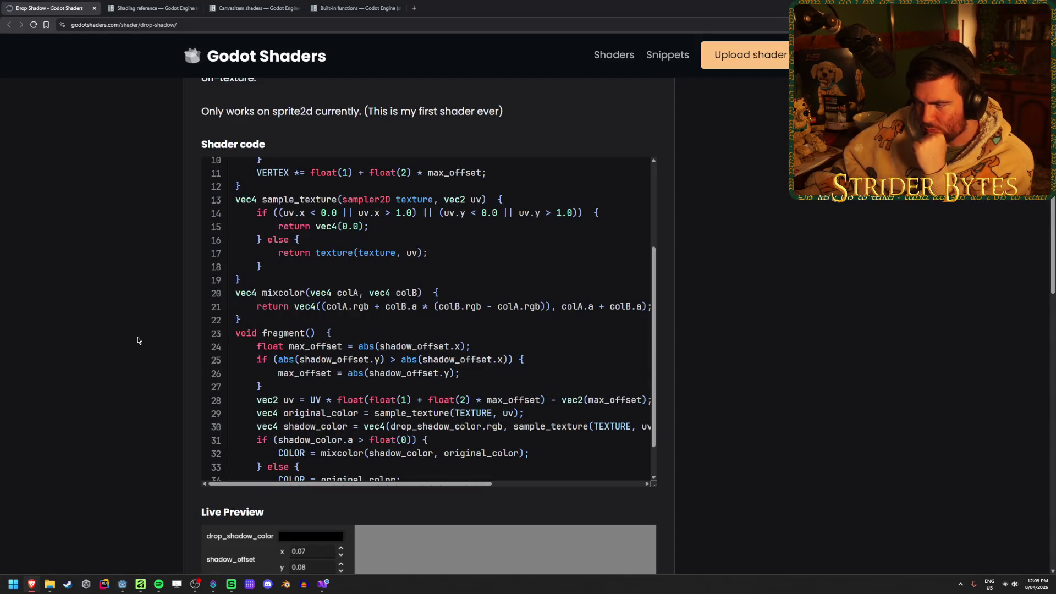
Step: Read the Drop Shadow code down to line 36, then return to the Godot editor
{"action": "mouse_move", "coordinate": [441, 224]}
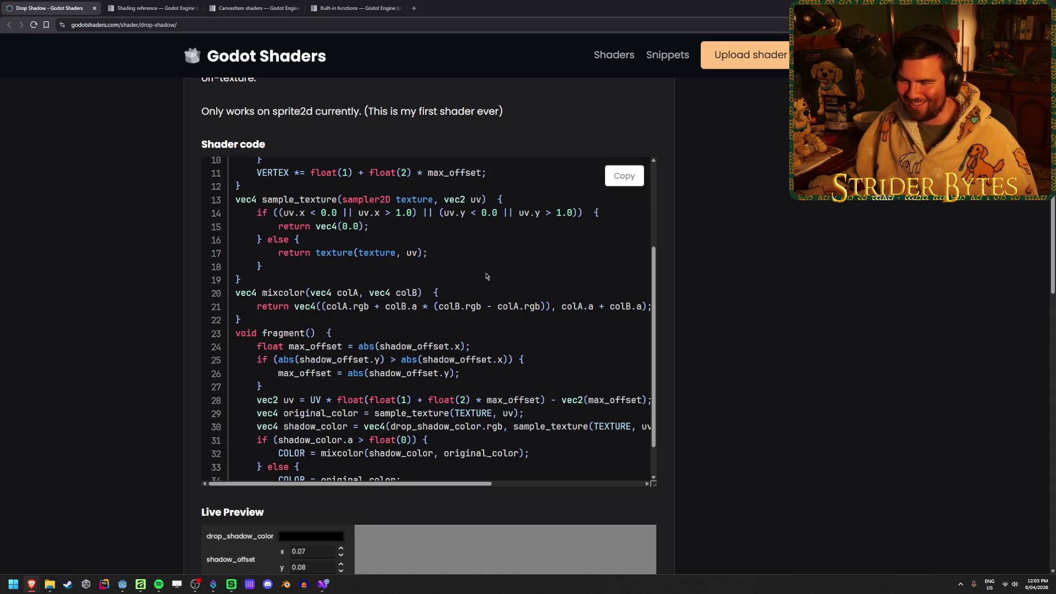
{"action": "scroll", "coordinate": [488, 268], "scroll_direction": "down", "scroll_amount": 2}
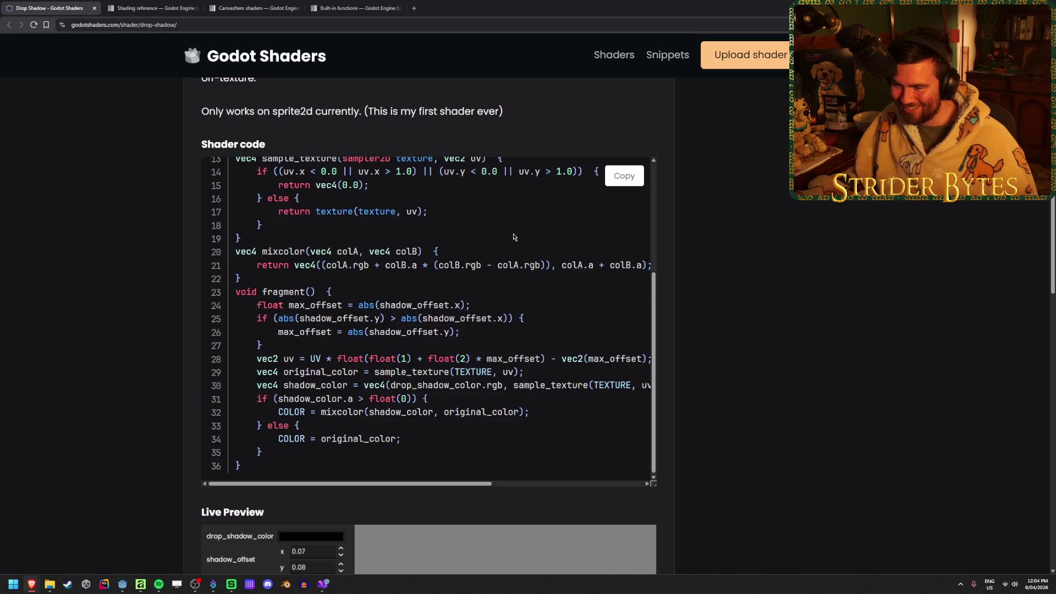
{"action": "scroll", "coordinate": [126, 330], "scroll_direction": "down", "scroll_amount": 1}
{"action": "scroll", "coordinate": [125, 330], "scroll_direction": "up", "scroll_amount": 1}
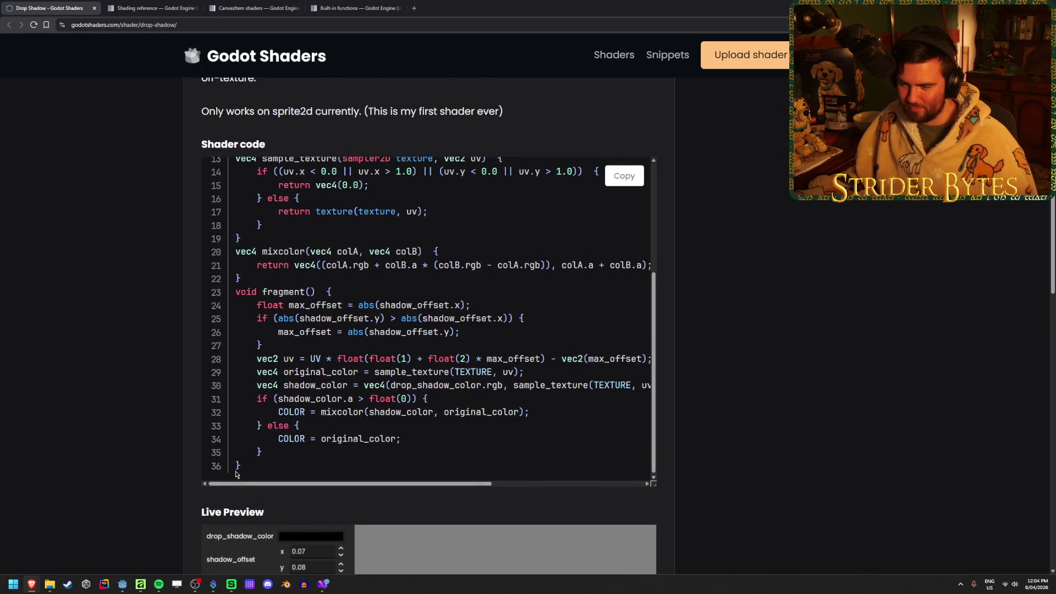
{"action": "left_click", "coordinate": [122, 584]}
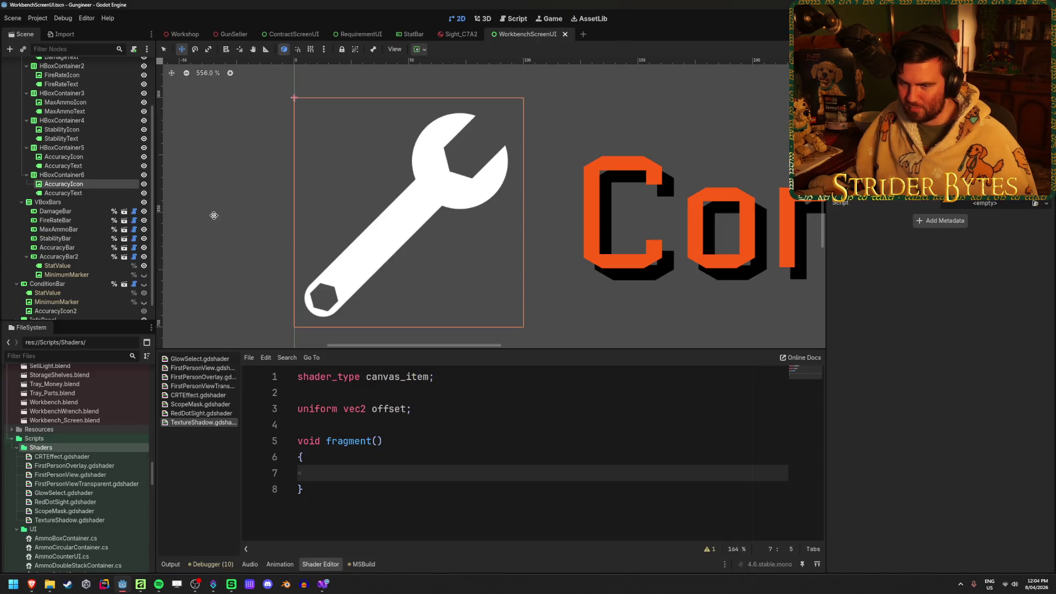
Step: Select the AccuracyIcon node and expand the Materials folder in FileSystem
{"action": "left_click", "coordinate": [65, 182]}
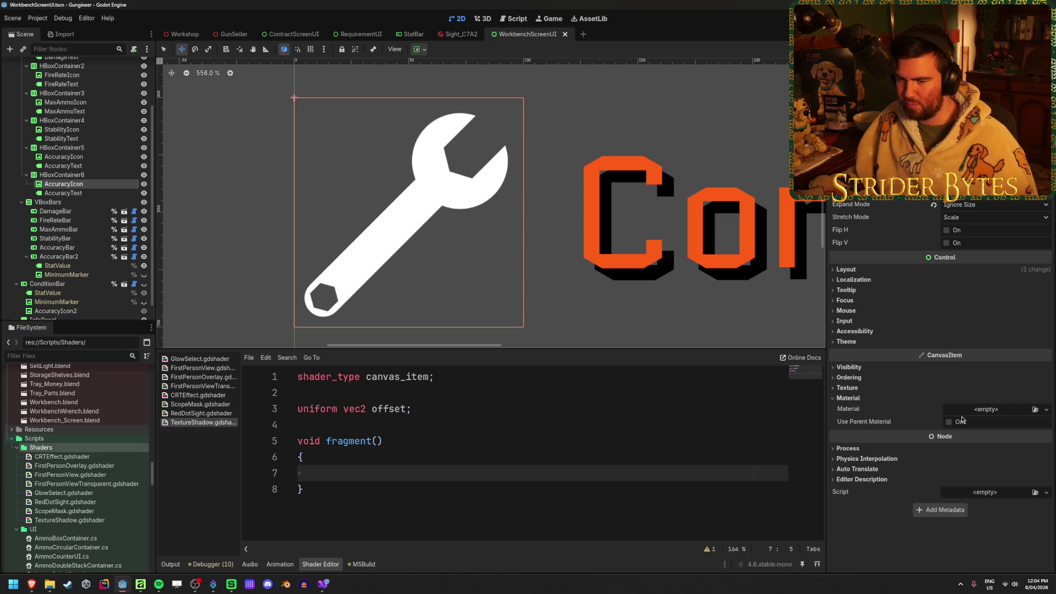
{"action": "scroll", "coordinate": [111, 427], "scroll_direction": "up", "scroll_amount": 10}
{"action": "scroll", "coordinate": [107, 434], "scroll_direction": "up", "scroll_amount": 5}
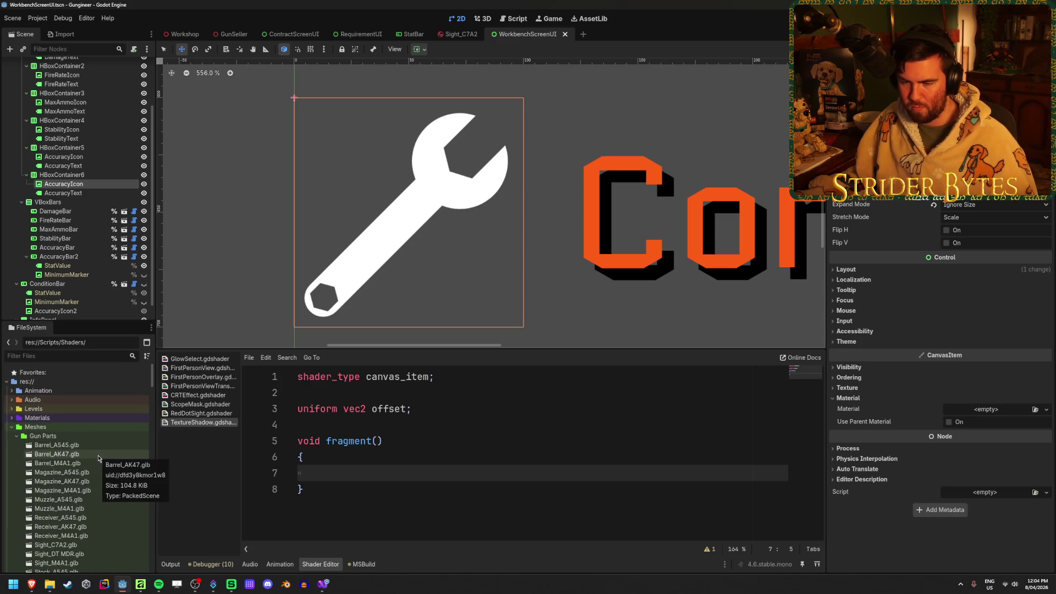
{"action": "scroll", "coordinate": [80, 410], "scroll_direction": "down", "scroll_amount": 1}
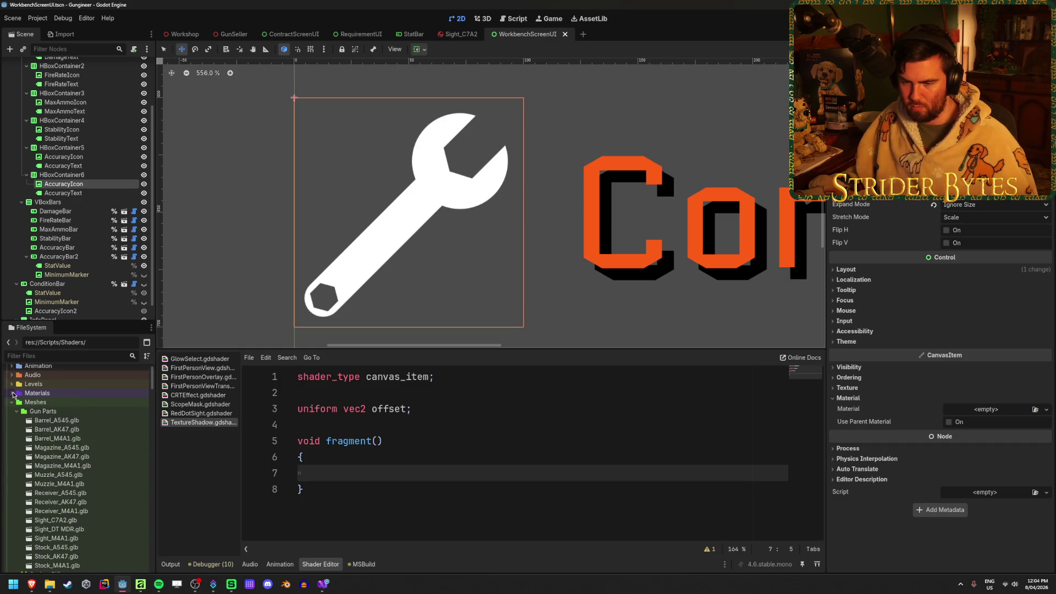
{"action": "left_click", "coordinate": [13, 395]}
Step: Create a ShaderMaterial resource in Materials and save it as TextureShadow.tres
{"action": "right_click", "coordinate": [42, 395]}
{"action": "mouse_move", "coordinate": [110, 402]}
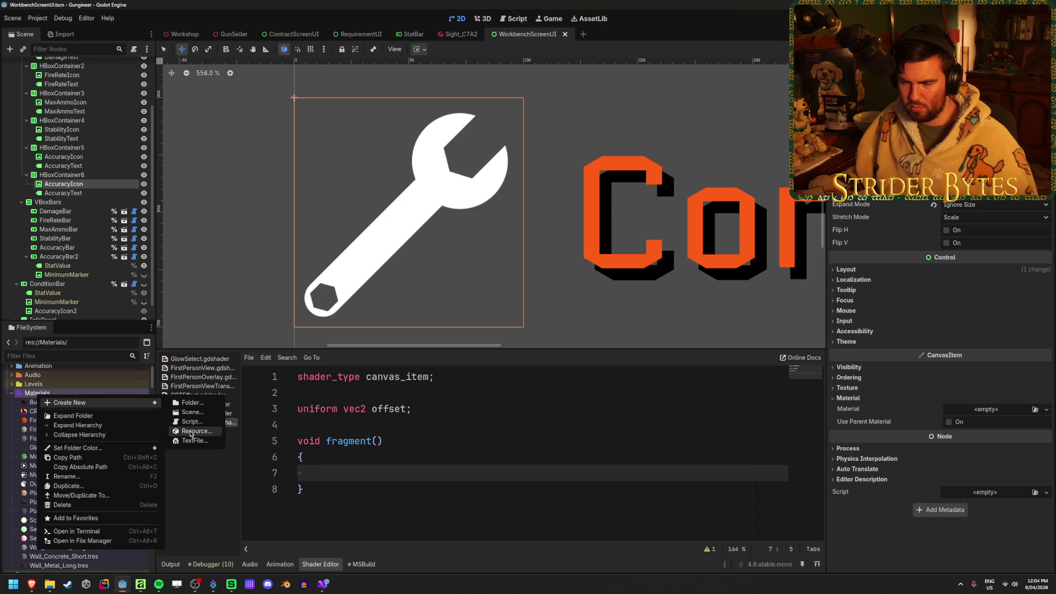
{"action": "left_click", "coordinate": [190, 432]}
{"action": "type", "text": "material"}
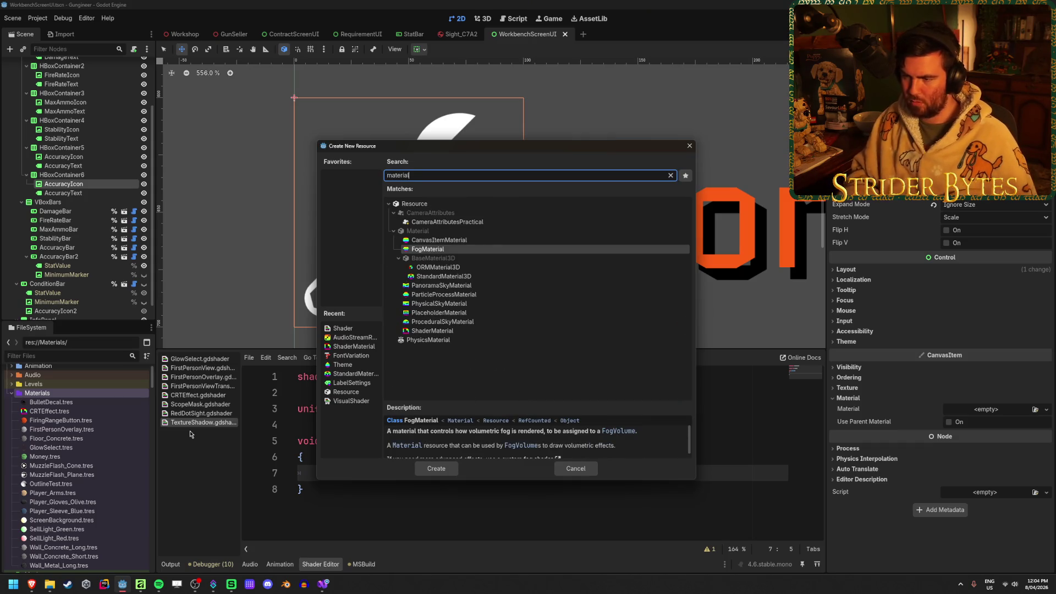
{"action": "key", "text": "Down"}
{"action": "key", "text": "Down"}
{"action": "key", "text": "Down"}
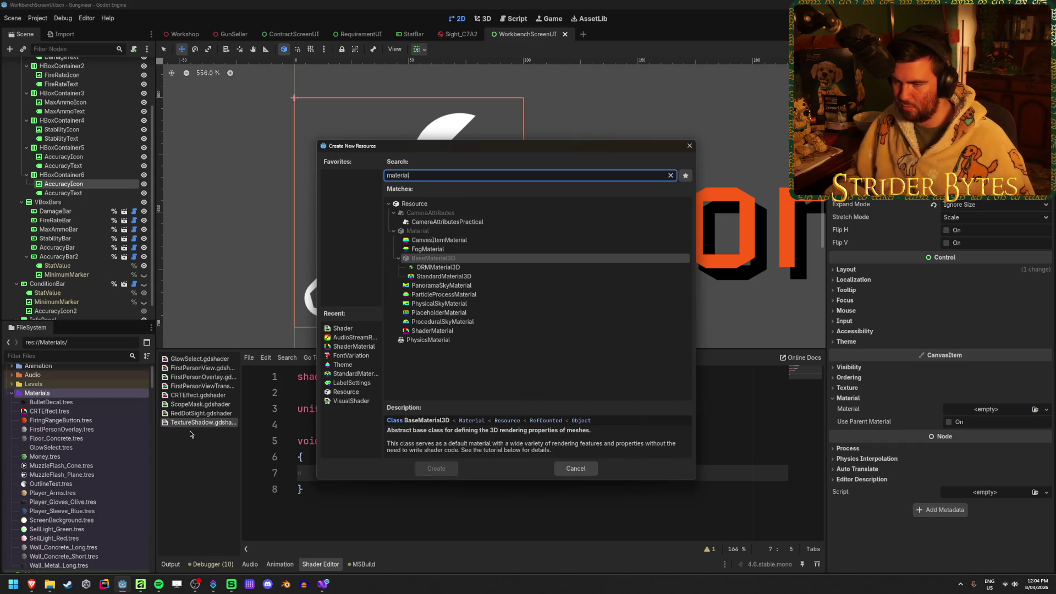
{"action": "key", "text": "Down"}
{"action": "key", "text": "Down"}
{"action": "key", "text": "Down"}
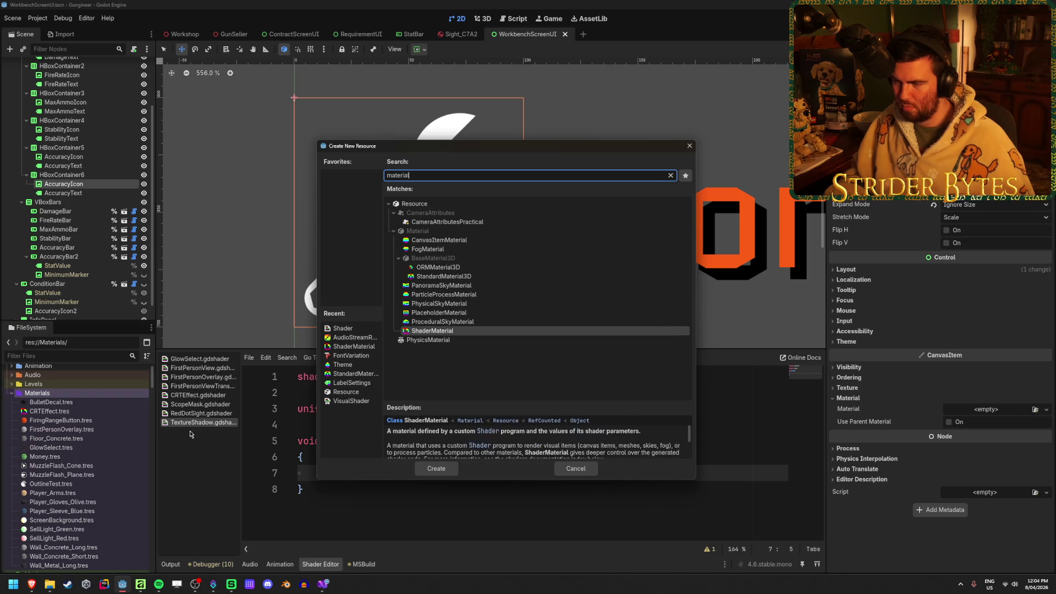
{"action": "key", "text": "Return"}
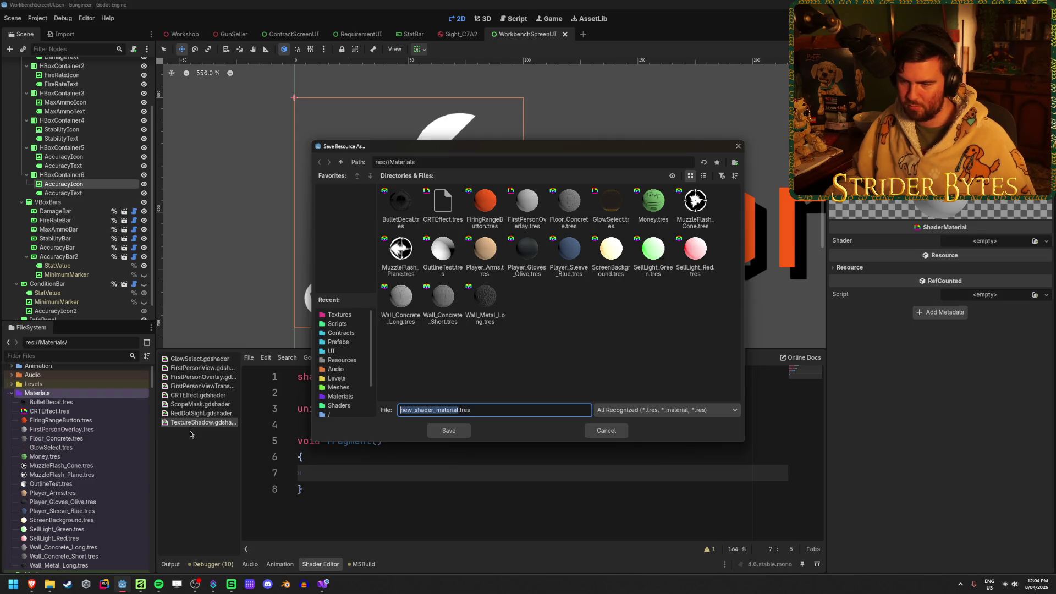
{"action": "type", "text": "TextureShadow"}
{"action": "key", "text": "Return"}
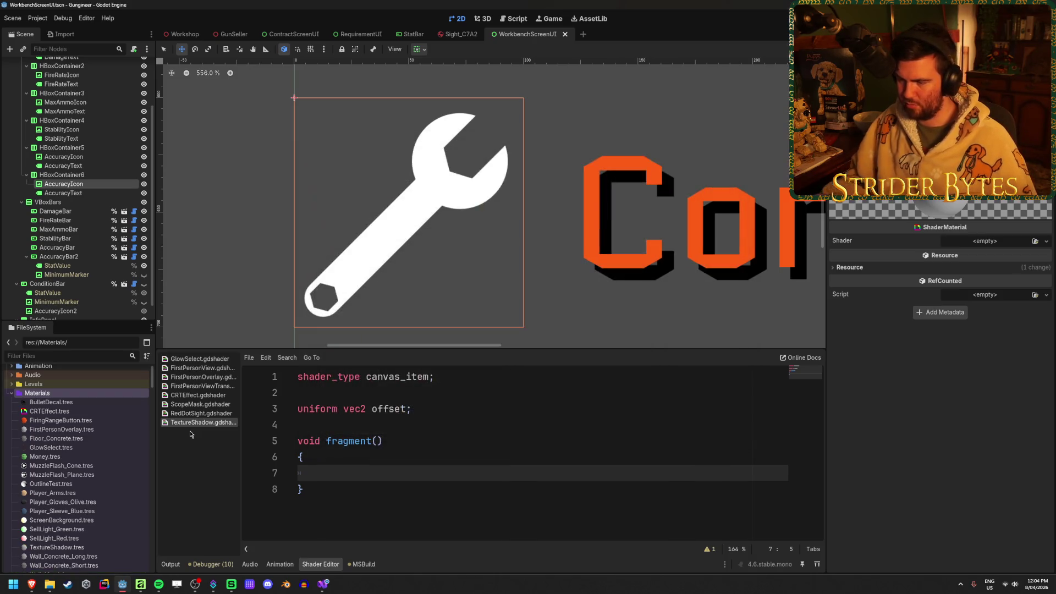
{"action": "mouse_move", "coordinate": [32, 584]}
{"action": "left_click", "coordinate": [100, 556]}
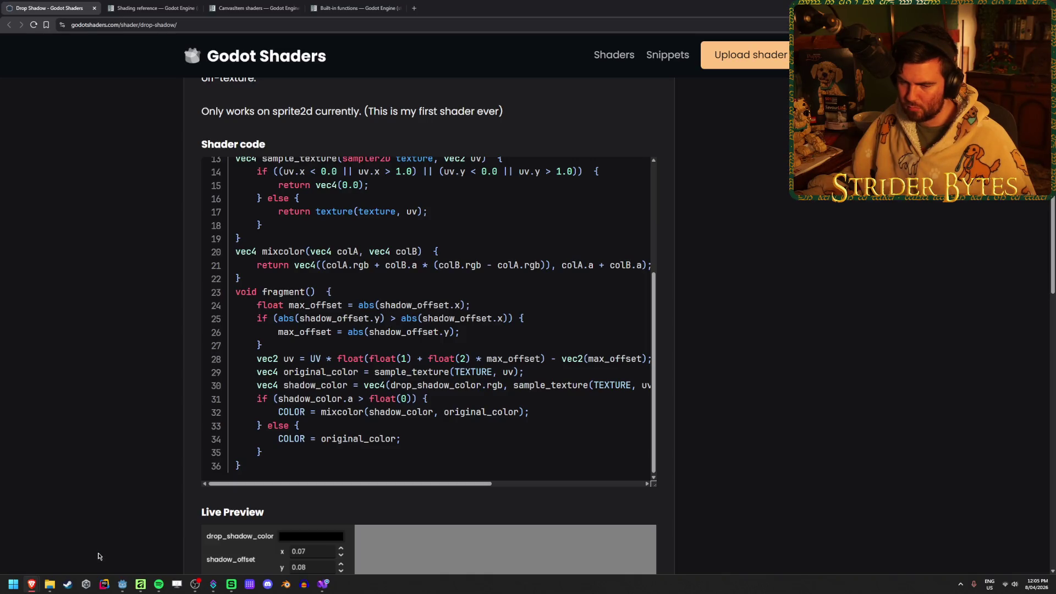
{"action": "scroll", "coordinate": [317, 301], "scroll_direction": "up", "scroll_amount": 1}
{"action": "scroll", "coordinate": [317, 301], "scroll_direction": "up", "scroll_amount": 4}
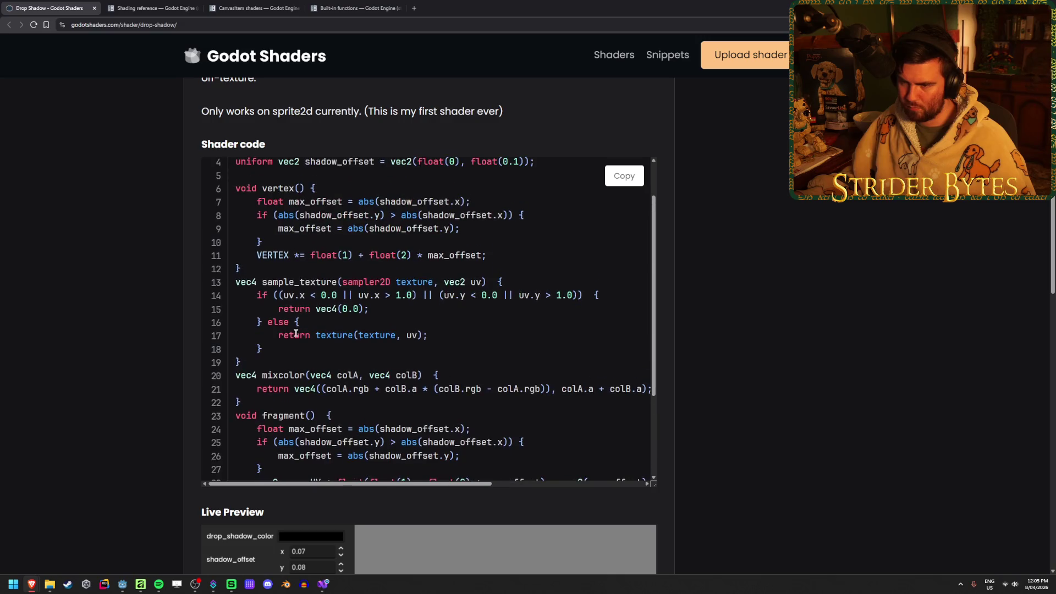
{"action": "scroll", "coordinate": [407, 379], "scroll_direction": "down", "scroll_amount": 4}
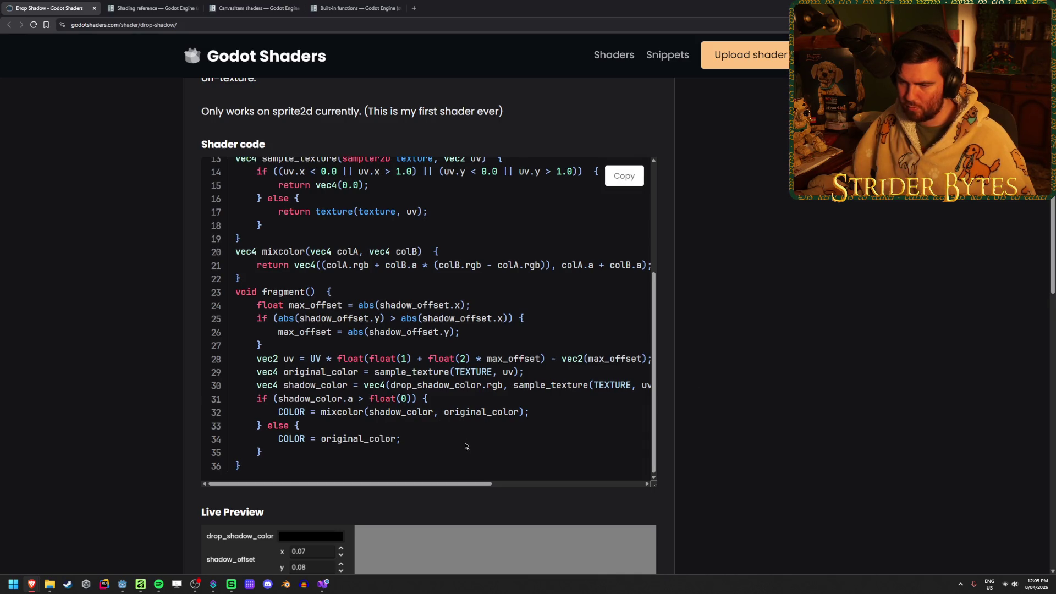
{"action": "left_click_drag", "start_coordinate": [327, 439], "coordinate": [392, 441]}
{"action": "scroll", "coordinate": [418, 357], "scroll_direction": "up", "scroll_amount": 2}
{"action": "left_click_drag", "start_coordinate": [278, 199], "coordinate": [500, 242]}
{"action": "left_click", "coordinate": [319, 253]}
{"action": "left_click_drag", "start_coordinate": [326, 253], "coordinate": [377, 253]}
{"action": "left_click", "coordinate": [310, 256]}
{"action": "mouse_move", "coordinate": [312, 252]}
{"action": "left_mouse_down"}
{"action": "mouse_move", "coordinate": [429, 253]}
{"action": "mouse_move", "coordinate": [316, 252]}
{"action": "left_mouse_up"}
{"action": "left_click", "coordinate": [468, 258]}
{"action": "left_click", "coordinate": [315, 252]}
{"action": "left_click_drag", "start_coordinate": [460, 199], "coordinate": [236, 199]}
{"action": "left_click", "coordinate": [337, 198]}
{"action": "left_click", "coordinate": [236, 199]}
{"action": "scroll", "coordinate": [434, 274], "scroll_direction": "down", "scroll_amount": 1}
{"action": "mouse_move", "coordinate": [486, 372]}
{"action": "left_mouse_down"}
{"action": "mouse_move", "coordinate": [456, 373]}
{"action": "mouse_move", "coordinate": [491, 372]}
{"action": "left_mouse_up"}
{"action": "left_click", "coordinate": [456, 372]}
{"action": "left_click", "coordinate": [488, 370]}
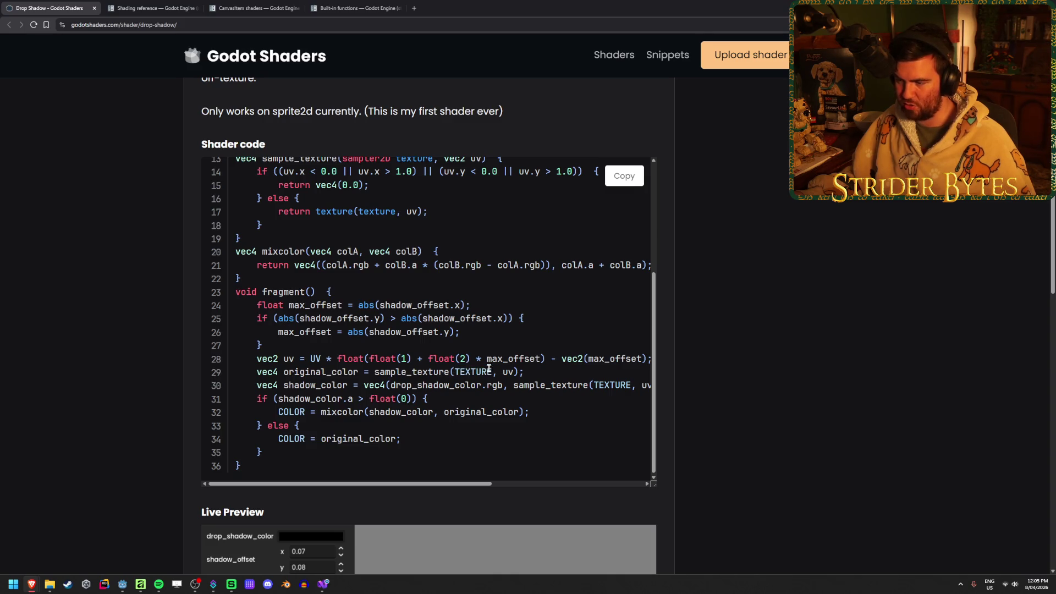
{"action": "scroll", "coordinate": [471, 427], "scroll_direction": "up", "scroll_amount": 2}
{"action": "scroll", "coordinate": [472, 427], "scroll_direction": "down", "scroll_amount": 2}
{"action": "key", "text": "alt+Tab"}
Step: Complete line 7 as COLOR = texture(TEXTURE, UV); and save the scene
{"action": "left_click", "coordinate": [393, 472]}
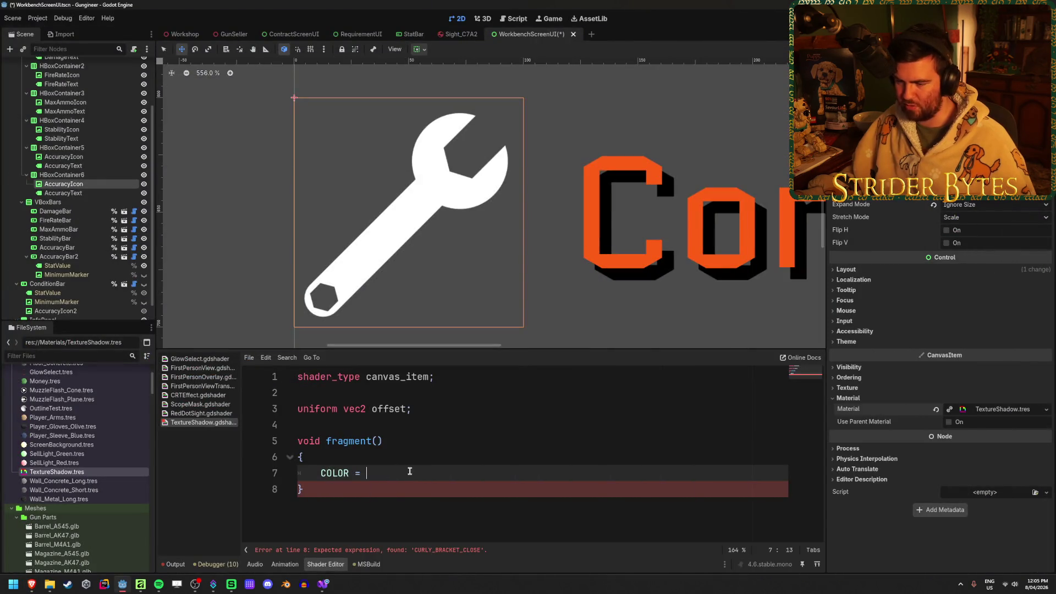
{"action": "type", "text": "texture(TE"}
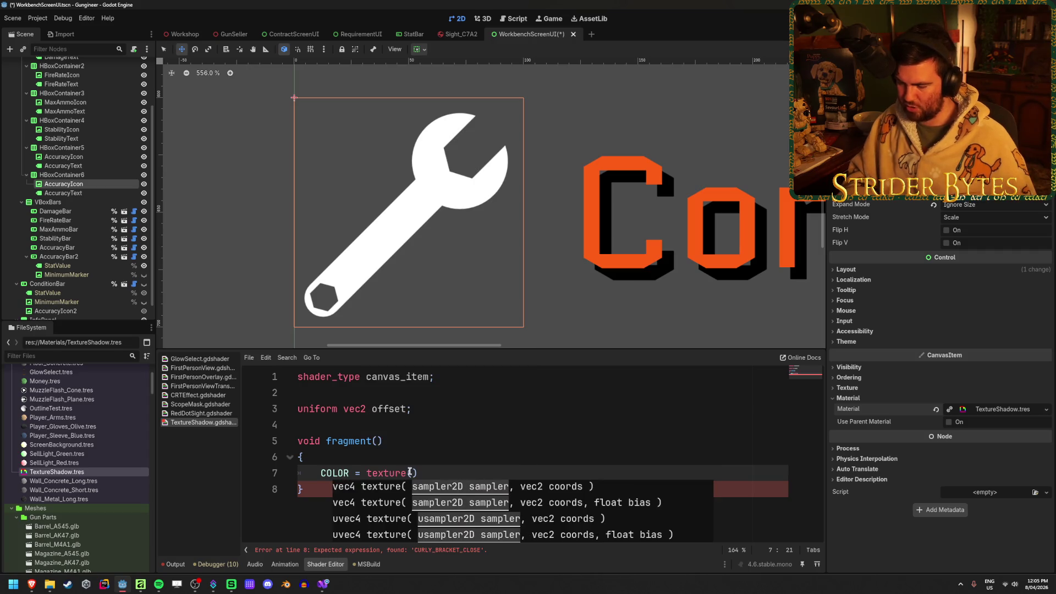
{"action": "type", "text": "XTURE"}
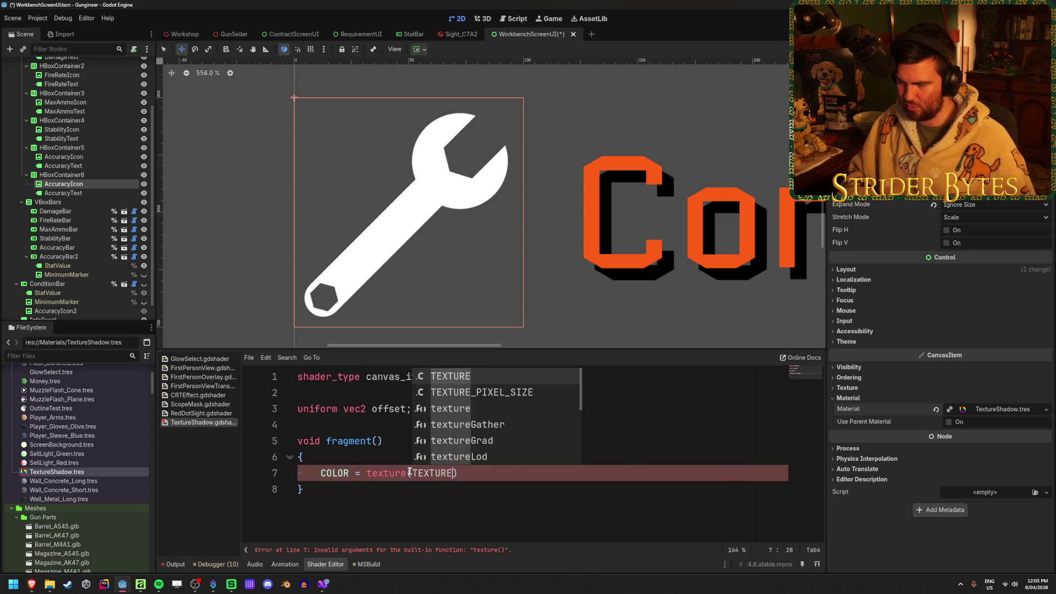
{"action": "type", "text": ", UV"}
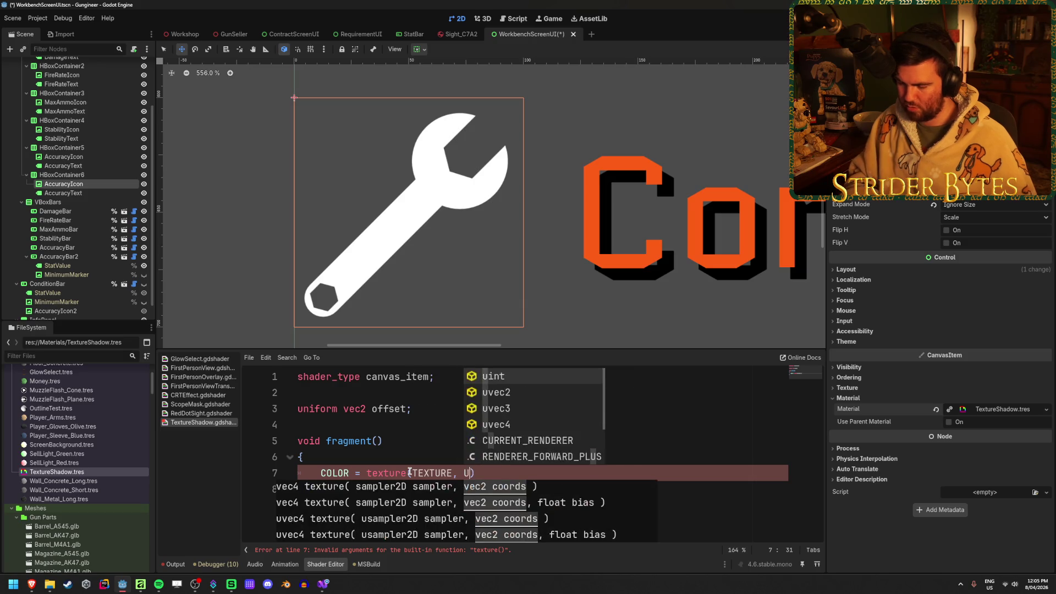
{"action": "key", "text": "Escape"}
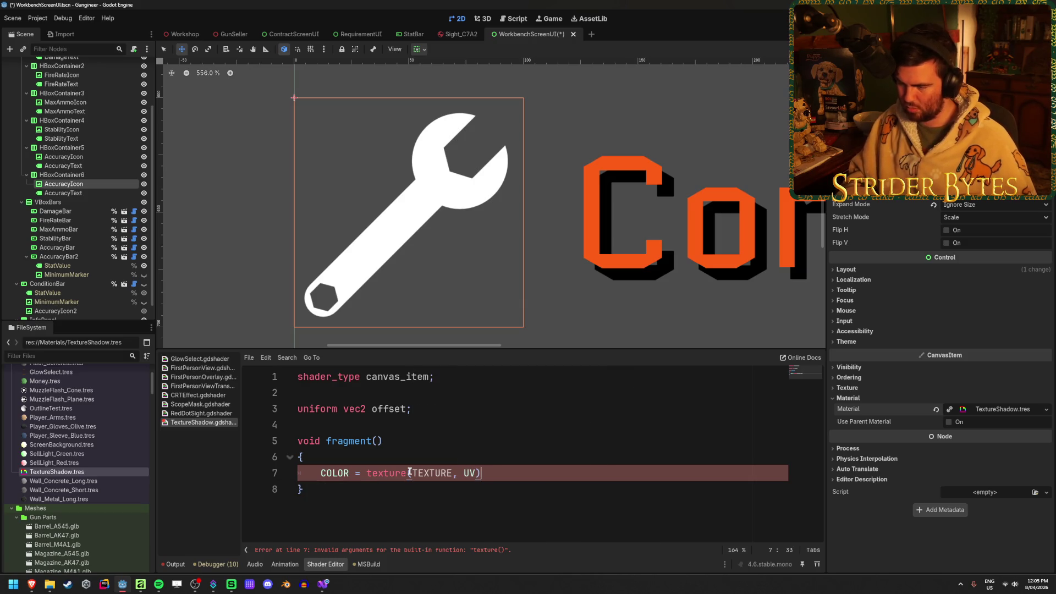
{"action": "type", "text": ";"}
{"action": "key", "text": "ctrl+s"}
Step: Select the fixed texture(TEXTURE, UV); text on line 7 to check it
{"action": "left_click", "coordinate": [422, 514]}
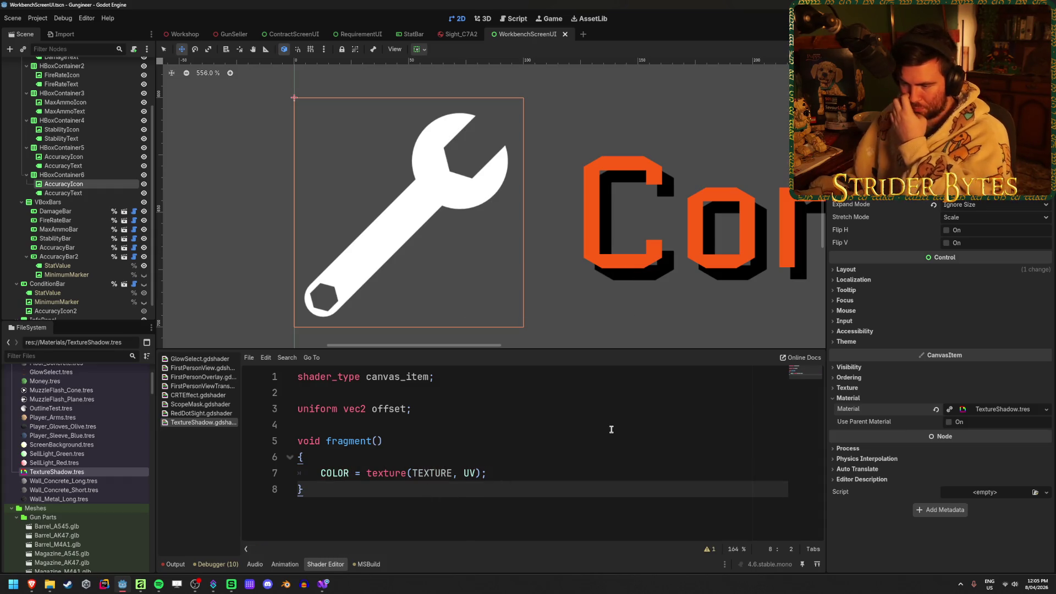
{"action": "left_click", "coordinate": [541, 478]}
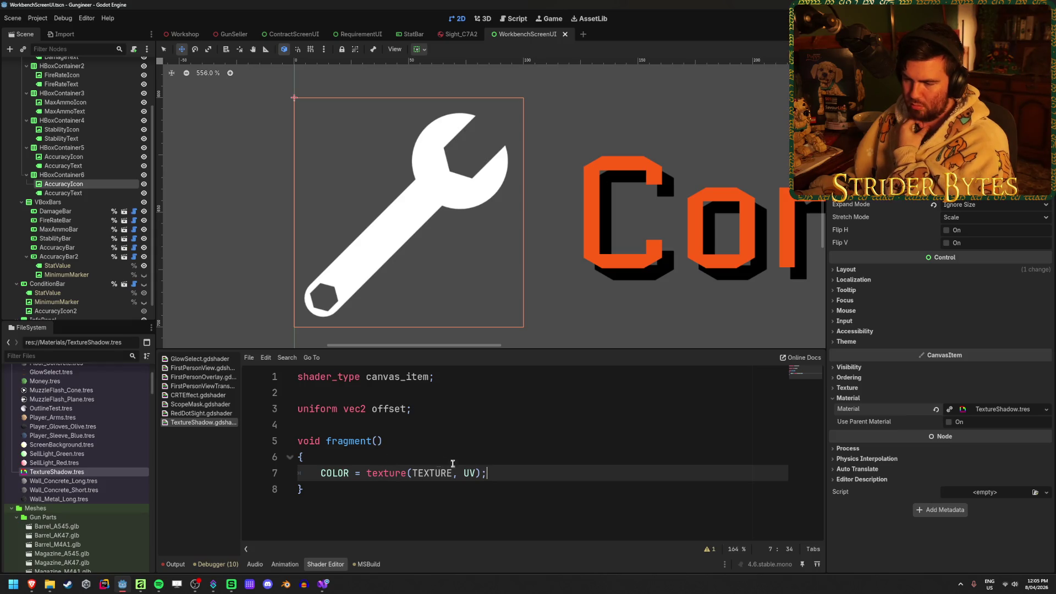
{"action": "left_click_drag", "start_coordinate": [506, 473], "coordinate": [365, 476]}
{"action": "left_click", "coordinate": [515, 478]}
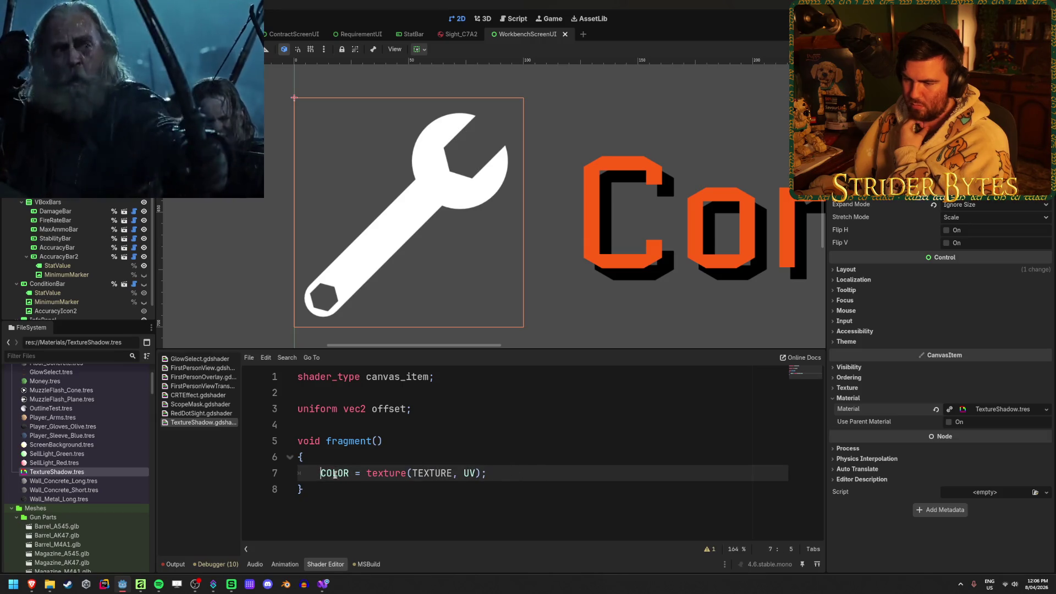
Step: Comment out line 7 and add a test line COLOR = vec4(0.0); below it
{"action": "left_click", "coordinate": [340, 471]}
{"action": "key", "text": "ctrl+k"}
{"action": "left_click", "coordinate": [514, 473]}
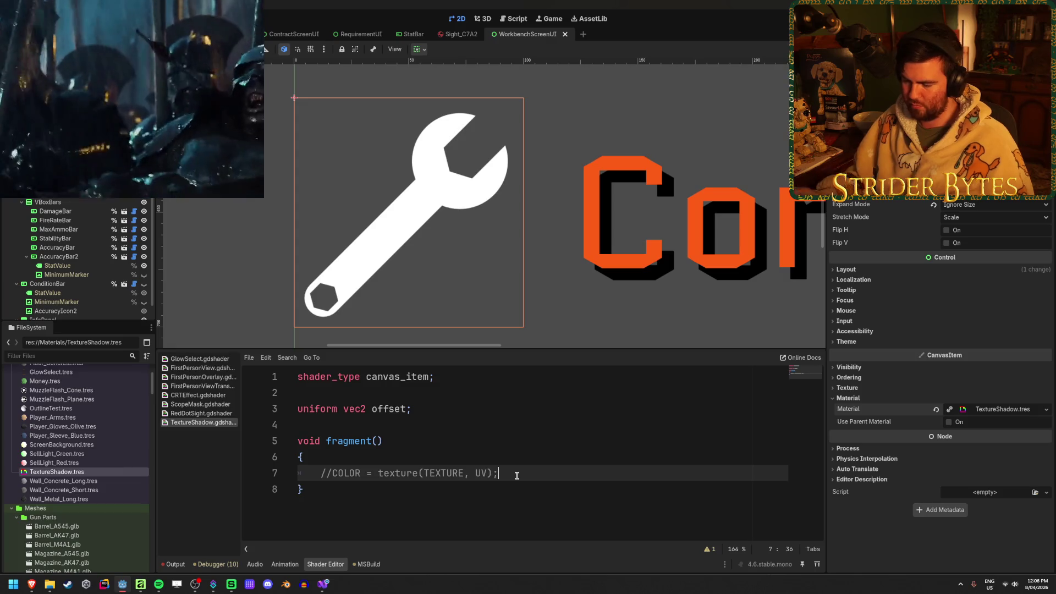
{"action": "key", "text": "Return"}
{"action": "type", "text": "COLOR = vec4"}
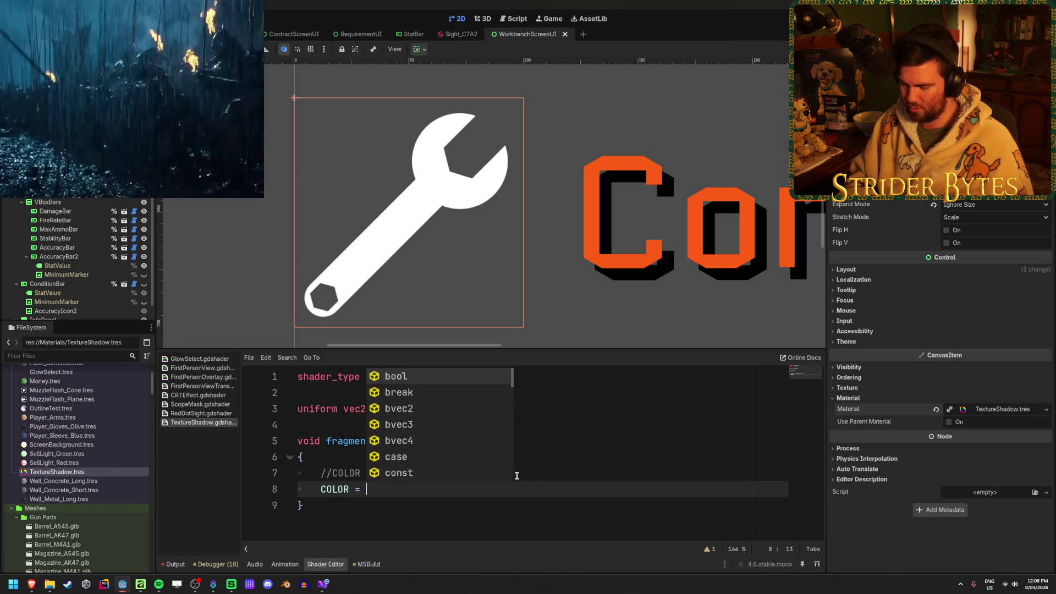
{"action": "key", "text": "Escape"}
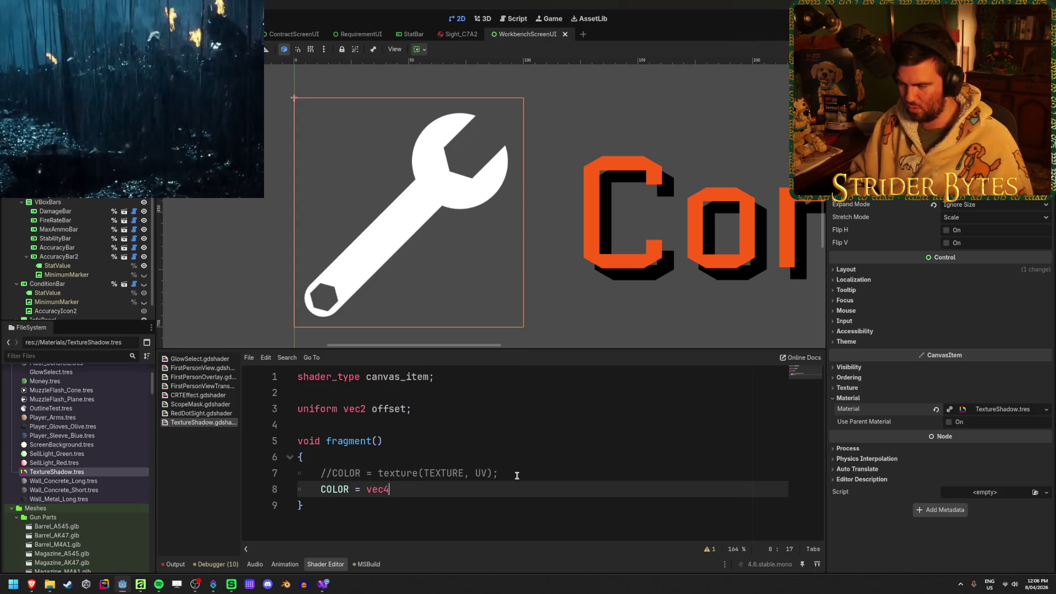
{"action": "type", "text": "("}
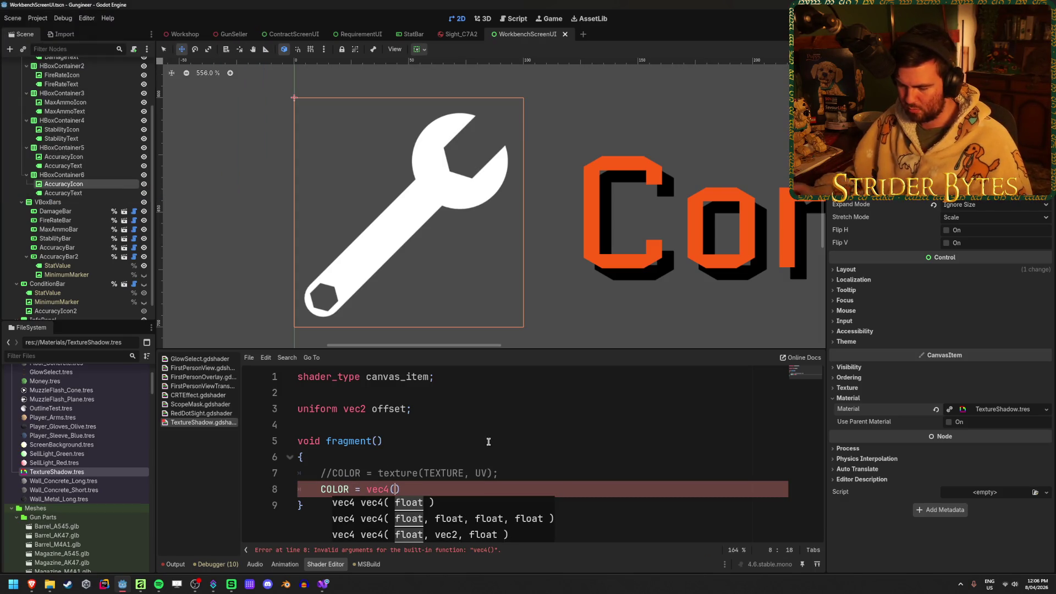
{"action": "type", "text": "0.0"}
{"action": "key", "text": "Escape"}
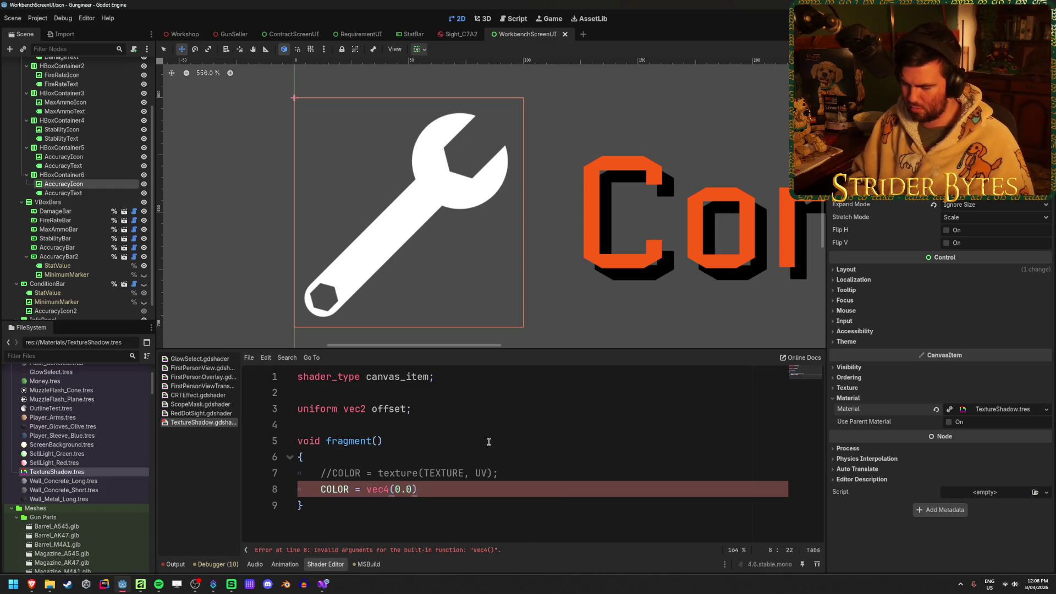
{"action": "type", "text": ";"}
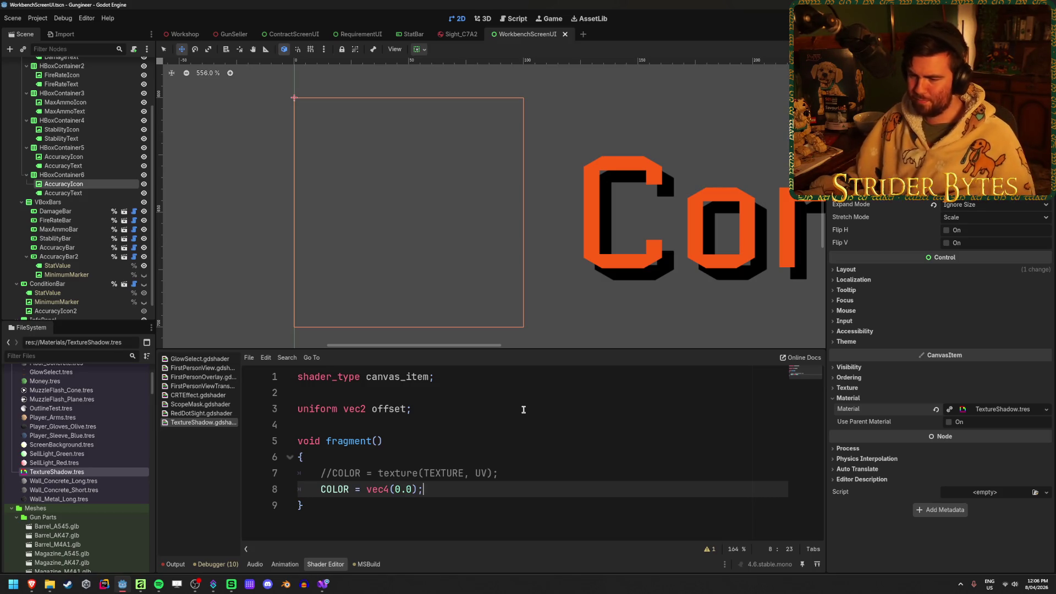
Step: Delete the test vec4 line and uncomment the original COLOR line
{"action": "left_click_drag", "start_coordinate": [424, 489], "coordinate": [319, 478]}
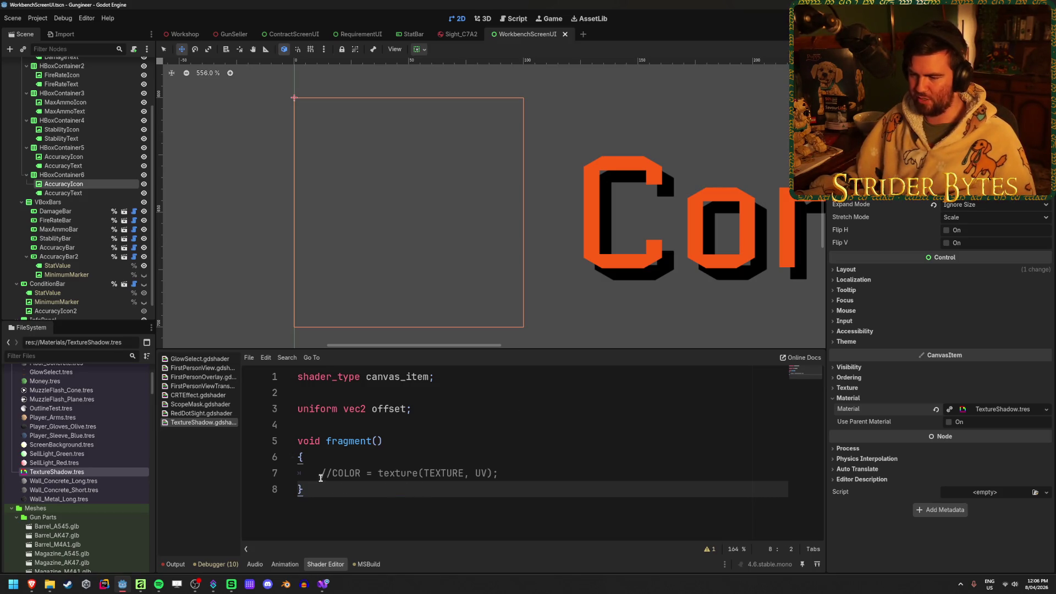
{"action": "key", "text": "BackSpace"}
{"action": "key", "text": "BackSpace"}
{"action": "left_click", "coordinate": [338, 471]}
{"action": "key", "text": "BackSpace"}
{"action": "key", "text": "BackSpace"}
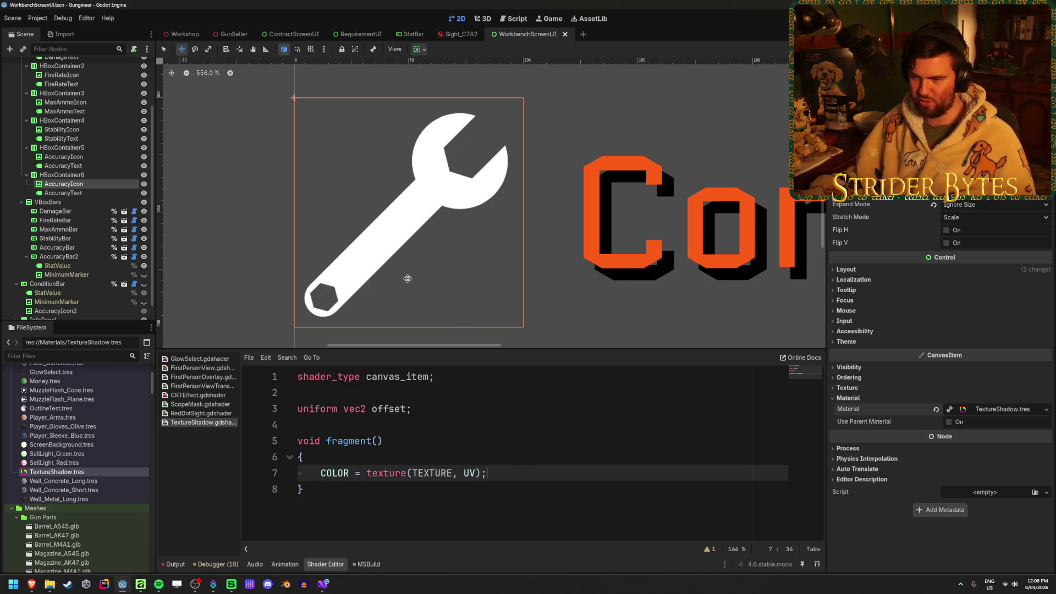
Step: Insert two blank lines after fragment()'s opening brace, then bring up the Drop Shadow page
{"action": "left_click", "coordinate": [500, 460]}
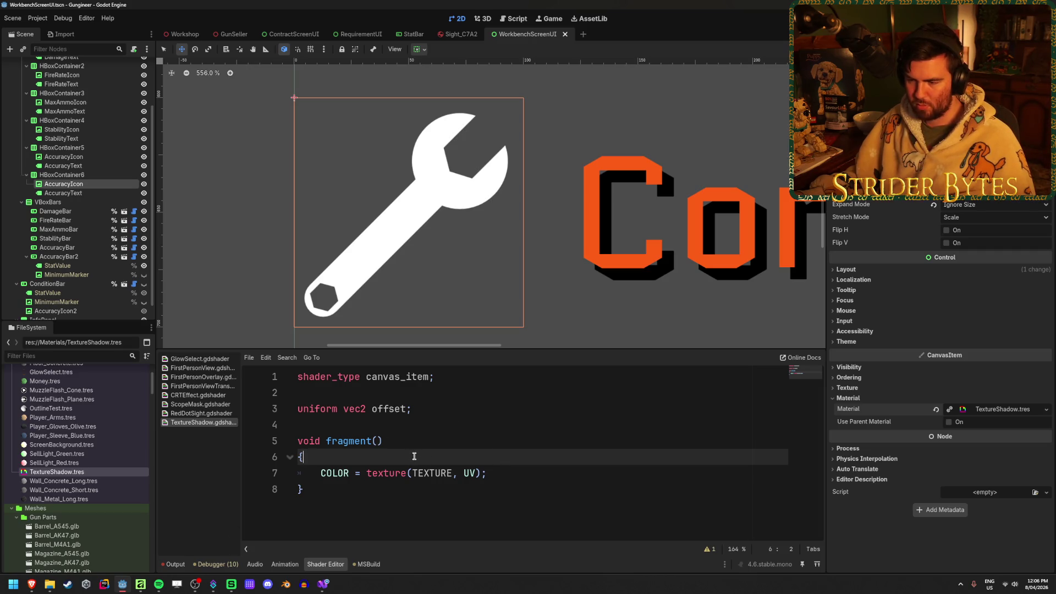
{"action": "key", "text": "Return"}
{"action": "key", "text": "Return"}
{"action": "key", "text": "Up"}
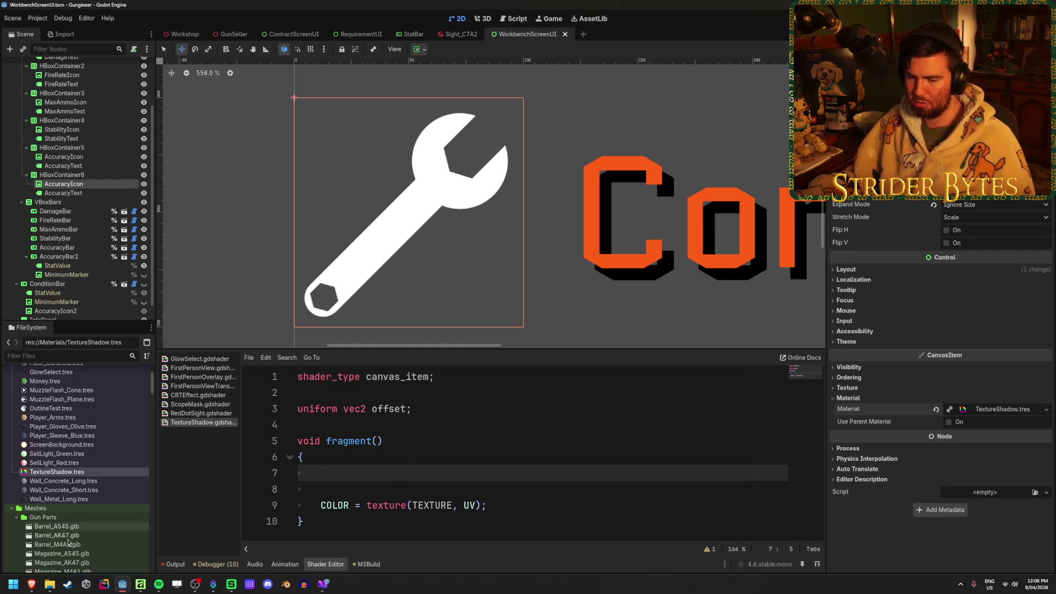
{"action": "mouse_move", "coordinate": [27, 586]}
{"action": "left_click", "coordinate": [109, 553]}
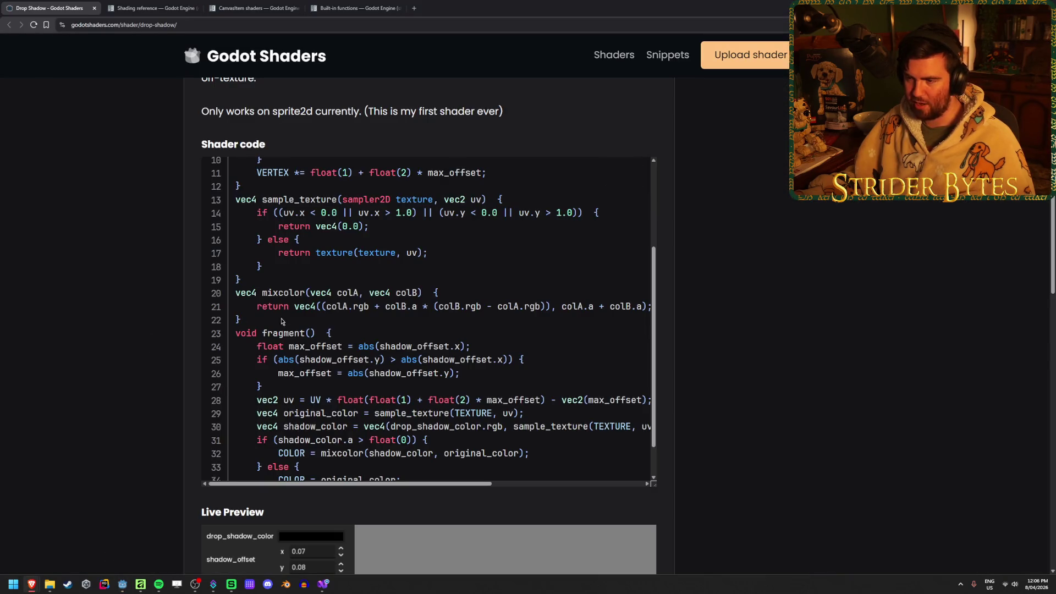
Step: Scroll through the Drop Shadow shader code to study its uniforms and fragment()
{"action": "scroll", "coordinate": [242, 322], "scroll_direction": "down", "scroll_amount": 1}
{"action": "scroll", "coordinate": [507, 355], "scroll_direction": "up", "scroll_amount": 2}
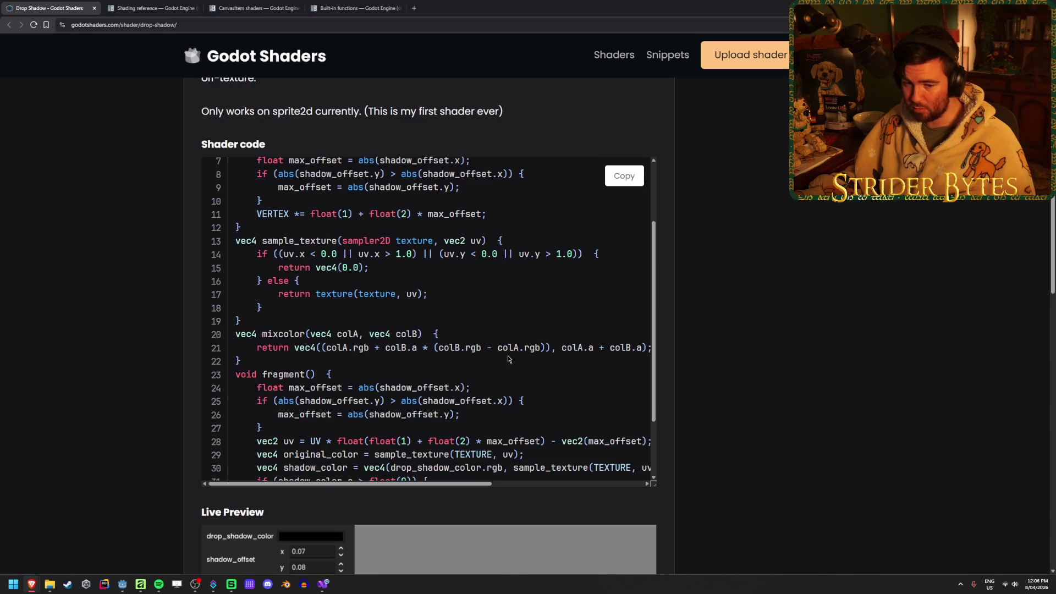
{"action": "scroll", "coordinate": [506, 362], "scroll_direction": "up", "scroll_amount": 3}
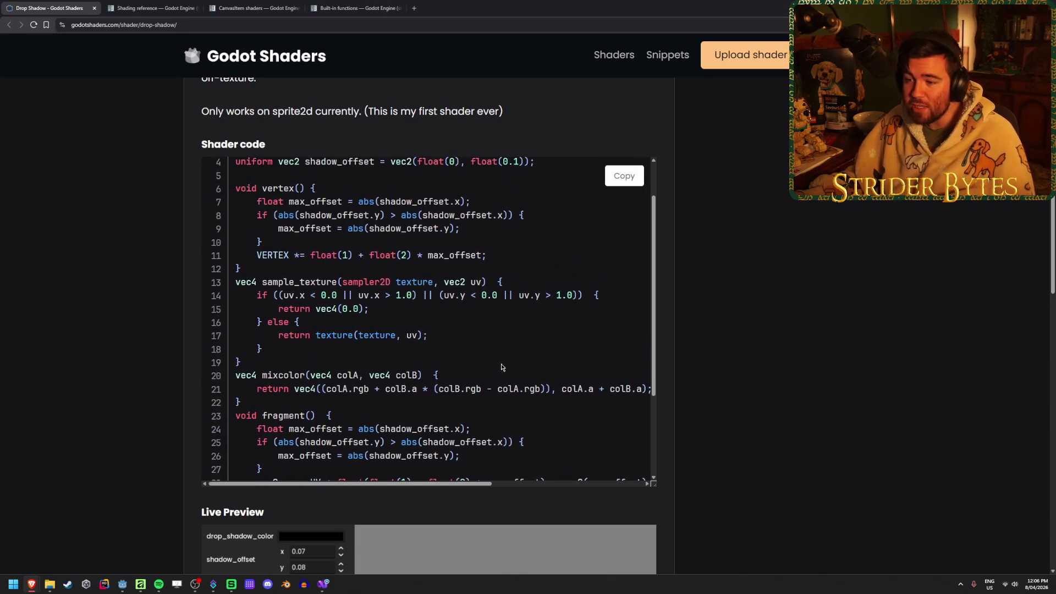
{"action": "scroll", "coordinate": [502, 367], "scroll_direction": "down", "scroll_amount": 1}
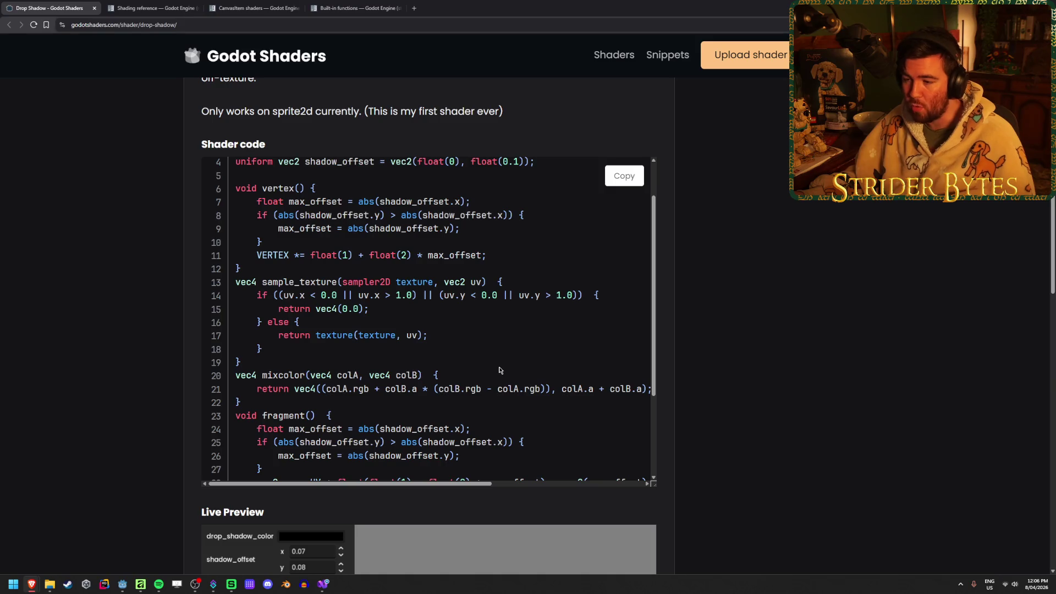
{"action": "scroll", "coordinate": [495, 352], "scroll_direction": "down", "scroll_amount": 3}
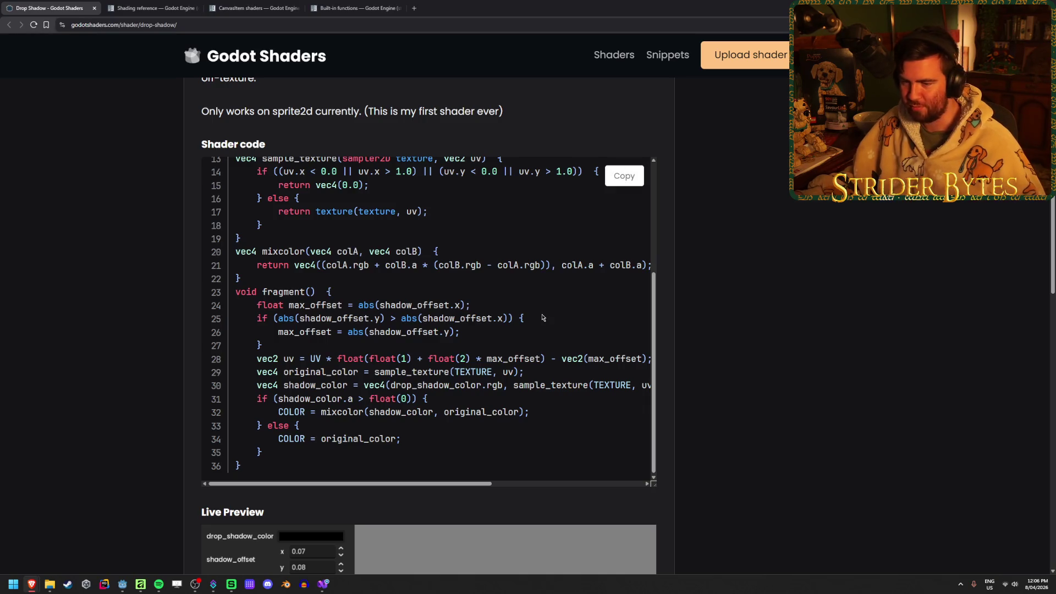
{"action": "scroll", "coordinate": [544, 313], "scroll_direction": "up", "scroll_amount": 2}
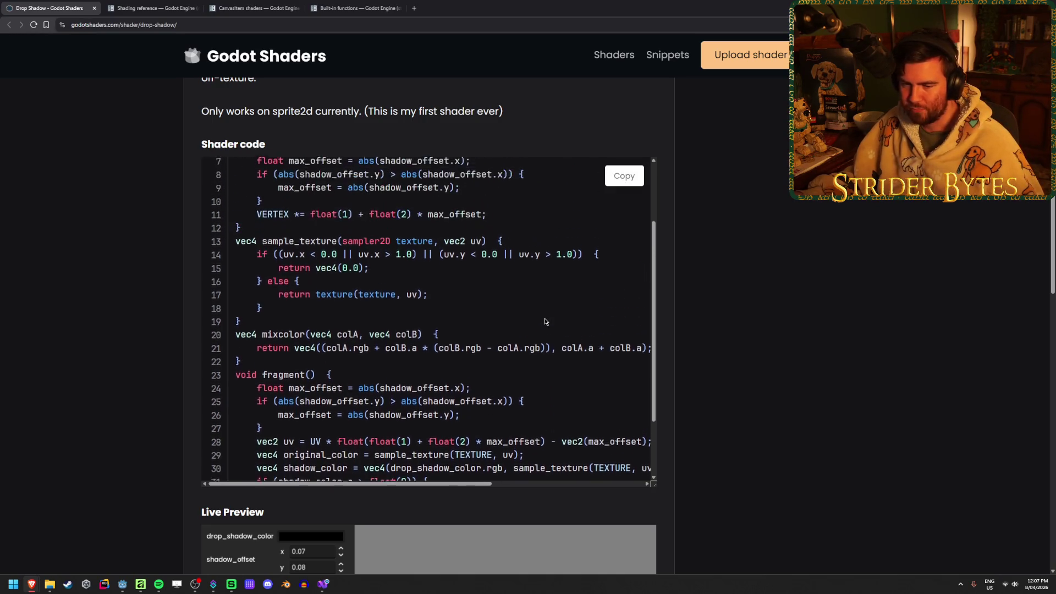
{"action": "scroll", "coordinate": [545, 321], "scroll_direction": "down", "scroll_amount": 1}
{"action": "scroll", "coordinate": [545, 321], "scroll_direction": "down", "scroll_amount": 1}
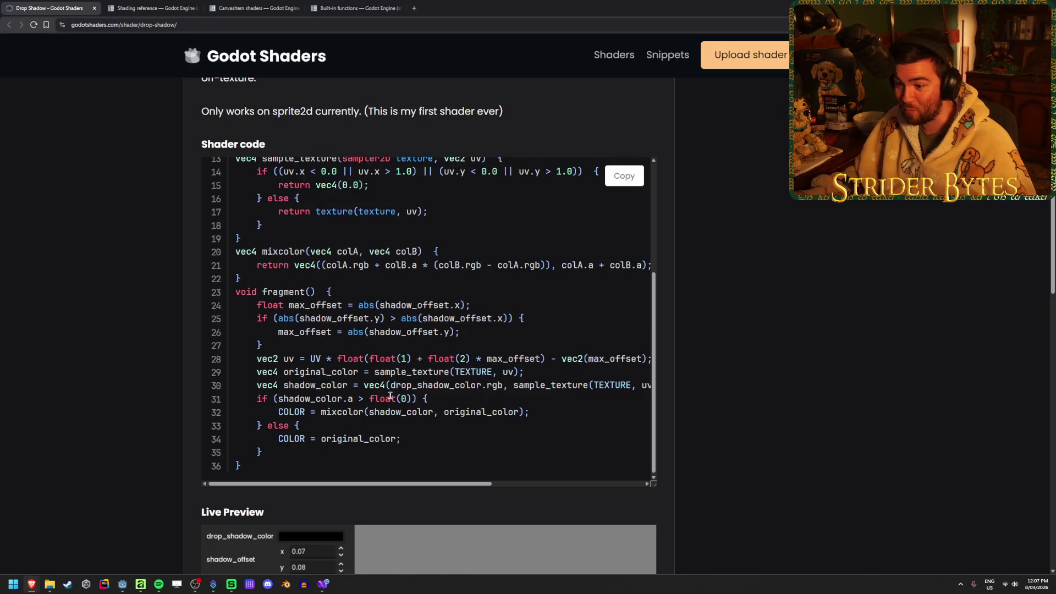
{"action": "scroll", "coordinate": [526, 301], "scroll_direction": "right", "scroll_amount": 2}
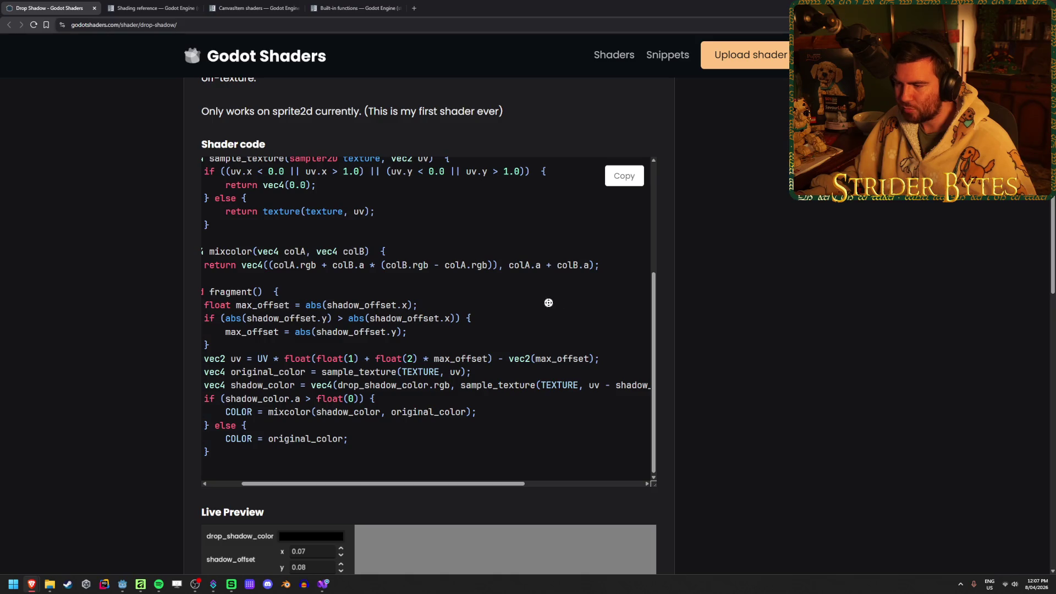
{"action": "scroll", "coordinate": [529, 304], "scroll_direction": "left", "scroll_amount": 1}
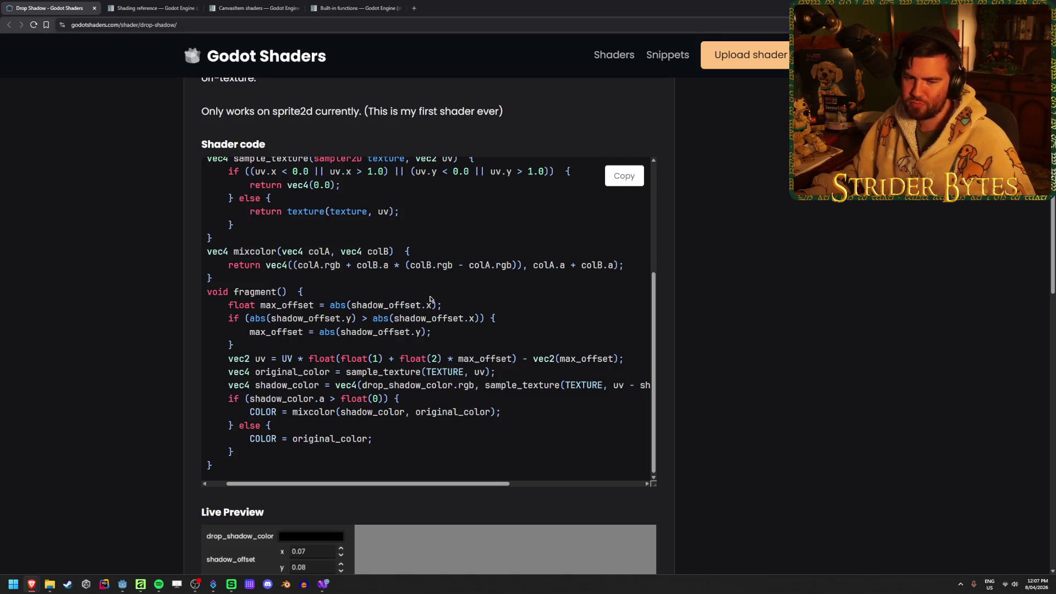
{"action": "scroll", "coordinate": [465, 295], "scroll_direction": "left", "scroll_amount": 1}
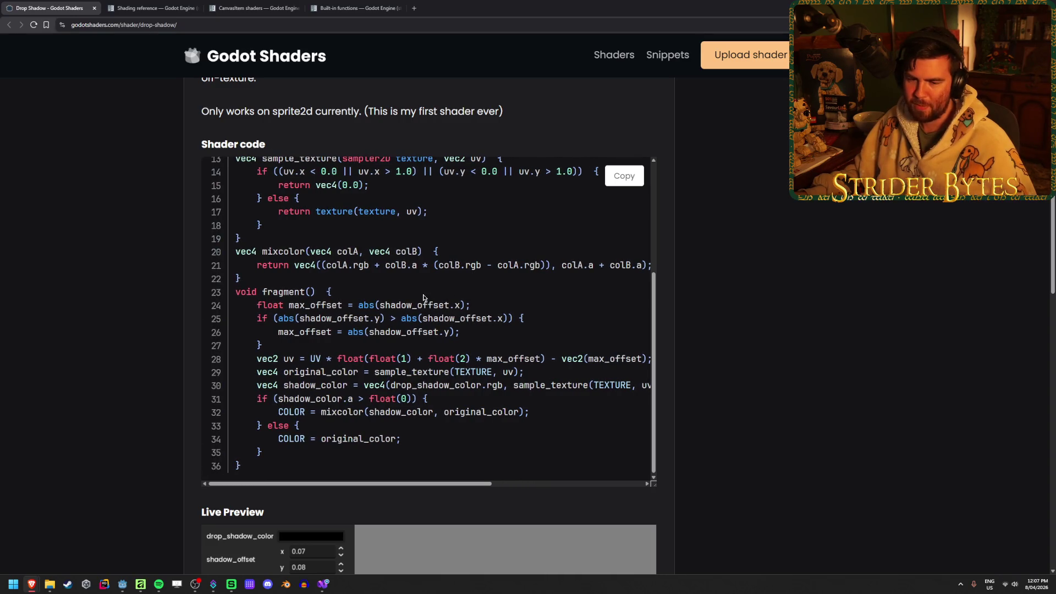
{"action": "scroll", "coordinate": [473, 304], "scroll_direction": "up", "scroll_amount": 3}
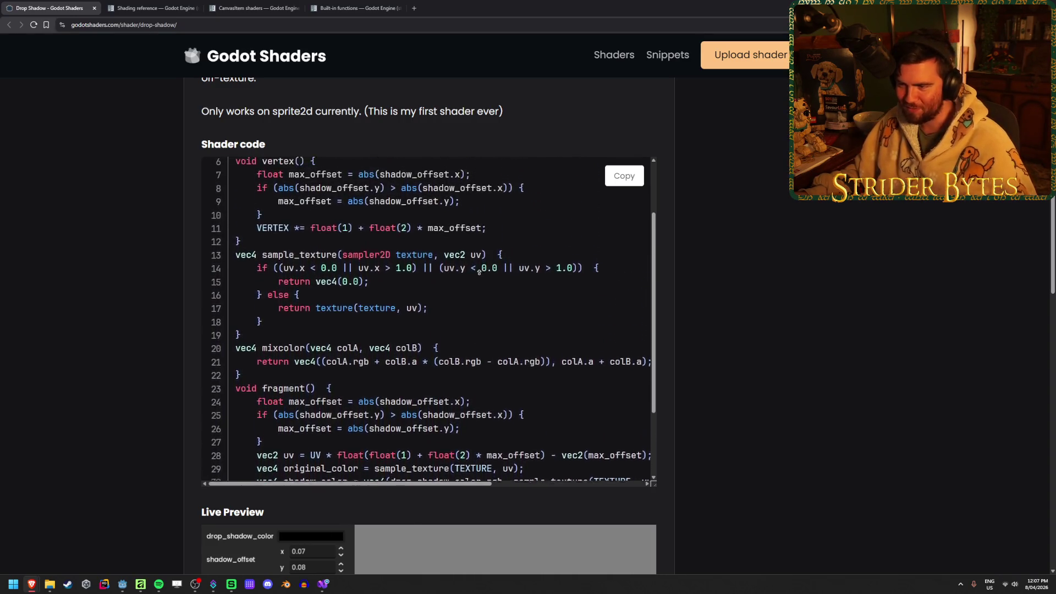
{"action": "scroll", "coordinate": [479, 271], "scroll_direction": "up", "scroll_amount": 2}
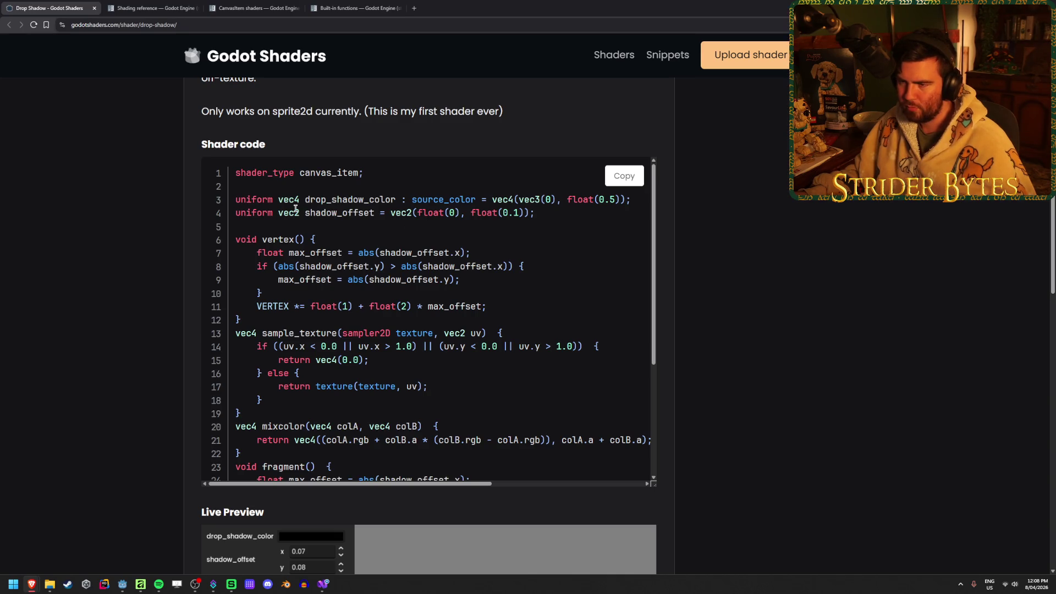
Step: Select the shadow_offset default value on line 4, then return to the Godot editor
{"action": "left_click_drag", "start_coordinate": [535, 213], "coordinate": [420, 213]}
{"action": "left_click", "coordinate": [421, 214]}
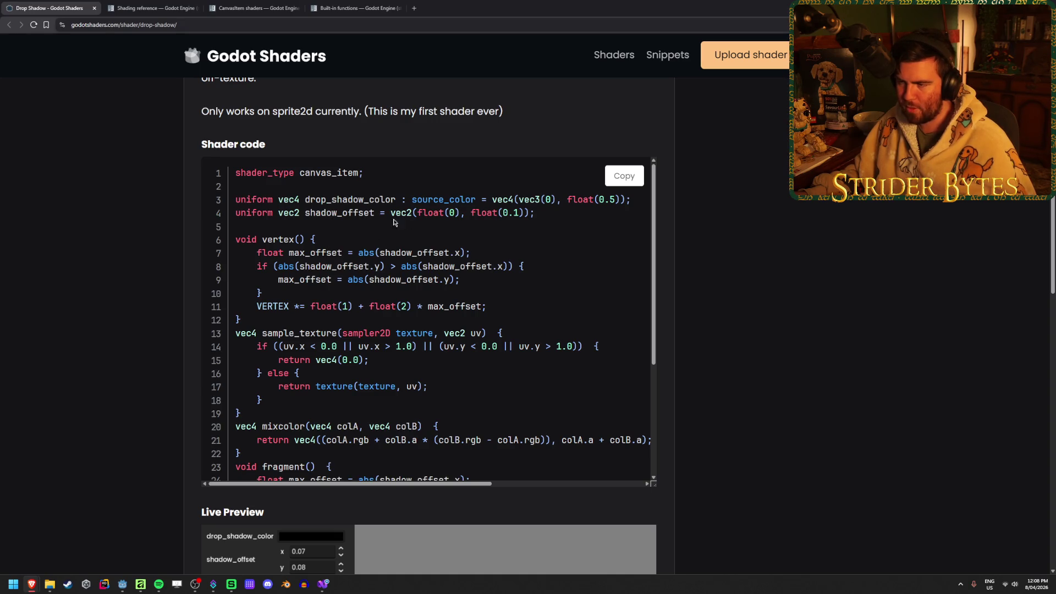
{"action": "left_click_drag", "start_coordinate": [390, 214], "coordinate": [472, 214]}
{"action": "left_click", "coordinate": [472, 213]}
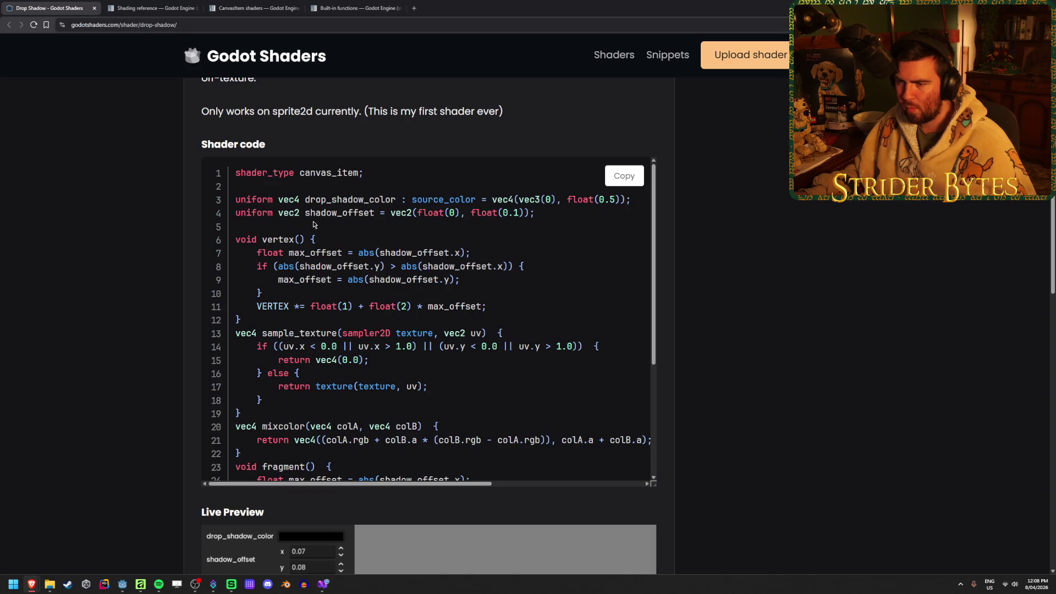
{"action": "left_click", "coordinate": [122, 584]}
Step: Give the offset uniform on line 3 a default value of vec2(5)
{"action": "left_click", "coordinate": [420, 410]}
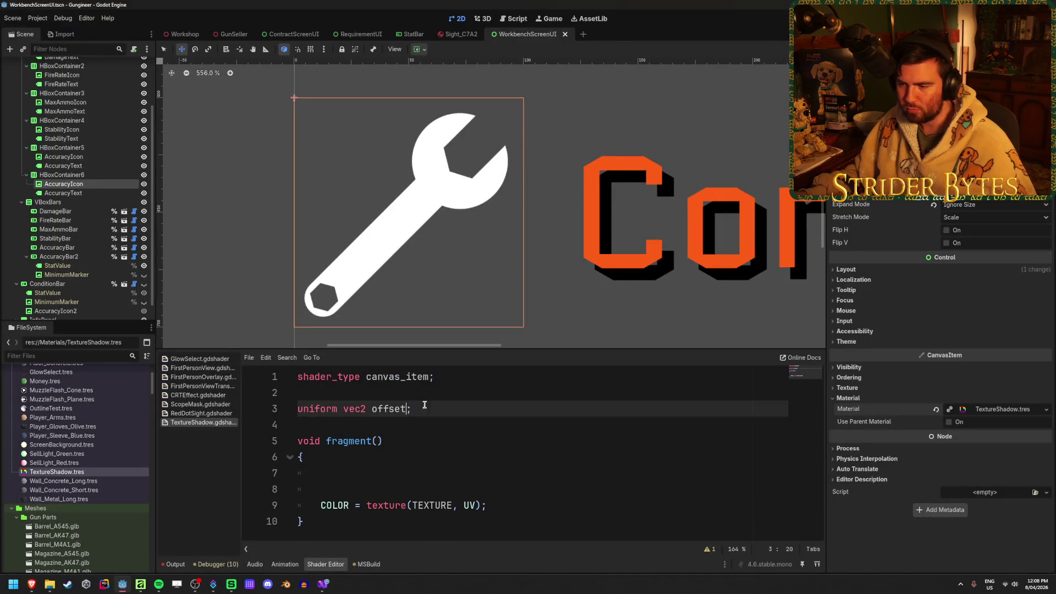
{"action": "key", "text": "Left"}
{"action": "type", "text": "="}
{"action": "key", "text": "BackSpace"}
{"action": "type", "text": "= vec"}
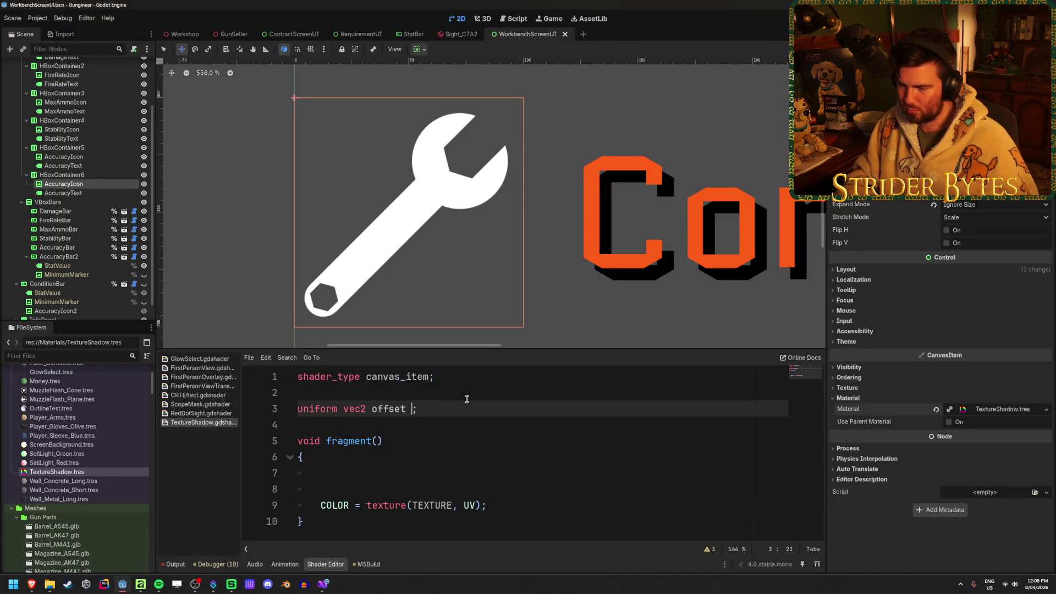
{"action": "type", "text": "2("}
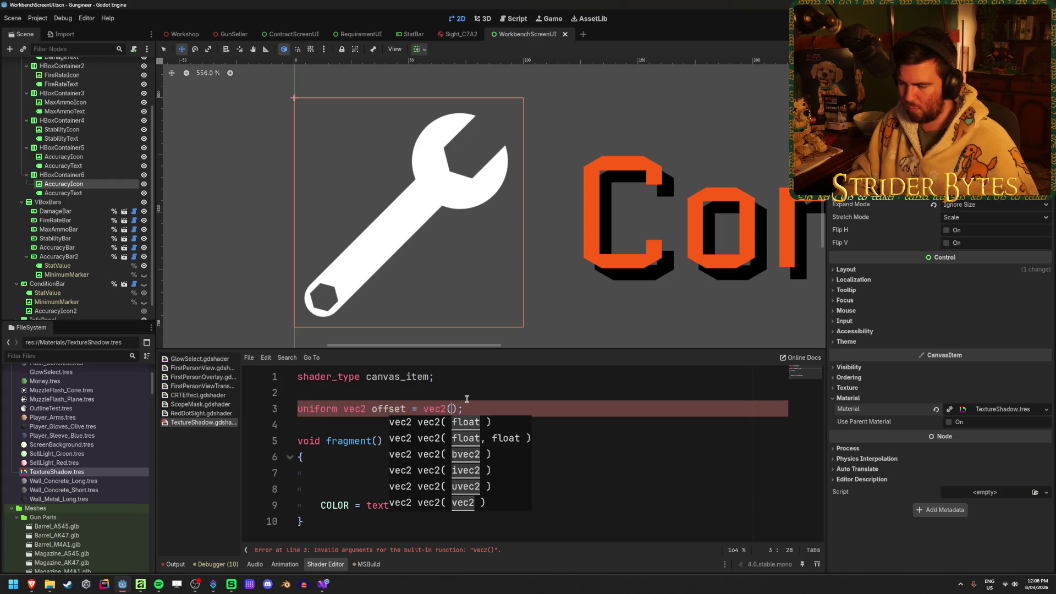
{"action": "type", "text": "5"}
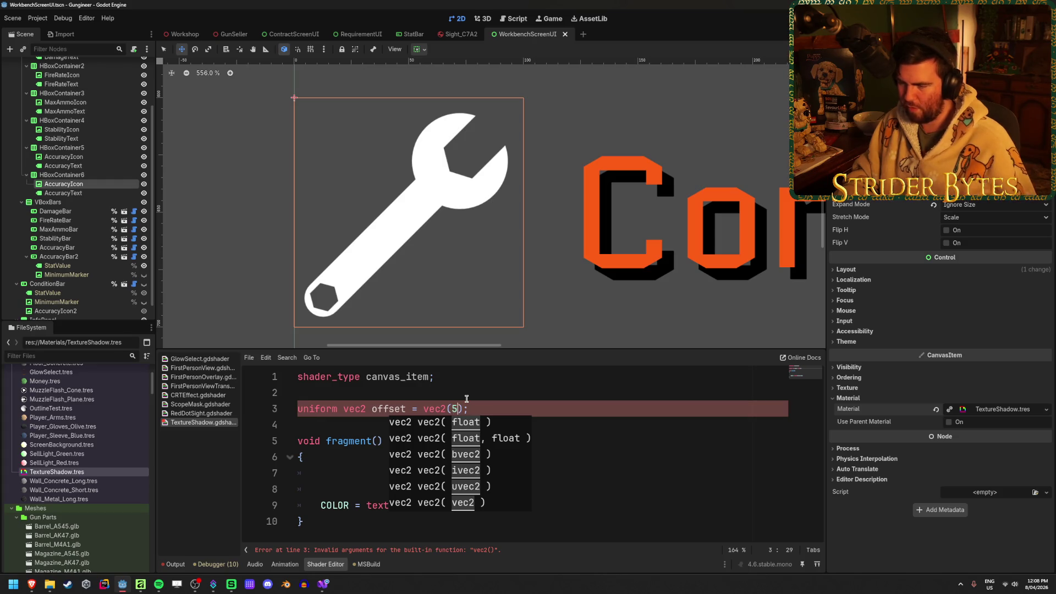
{"action": "key", "text": "End"}
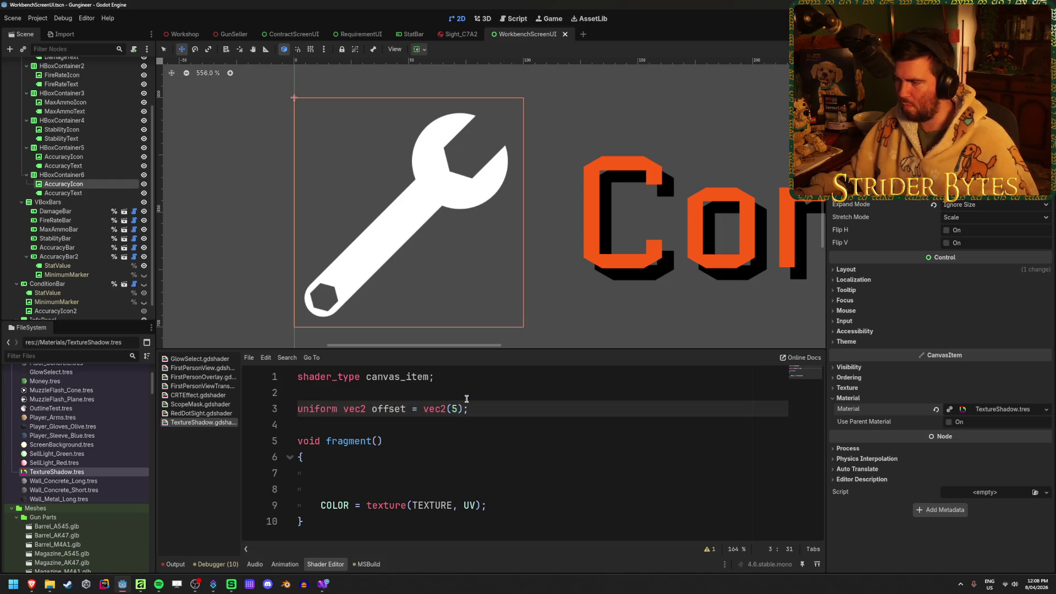
Step: Expand the TextureShadow.tres material's Shader Parameters and place the caret on blank line 7
{"action": "left_click", "coordinate": [998, 409]}
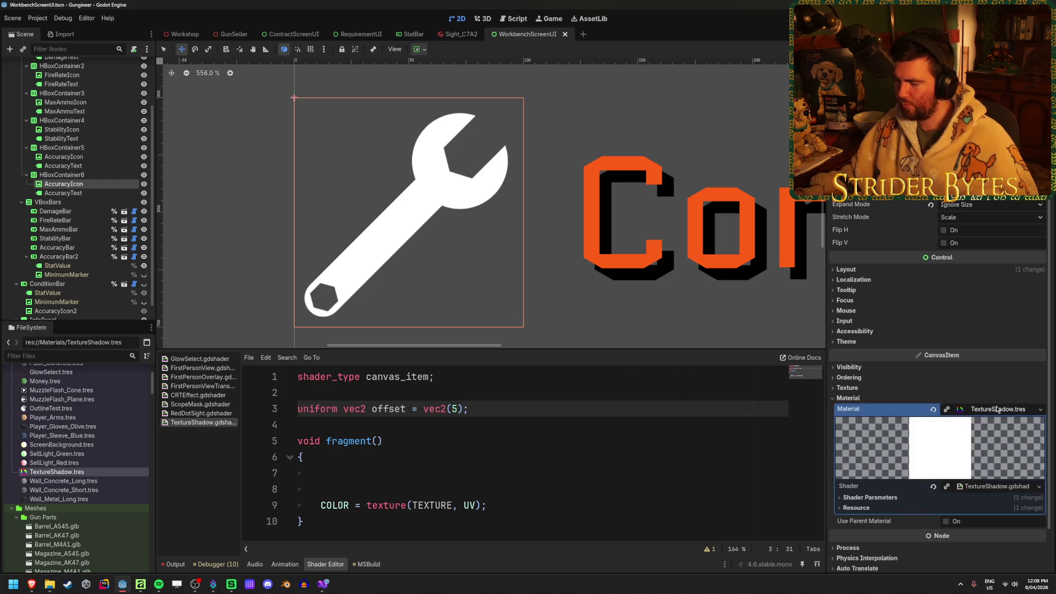
{"action": "left_click", "coordinate": [870, 497]}
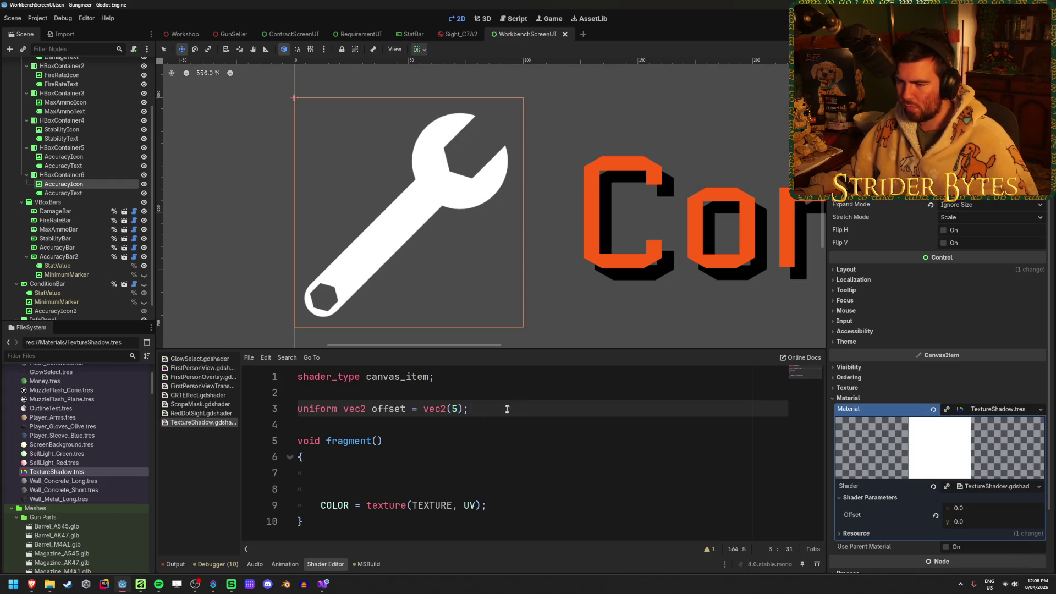
{"action": "left_click", "coordinate": [428, 483]}
{"action": "left_click", "coordinate": [431, 471]}
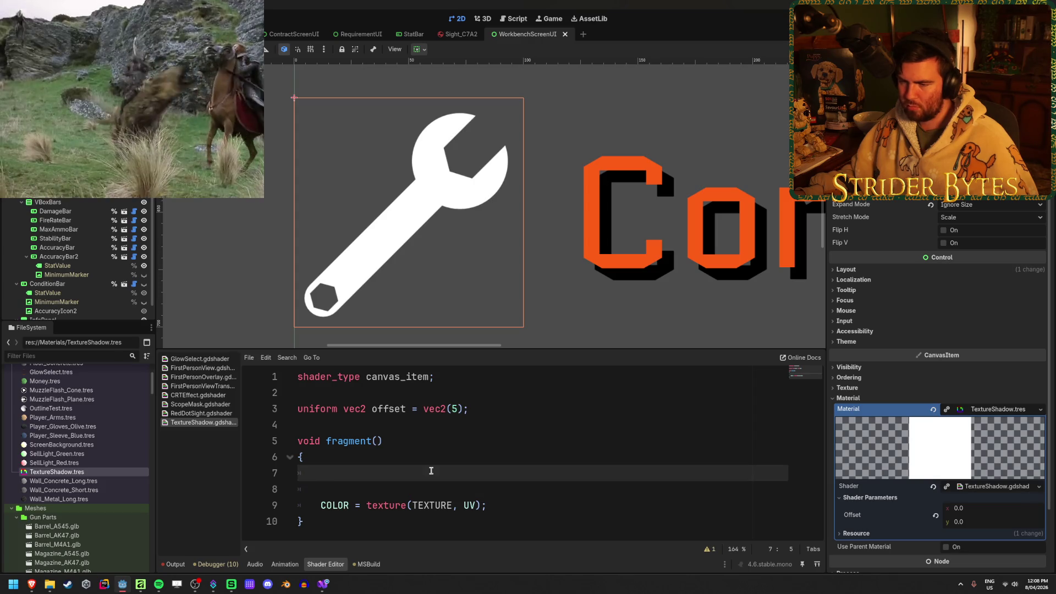
{"action": "left_click", "coordinate": [378, 488]}
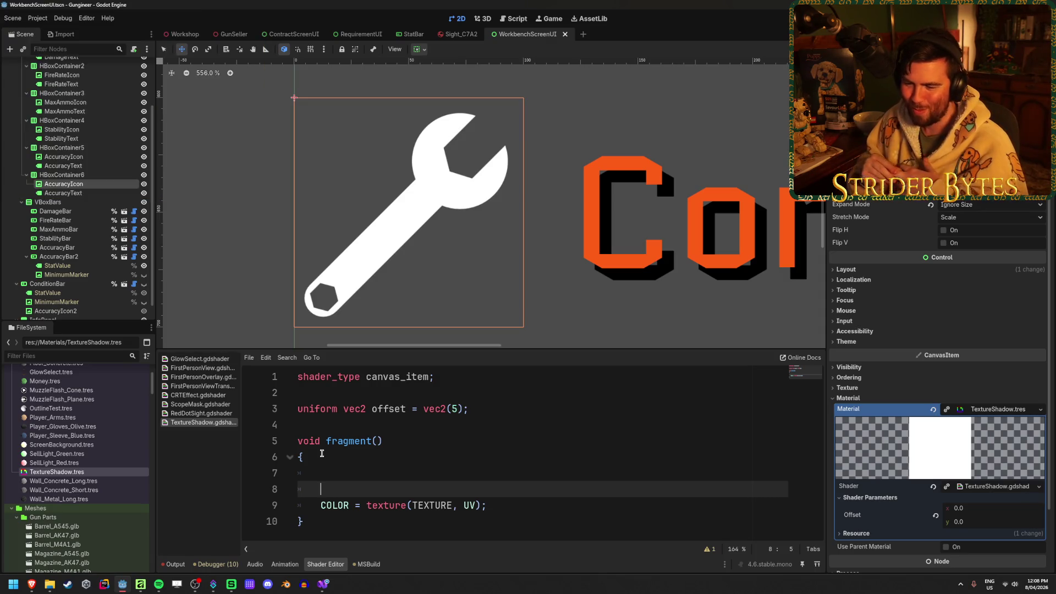
{"action": "key", "text": "Up"}
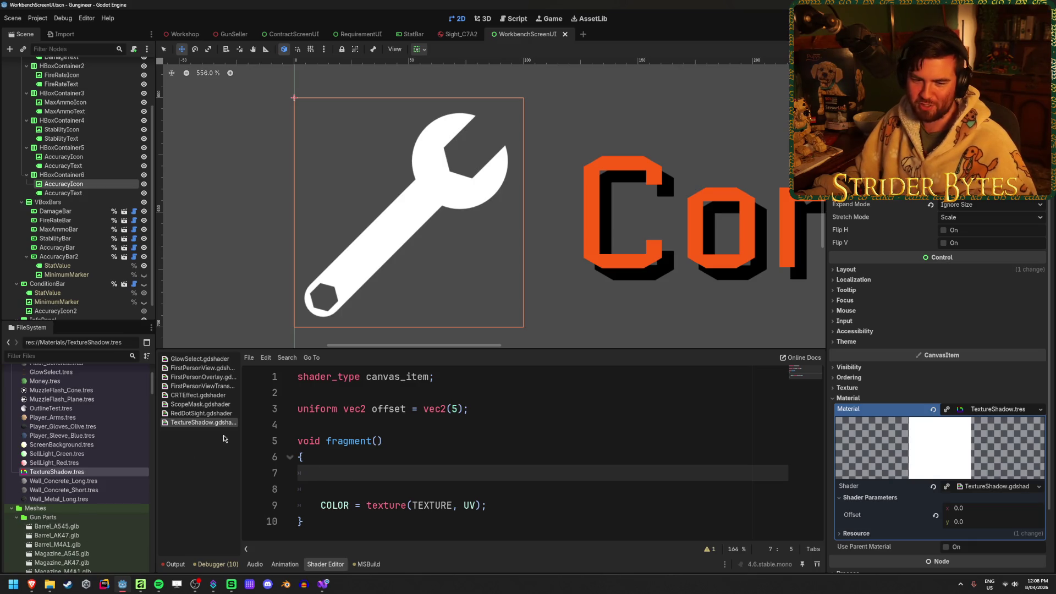
Step: Return to the Drop Shadow page and highlight the shadow_color alpha check on line 31
{"action": "mouse_move", "coordinate": [31, 584]}
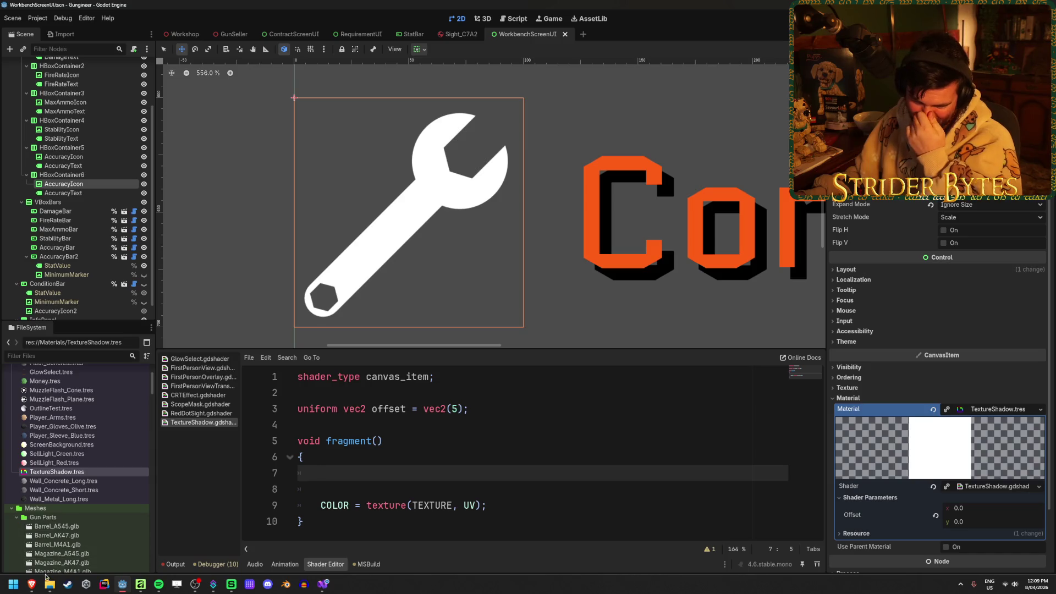
{"action": "left_click", "coordinate": [126, 540]}
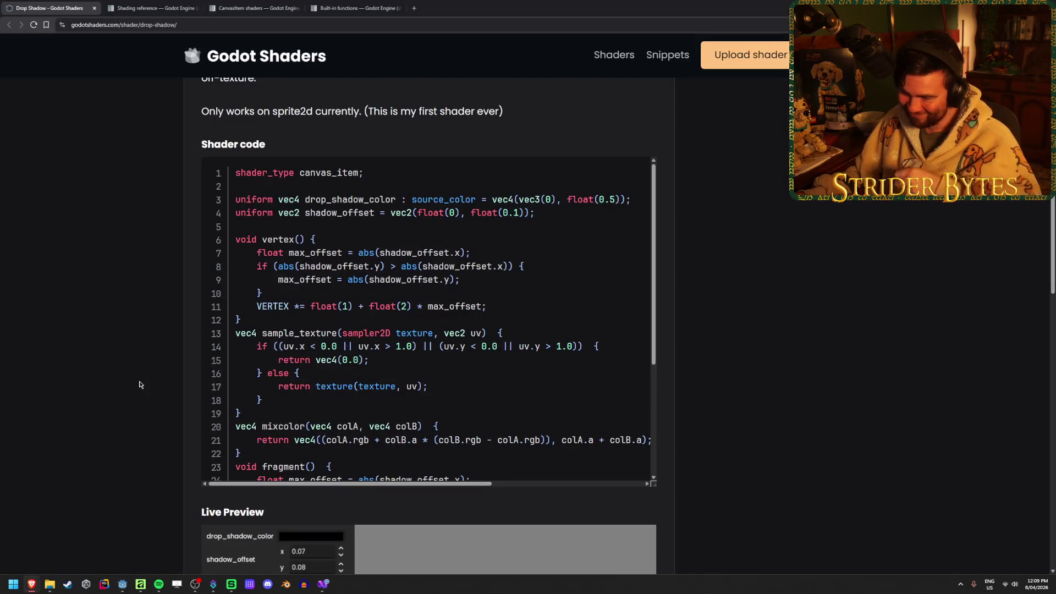
{"action": "scroll", "coordinate": [392, 337], "scroll_direction": "down", "scroll_amount": 3}
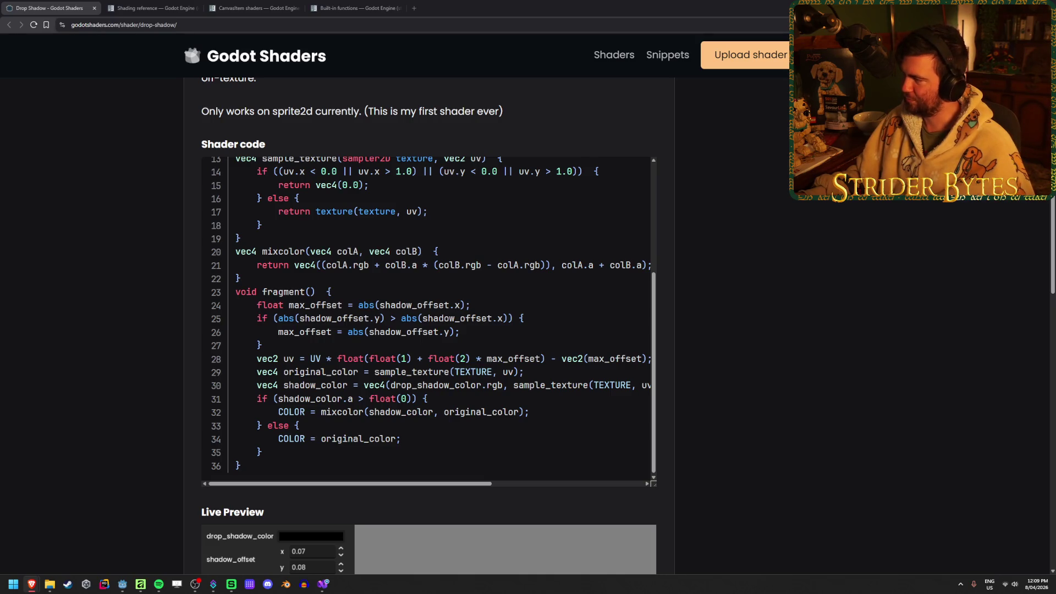
{"action": "left_click_drag", "start_coordinate": [267, 399], "coordinate": [389, 400]}
{"action": "left_click", "coordinate": [389, 400]}
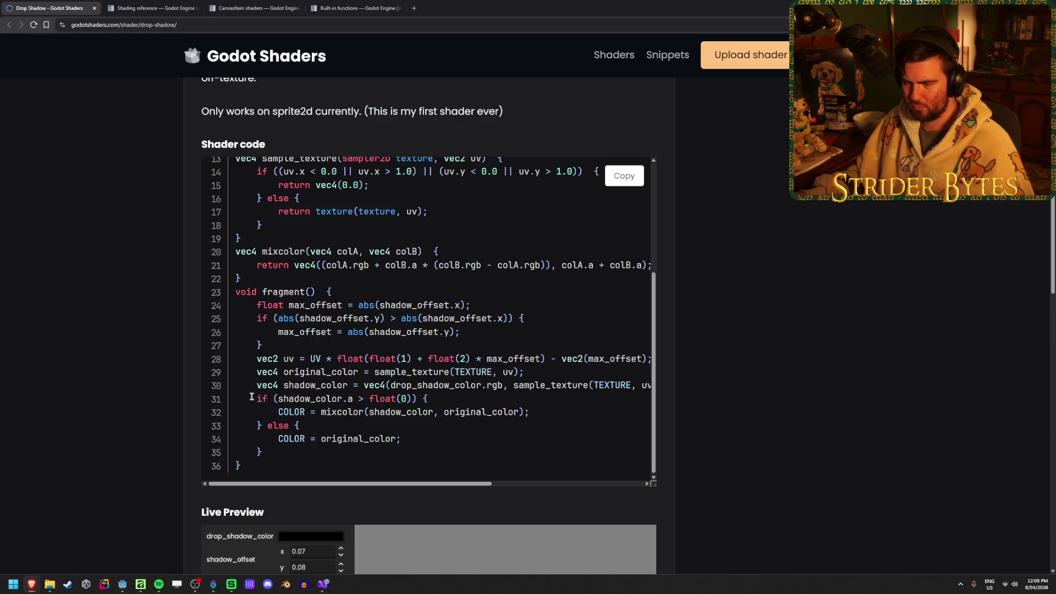
Step: Scroll the code sideways and highlight the uv calculation on line 28
{"action": "scroll", "coordinate": [402, 403], "scroll_direction": "right", "scroll_amount": 3}
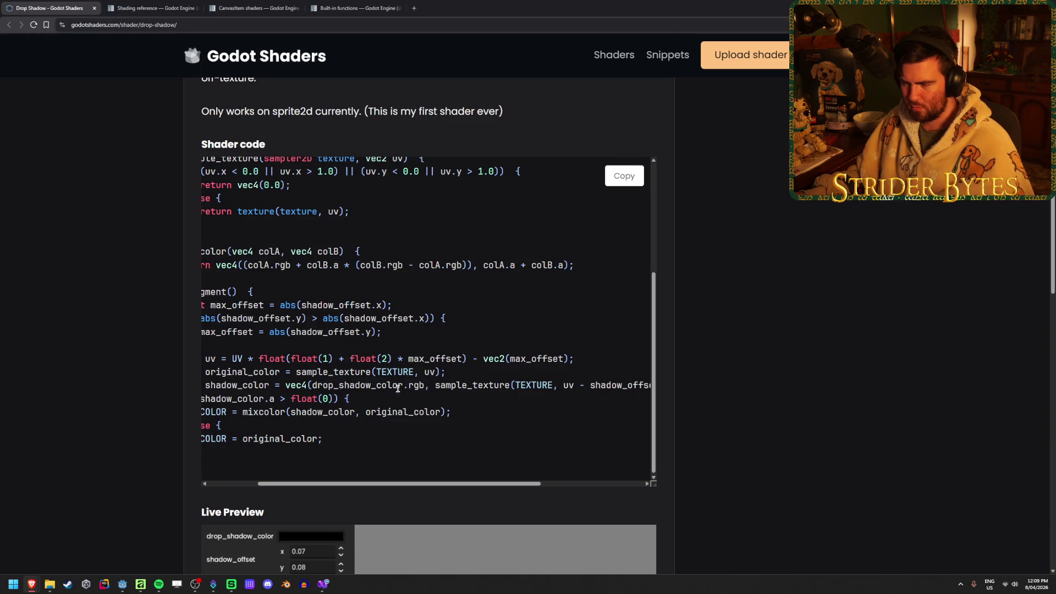
{"action": "scroll", "coordinate": [373, 387], "scroll_direction": "right", "scroll_amount": 3}
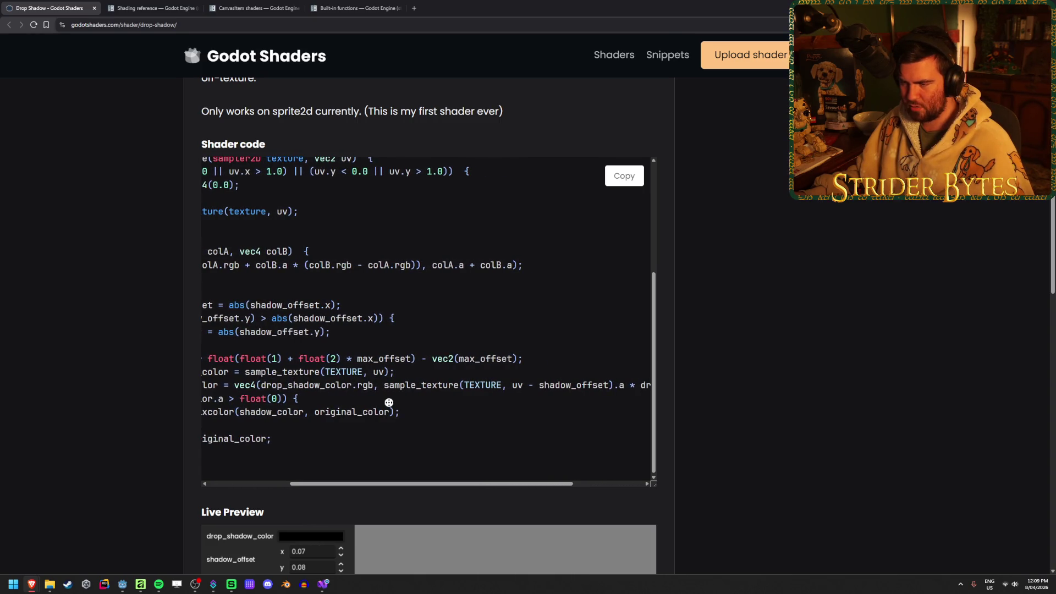
{"action": "scroll", "coordinate": [419, 401], "scroll_direction": "left", "scroll_amount": 6}
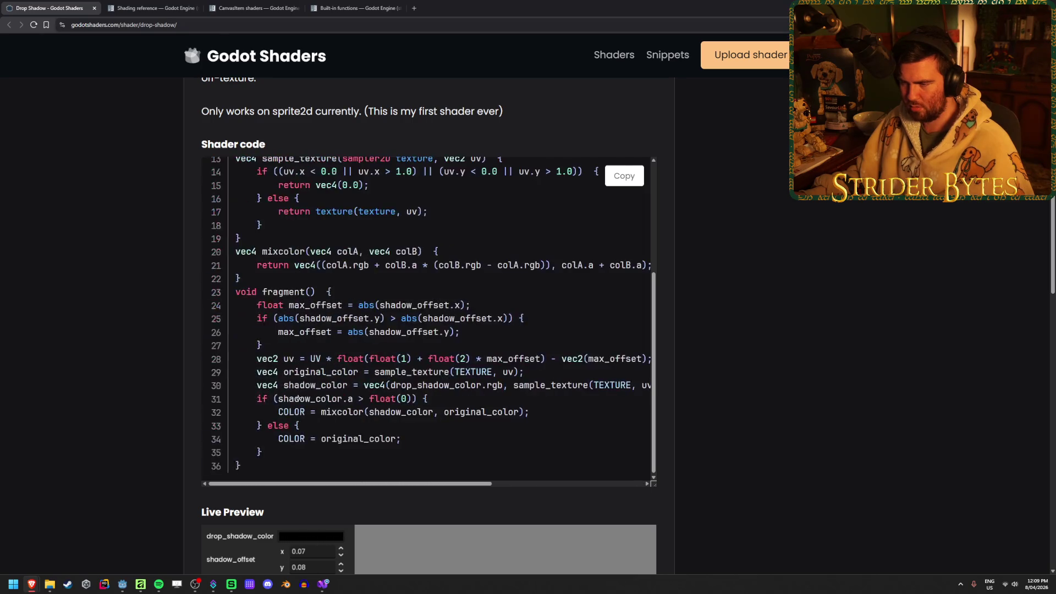
{"action": "left_click_drag", "start_coordinate": [283, 358], "coordinate": [291, 359]}
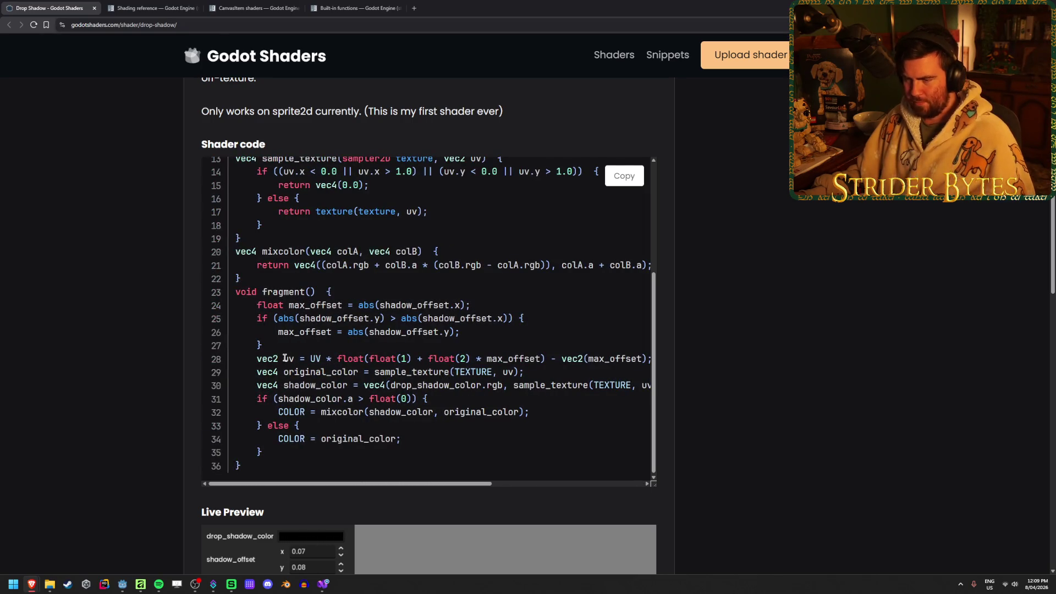
{"action": "left_click", "coordinate": [290, 359]}
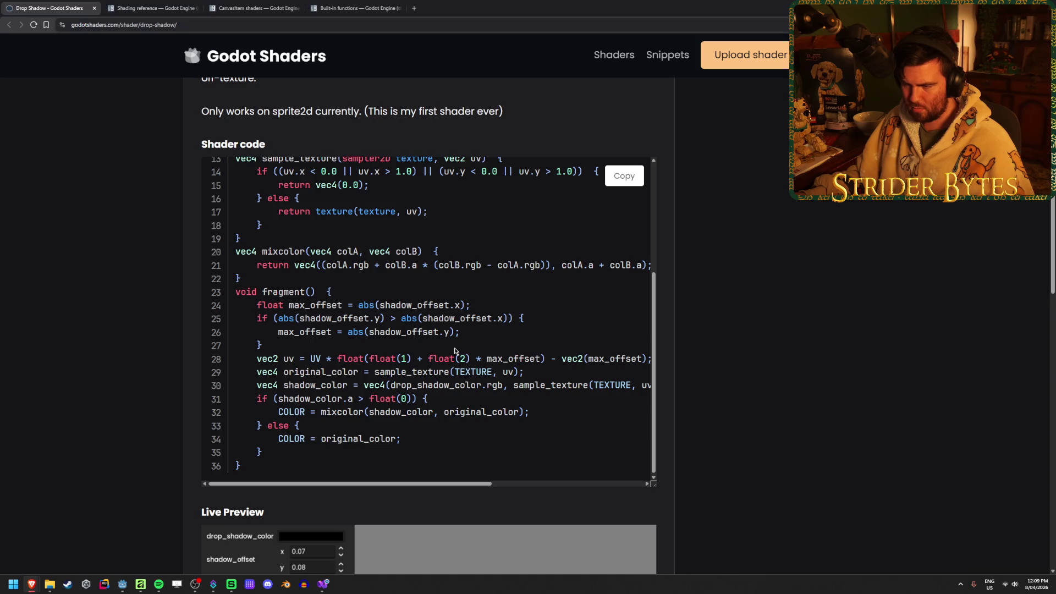
{"action": "scroll", "coordinate": [91, 421], "scroll_direction": "down", "scroll_amount": 4}
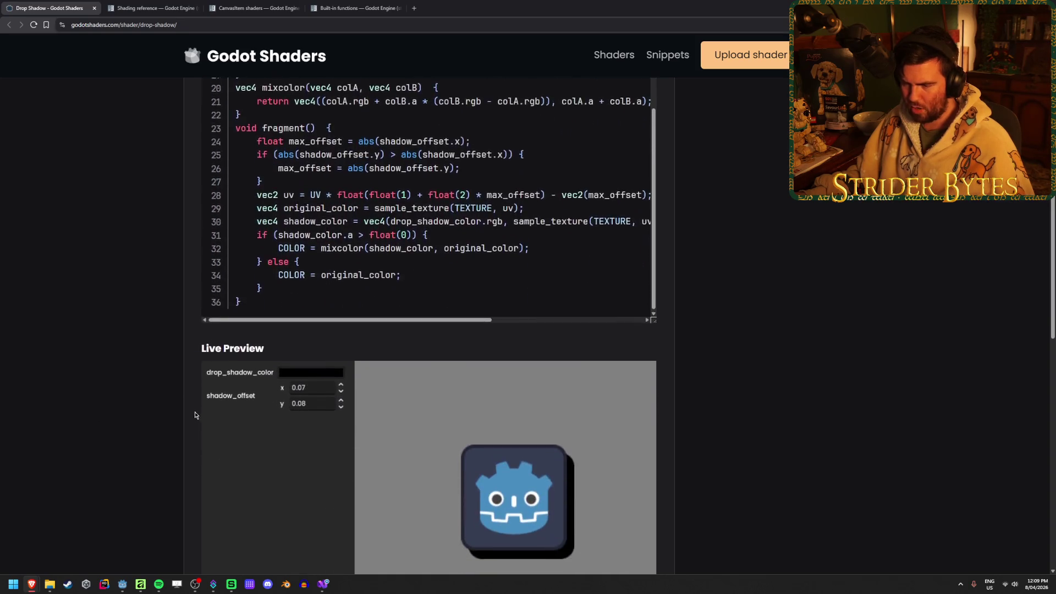
Step: Lower shadow_offset x and set y to 0.02 in the live preview
{"action": "left_click", "coordinate": [341, 351]}
{"action": "left_click", "coordinate": [341, 350]}
{"action": "left_click", "coordinate": [341, 350]}
{"action": "left_click", "coordinate": [341, 350]}
{"action": "left_click", "coordinate": [341, 350]}
{"action": "left_click", "coordinate": [341, 351]}
{"action": "left_click", "coordinate": [341, 351]}
{"action": "left_click", "coordinate": [341, 351]}
{"action": "double_click", "coordinate": [341, 343]}
{"action": "double_click", "coordinate": [341, 343]}
{"action": "left_click", "coordinate": [341, 342]}
{"action": "double_click", "coordinate": [341, 364]}
{"action": "double_click", "coordinate": [341, 364]}
{"action": "double_click", "coordinate": [341, 366]}
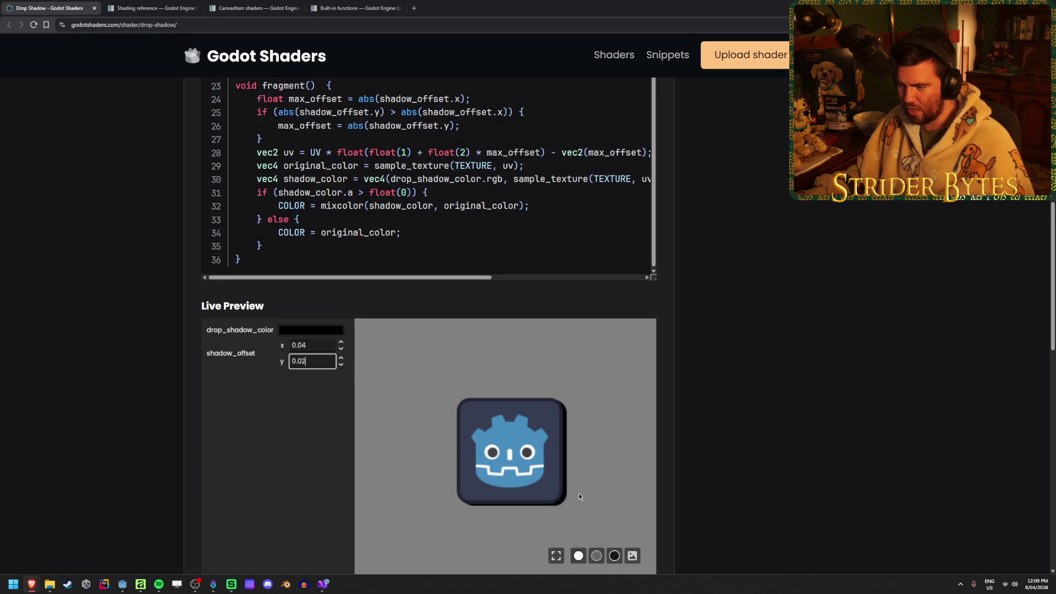
Step: Raise shadow_offset y to 0.34, then lower it back toward 0.06
{"action": "double_click", "coordinate": [341, 358]}
{"action": "double_click", "coordinate": [341, 358]}
{"action": "double_click", "coordinate": [341, 358]}
{"action": "double_click", "coordinate": [341, 358]}
{"action": "double_click", "coordinate": [341, 358]}
{"action": "left_click", "coordinate": [341, 358]}
{"action": "double_click", "coordinate": [341, 358]}
{"action": "double_click", "coordinate": [341, 358]}
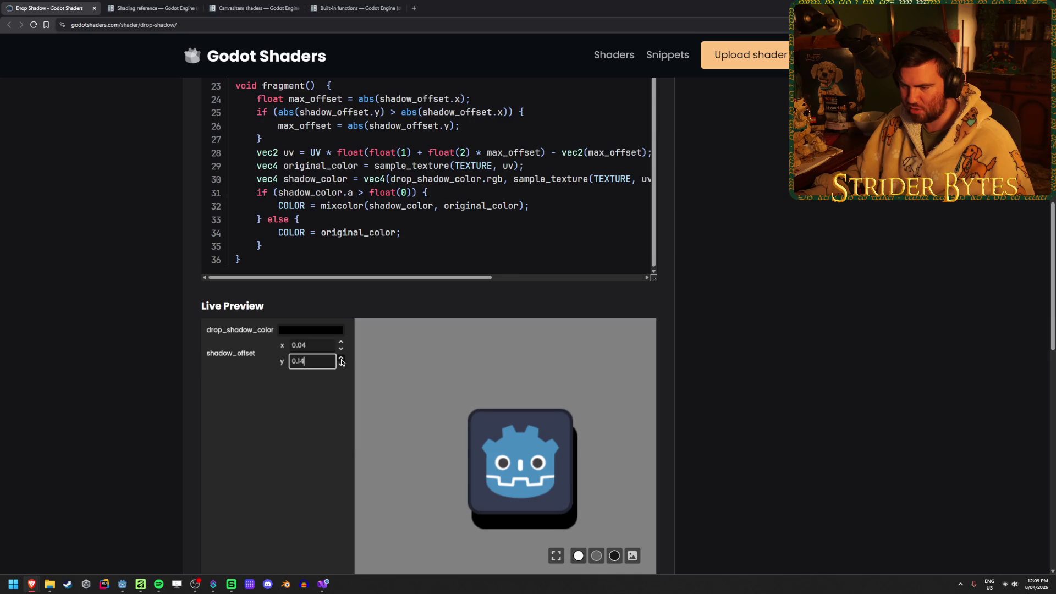
{"action": "double_click", "coordinate": [341, 358]}
{"action": "double_click", "coordinate": [341, 358]}
{"action": "double_click", "coordinate": [341, 358]}
{"action": "double_click", "coordinate": [341, 358]}
{"action": "double_click", "coordinate": [341, 358]}
{"action": "double_click", "coordinate": [341, 358]}
{"action": "double_click", "coordinate": [341, 365]}
{"action": "double_click", "coordinate": [341, 366]}
{"action": "double_click", "coordinate": [340, 365]}
{"action": "double_click", "coordinate": [341, 365]}
{"action": "triple_click", "coordinate": [340, 365]}
{"action": "triple_click", "coordinate": [341, 365]}
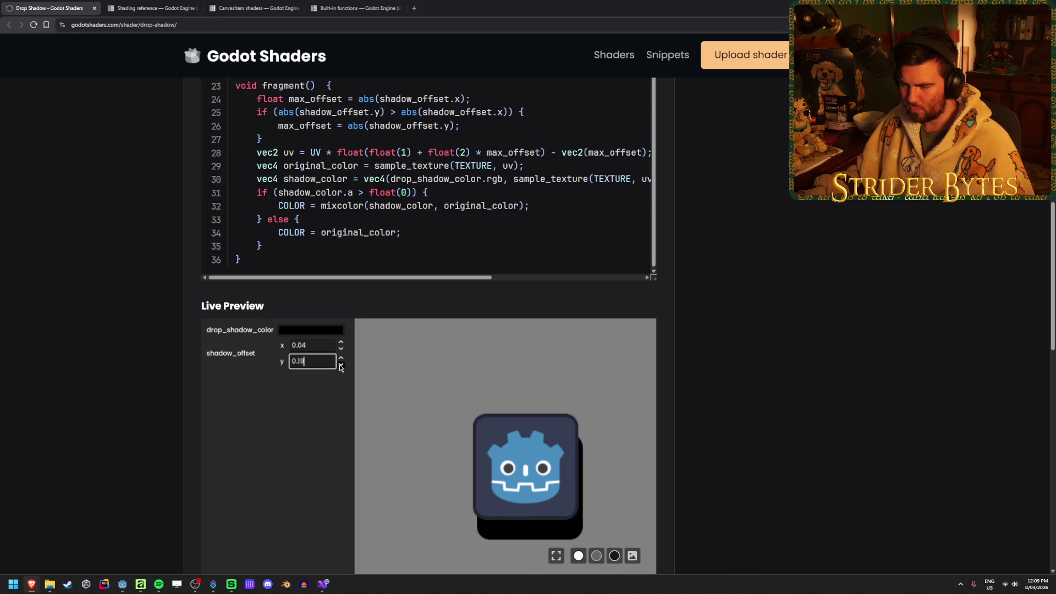
{"action": "triple_click", "coordinate": [341, 365]}
{"action": "triple_click", "coordinate": [341, 365]}
{"action": "double_click", "coordinate": [341, 365]}
{"action": "triple_click", "coordinate": [341, 365]}
{"action": "triple_click", "coordinate": [341, 365]}
Step: Bring y to 0.0, test x below and above zero, and reset x to 0.0
{"action": "left_click", "coordinate": [341, 358]}
{"action": "left_click", "coordinate": [341, 350]}
{"action": "left_click", "coordinate": [341, 349]}
{"action": "left_click", "coordinate": [342, 350]}
{"action": "left_click", "coordinate": [340, 343]}
{"action": "left_click", "coordinate": [340, 343]}
{"action": "left_click", "coordinate": [341, 343]}
{"action": "left_click", "coordinate": [341, 343]}
{"action": "left_click", "coordinate": [341, 344]}
{"action": "left_click", "coordinate": [341, 343]}
{"action": "left_click", "coordinate": [341, 343]}
{"action": "left_click", "coordinate": [340, 343]}
{"action": "left_click", "coordinate": [340, 351]}
{"action": "left_click", "coordinate": [341, 350]}
{"action": "left_click", "coordinate": [341, 350]}
{"action": "left_click", "coordinate": [341, 351]}
{"action": "left_click", "coordinate": [341, 350]}
{"action": "left_click", "coordinate": [341, 350]}
{"action": "scroll", "coordinate": [165, 490], "scroll_direction": "up", "scroll_amount": 3}
{"action": "scroll", "coordinate": [122, 434], "scroll_direction": "down", "scroll_amount": 3}
{"action": "scroll", "coordinate": [122, 434], "scroll_direction": "up", "scroll_amount": 3}
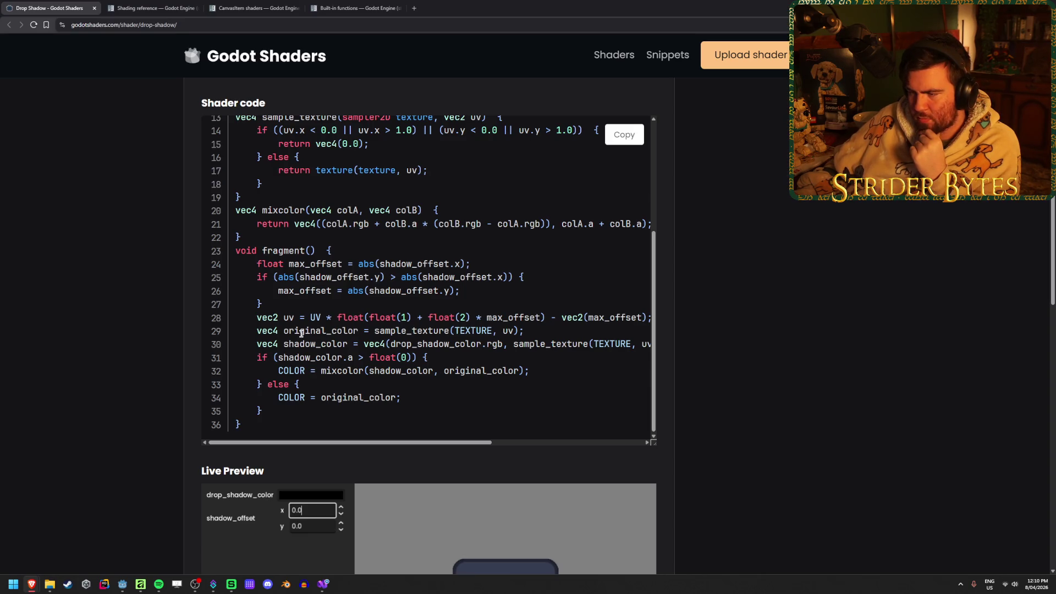
Step: Reread the Drop Shadow code, highlighting the uv scaling line 28
{"action": "left_click_drag", "start_coordinate": [256, 319], "coordinate": [338, 318]}
{"action": "left_click", "coordinate": [371, 374]}
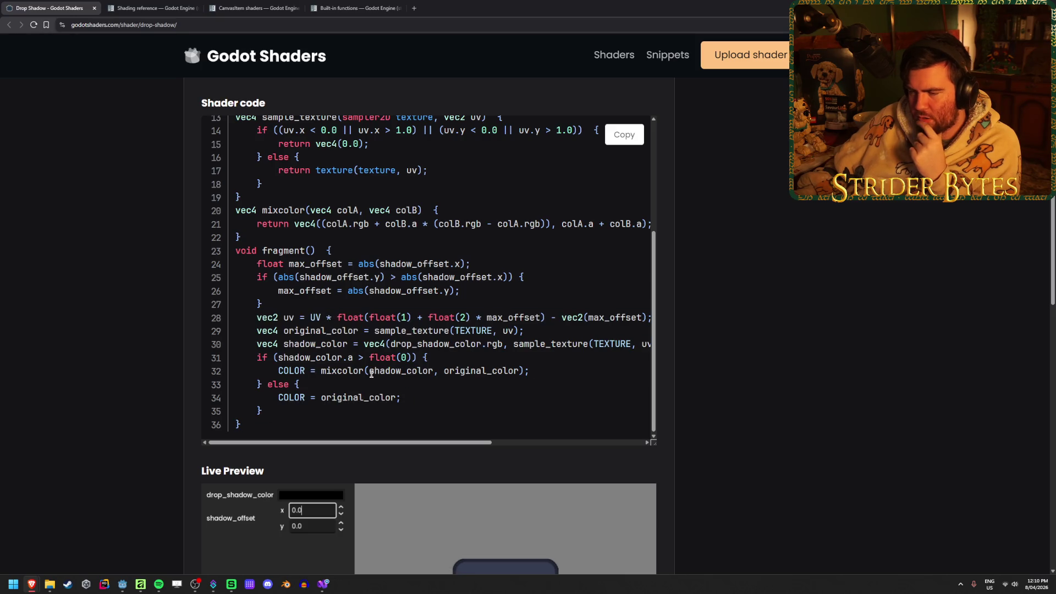
{"action": "left_click_drag", "start_coordinate": [389, 442], "coordinate": [394, 445]}
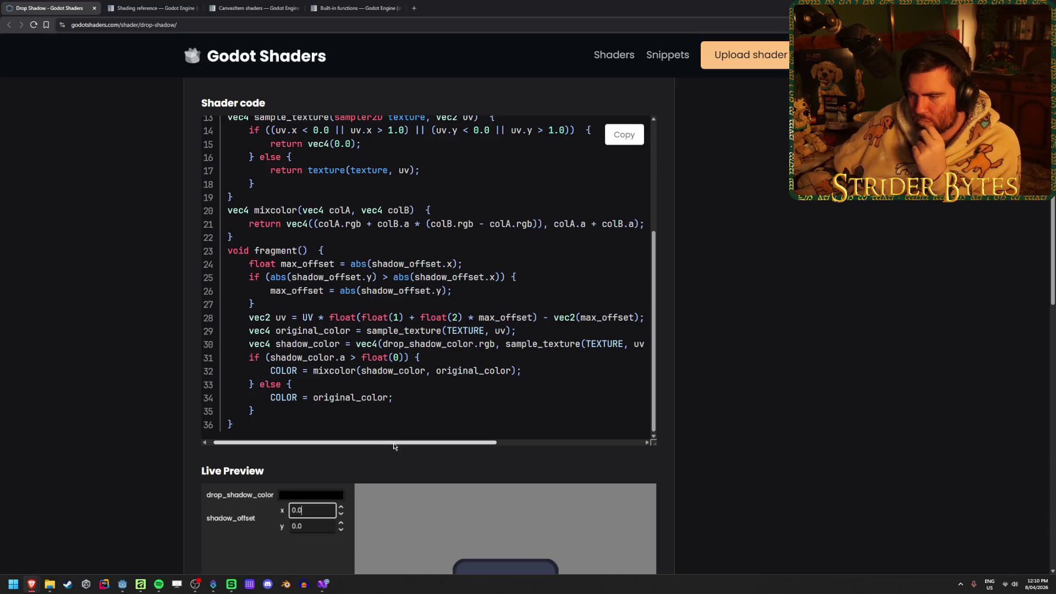
{"action": "left_click_drag", "start_coordinate": [393, 446], "coordinate": [389, 445]}
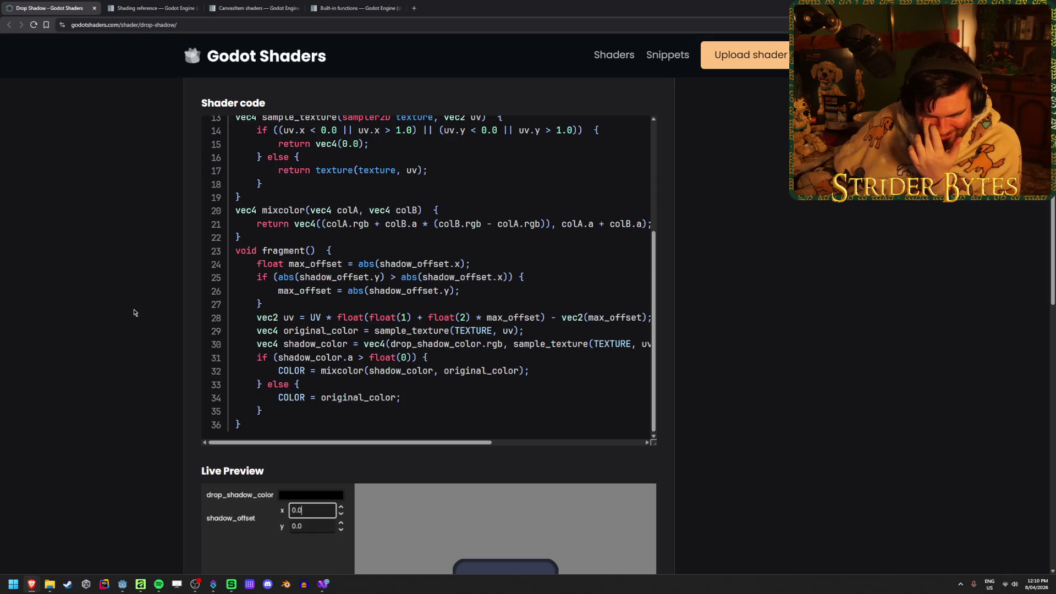
{"action": "key", "text": "alt+Tab"}
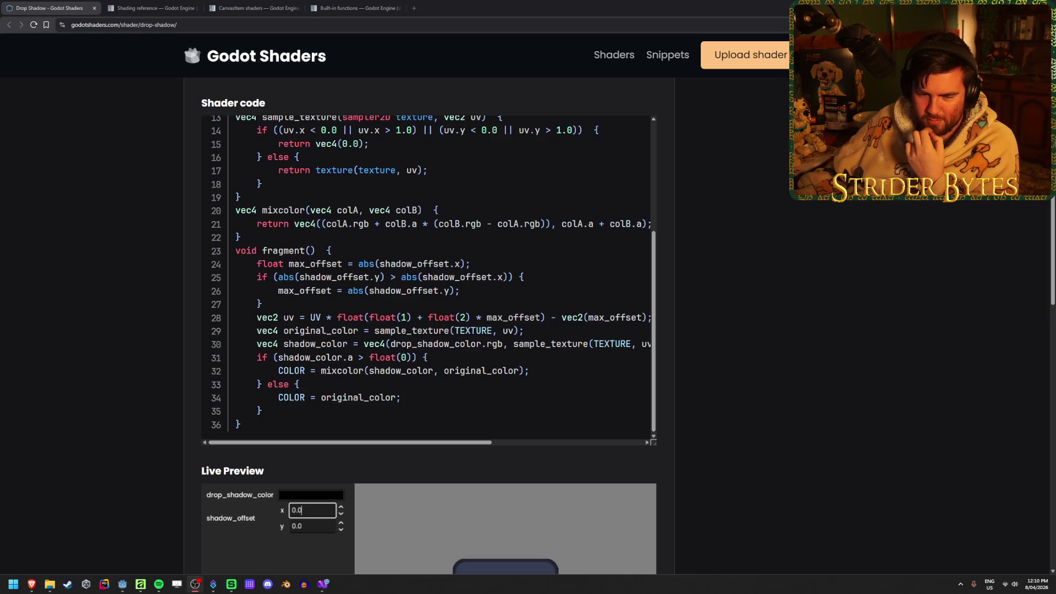
{"action": "left_click", "coordinate": [133, 361]}
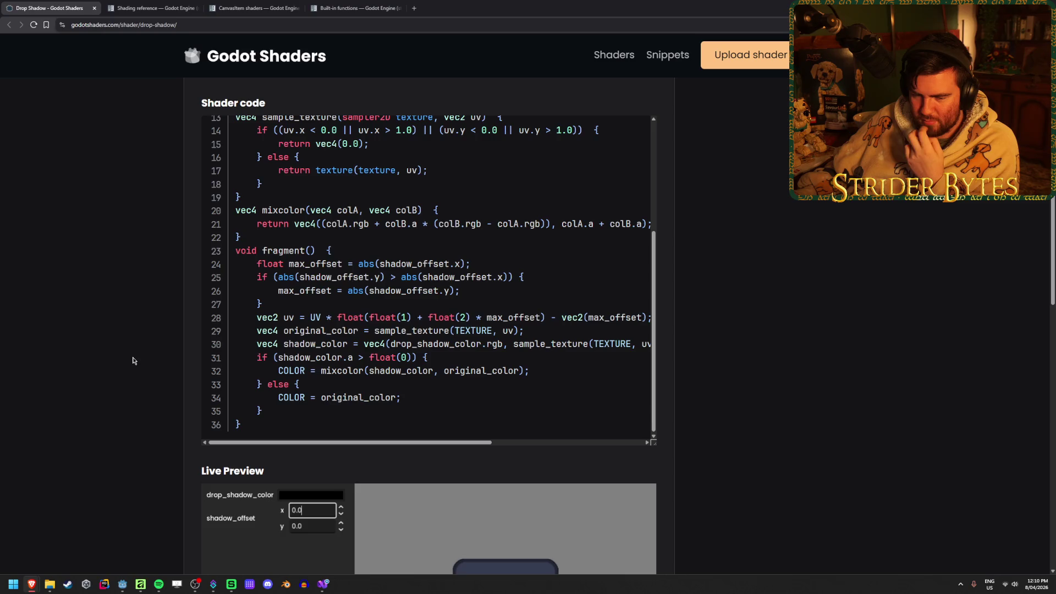
Step: Open the CanvasItem shaders page via the Shading reference docs tab
{"action": "scroll", "coordinate": [133, 361], "scroll_direction": "down", "scroll_amount": 2}
{"action": "scroll", "coordinate": [133, 361], "scroll_direction": "up", "scroll_amount": 2}
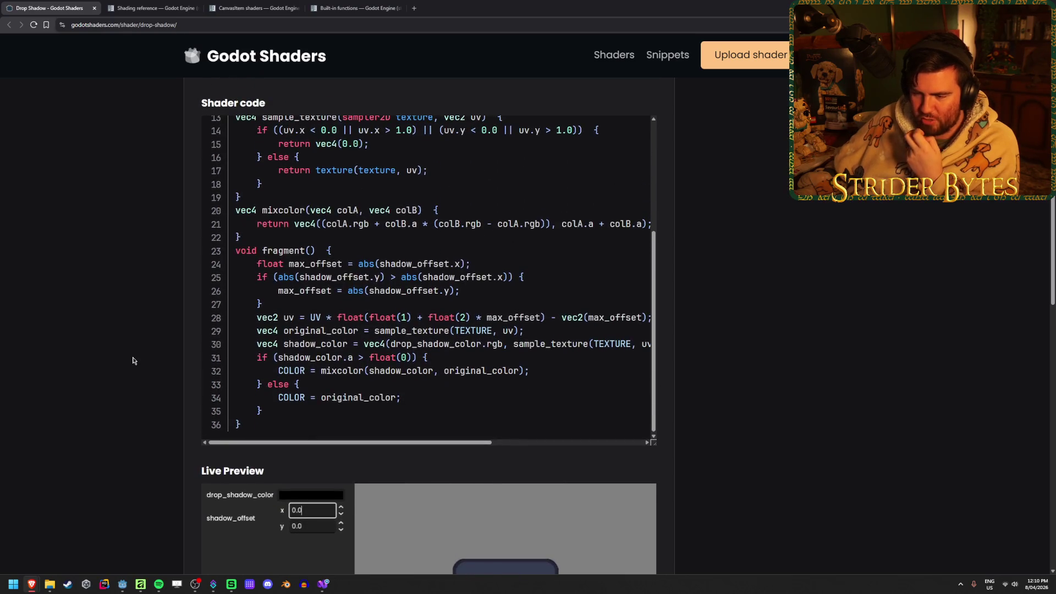
{"action": "scroll", "coordinate": [132, 360], "scroll_direction": "up", "scroll_amount": 2}
{"action": "scroll", "coordinate": [132, 361], "scroll_direction": "down", "scroll_amount": 1}
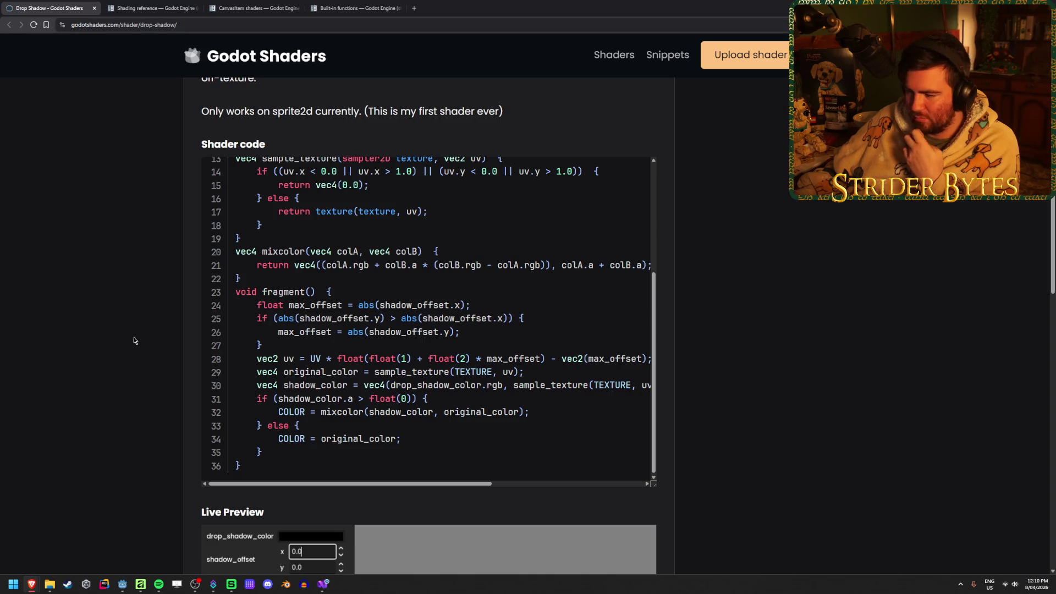
{"action": "left_click", "coordinate": [151, 8]}
{"action": "left_click", "coordinate": [279, 5]}
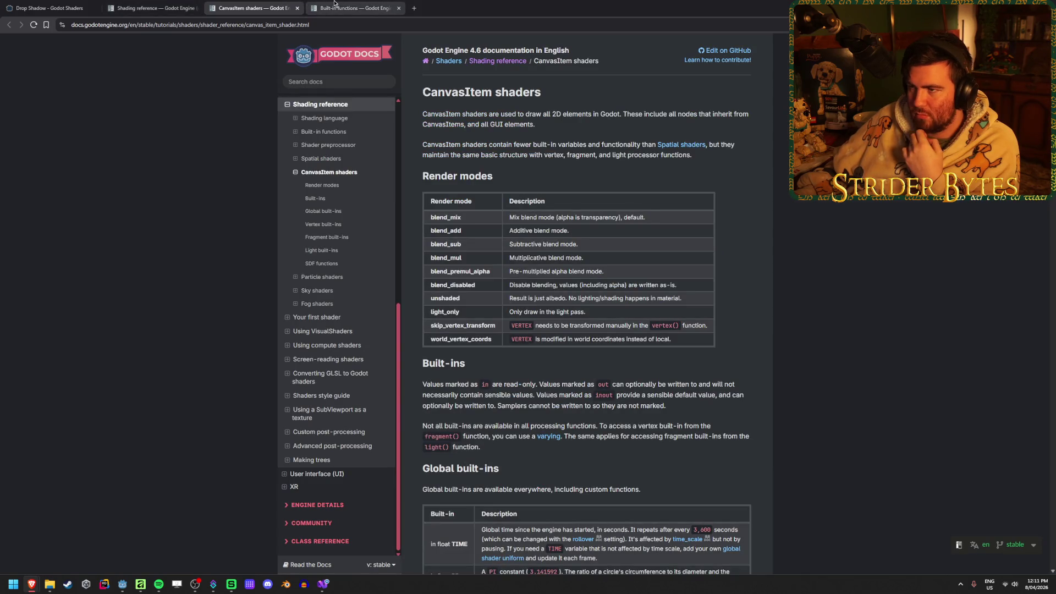
Step: Expand Your first shader in the Shading reference sidebar and open Your first 2D shader in a new tab
{"action": "left_click", "coordinate": [142, 2]}
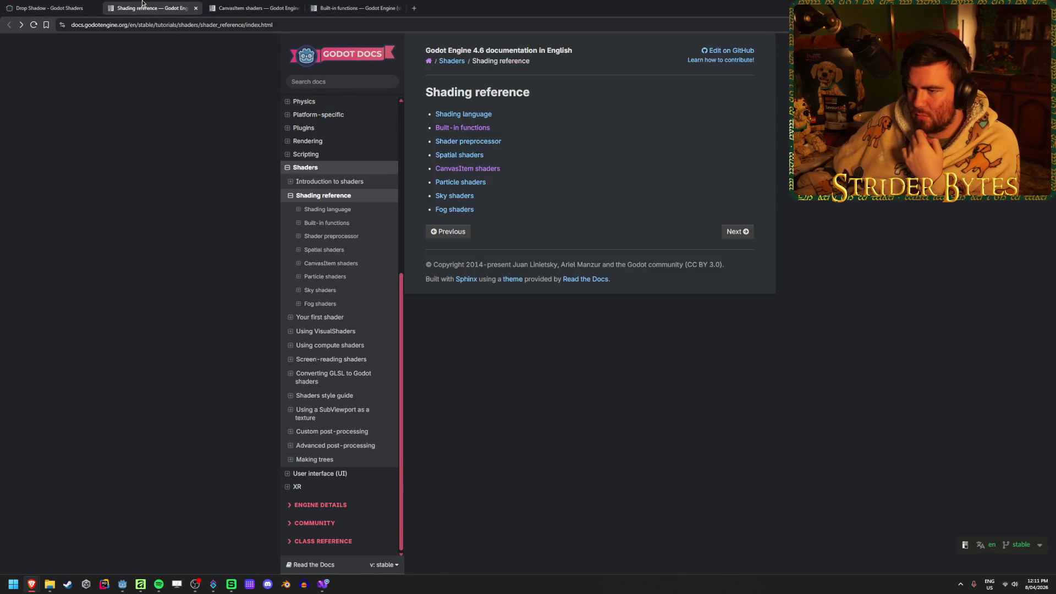
{"action": "left_click", "coordinate": [291, 318]}
{"action": "middle_click", "coordinate": [314, 290]}
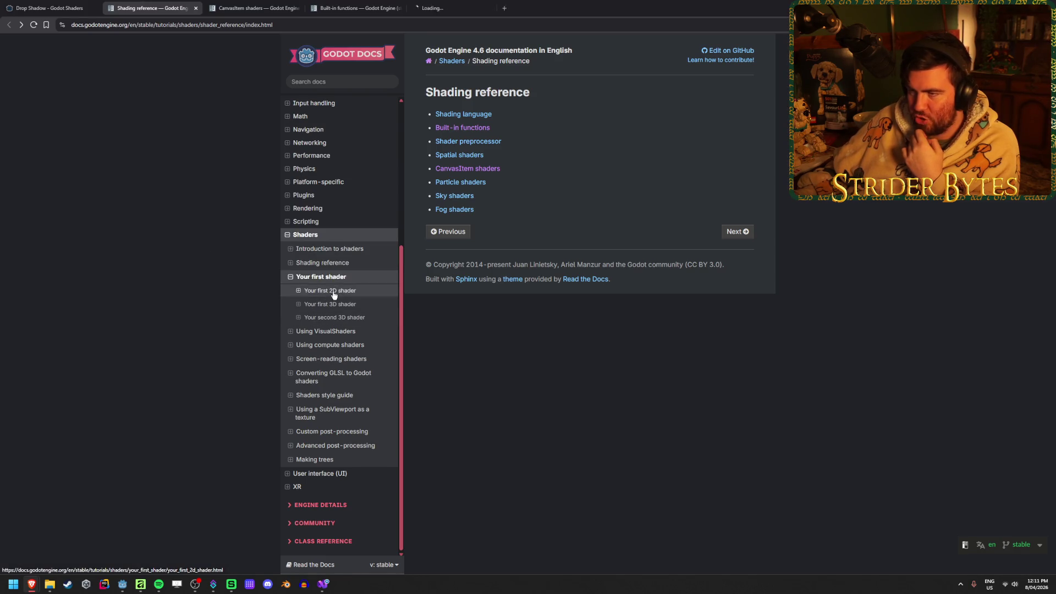
{"action": "left_click_drag", "start_coordinate": [442, 3], "coordinate": [259, 6]}
Step: Read the Your first 2D shader tutorial, highlighting the UV range sentence
{"action": "scroll", "coordinate": [688, 260], "scroll_direction": "down", "scroll_amount": 10}
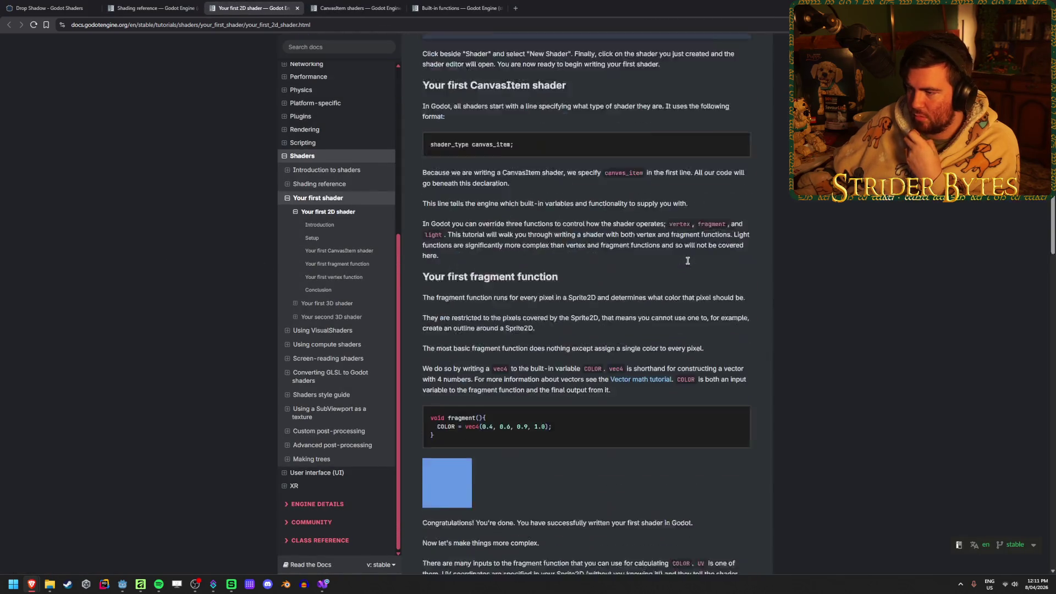
{"action": "scroll", "coordinate": [687, 258], "scroll_direction": "down", "scroll_amount": 5}
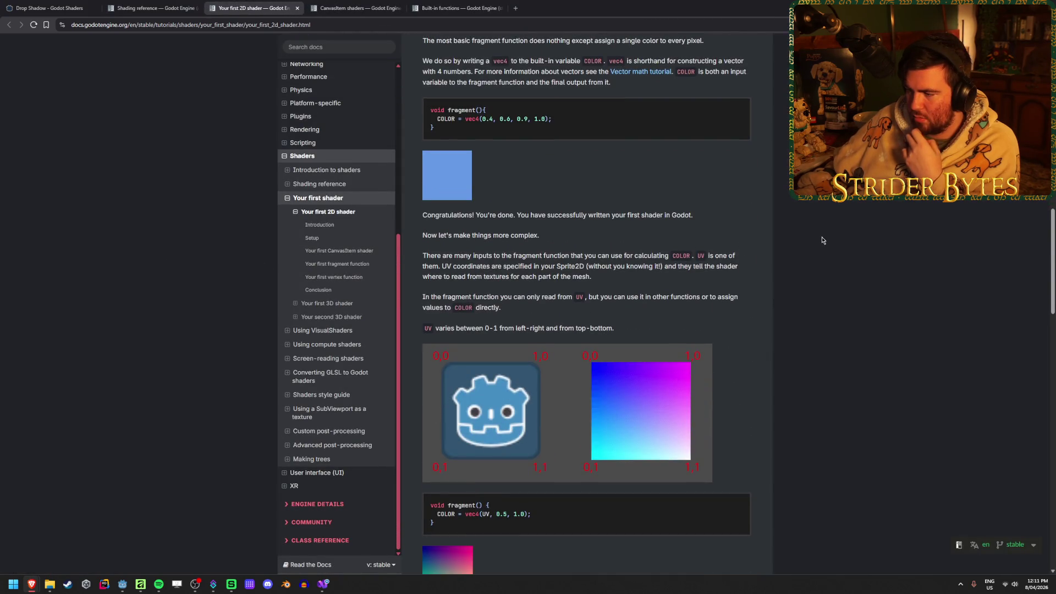
{"action": "scroll", "coordinate": [820, 239], "scroll_direction": "down", "scroll_amount": 1}
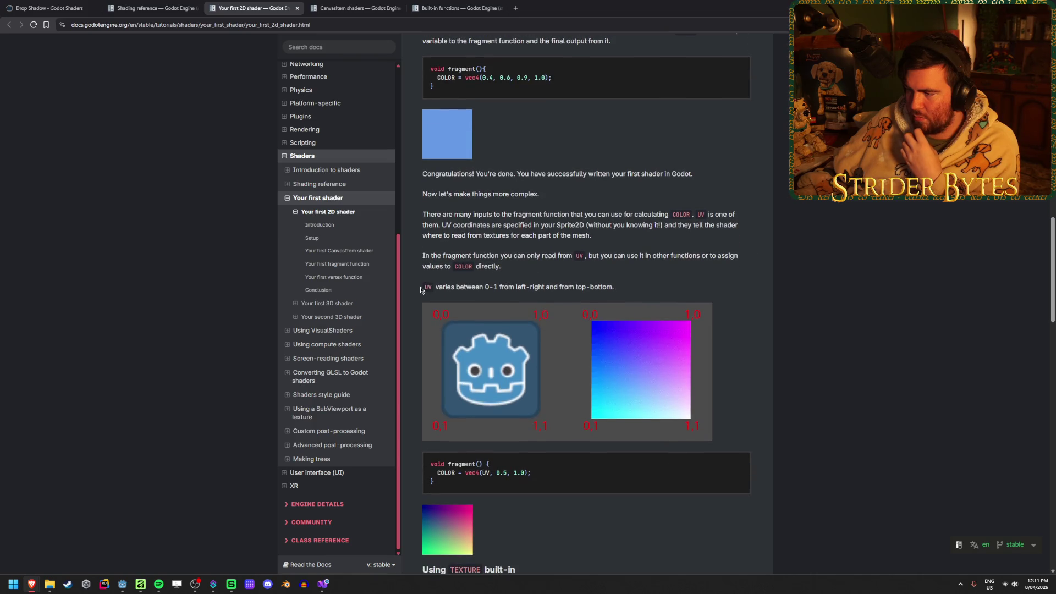
{"action": "left_click_drag", "start_coordinate": [423, 286], "coordinate": [561, 287]}
{"action": "left_click", "coordinate": [561, 286]}
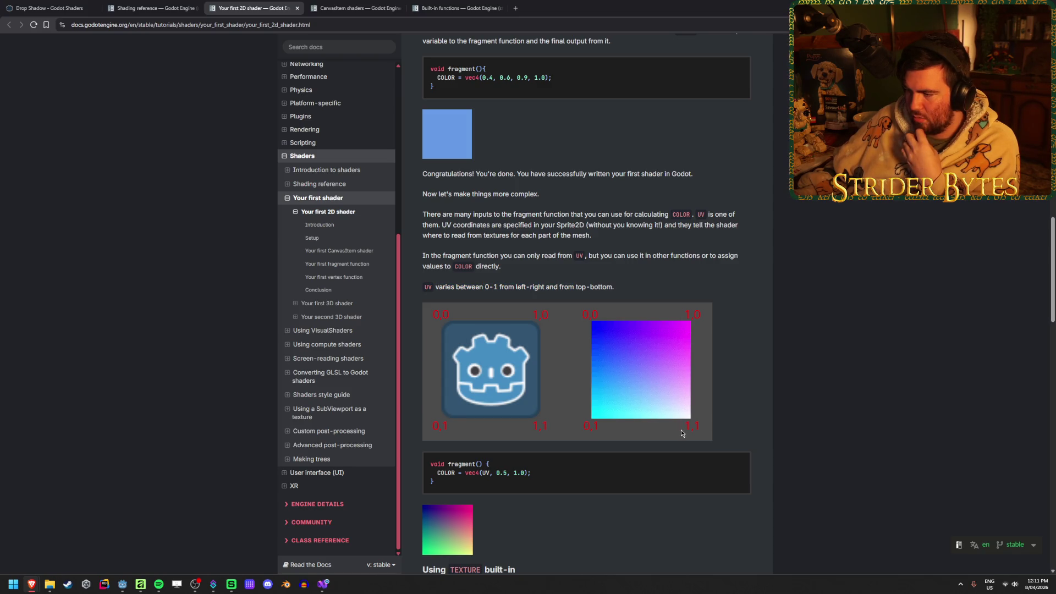
Step: Read on through the fragment and uniform sections to Your first vertex function
{"action": "scroll", "coordinate": [859, 292], "scroll_direction": "down", "scroll_amount": 2}
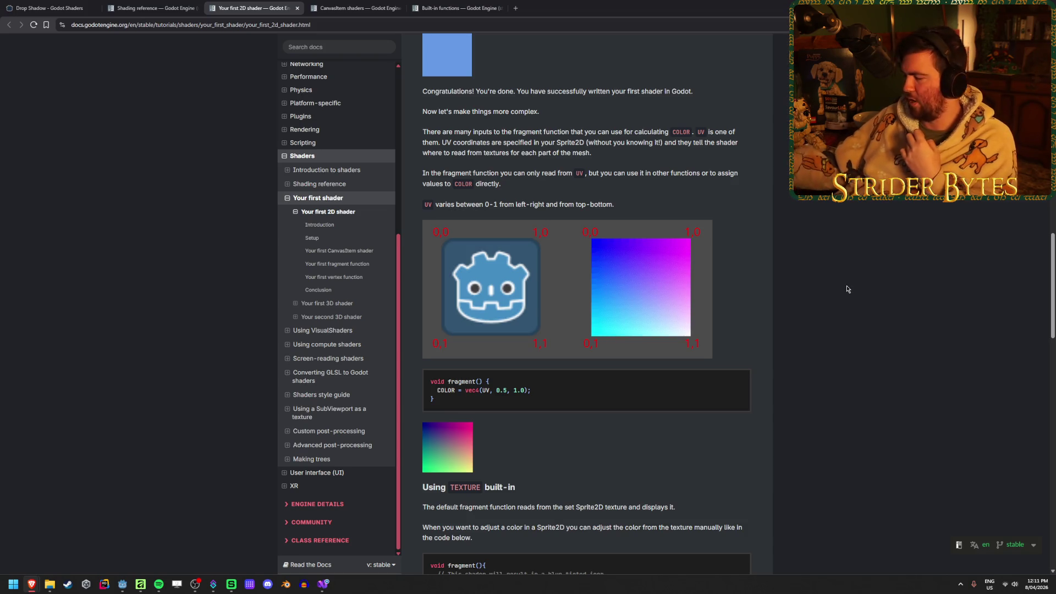
{"action": "scroll", "coordinate": [855, 285], "scroll_direction": "down", "scroll_amount": 1}
{"action": "scroll", "coordinate": [856, 286], "scroll_direction": "down", "scroll_amount": 2}
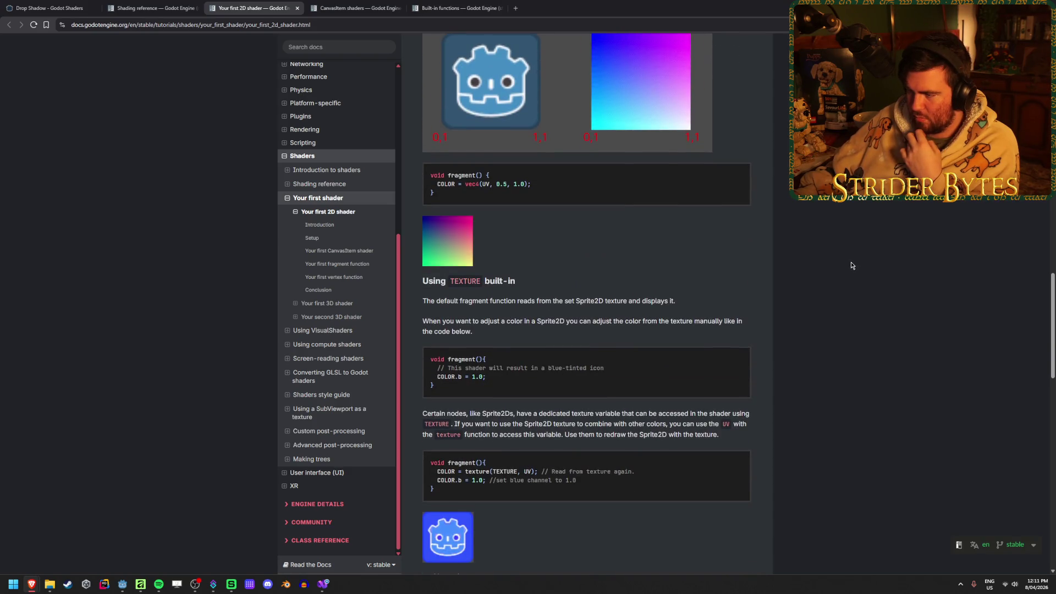
{"action": "scroll", "coordinate": [851, 266], "scroll_direction": "down", "scroll_amount": 1}
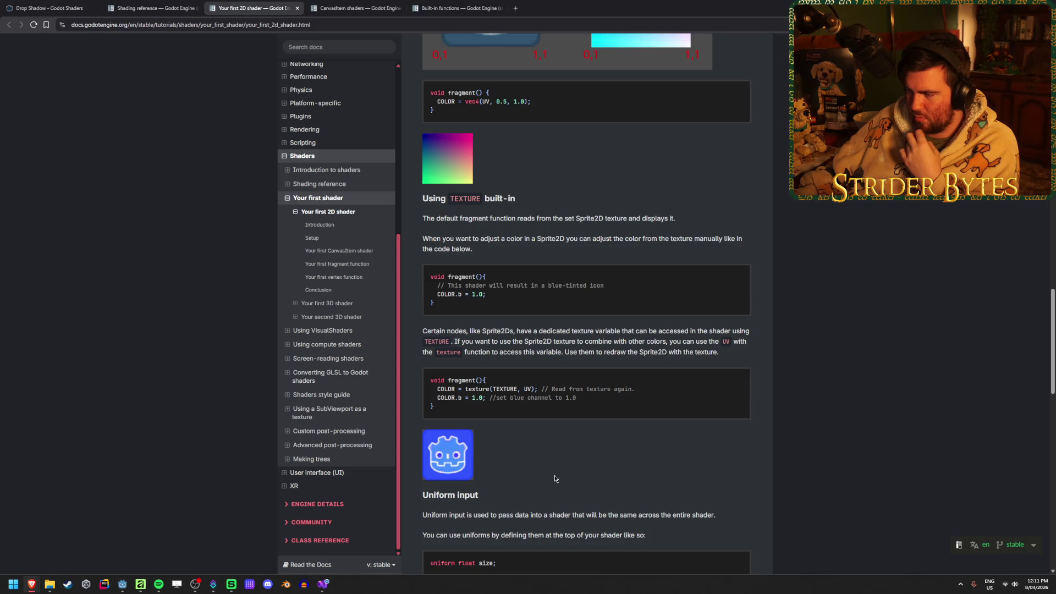
{"action": "scroll", "coordinate": [915, 290], "scroll_direction": "down", "scroll_amount": 1}
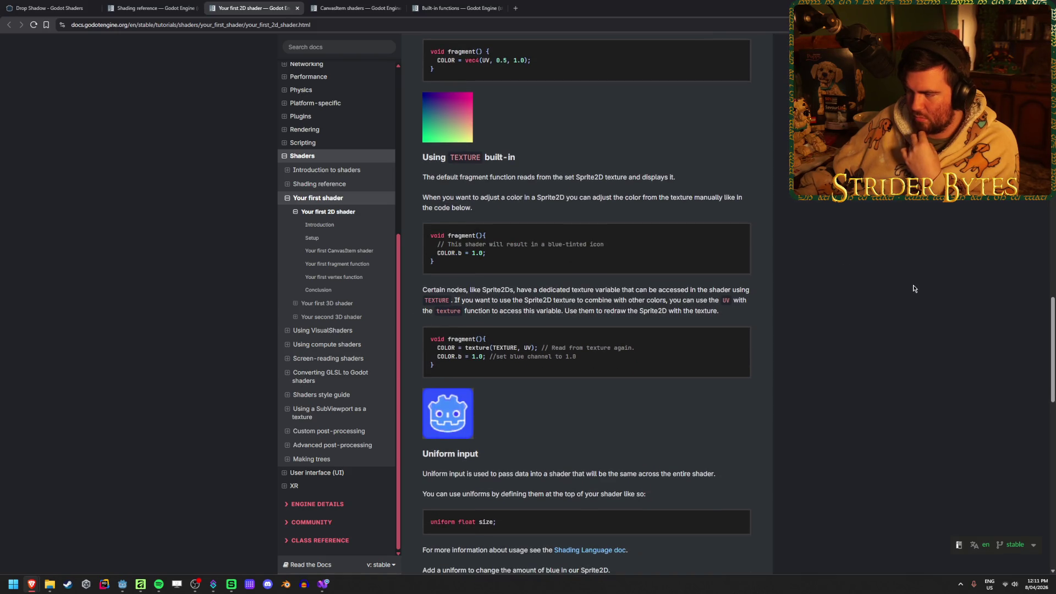
{"action": "scroll", "coordinate": [912, 284], "scroll_direction": "down", "scroll_amount": 4}
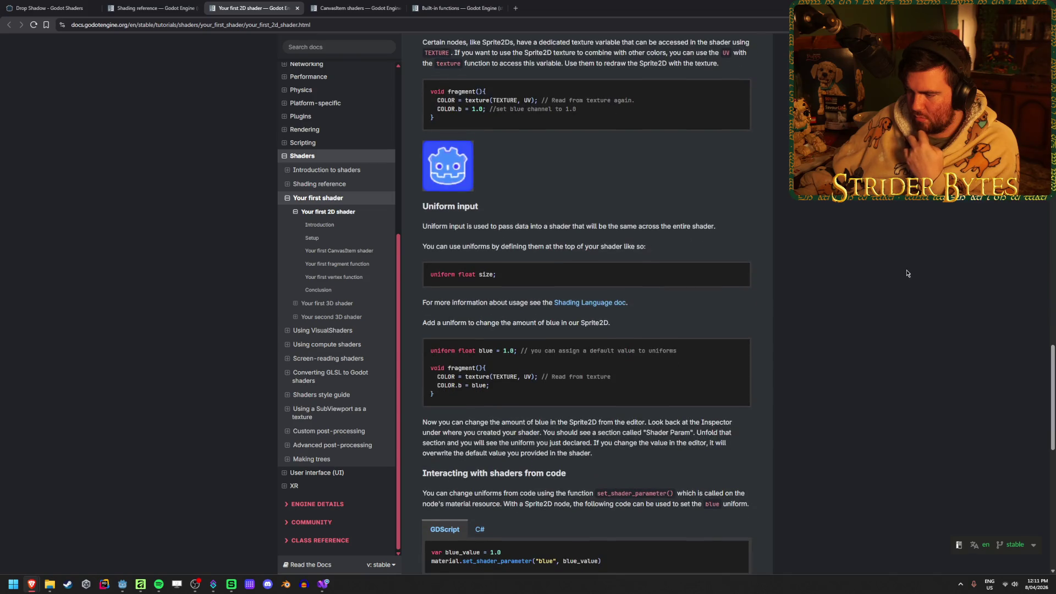
{"action": "scroll", "coordinate": [907, 274], "scroll_direction": "down", "scroll_amount": 4}
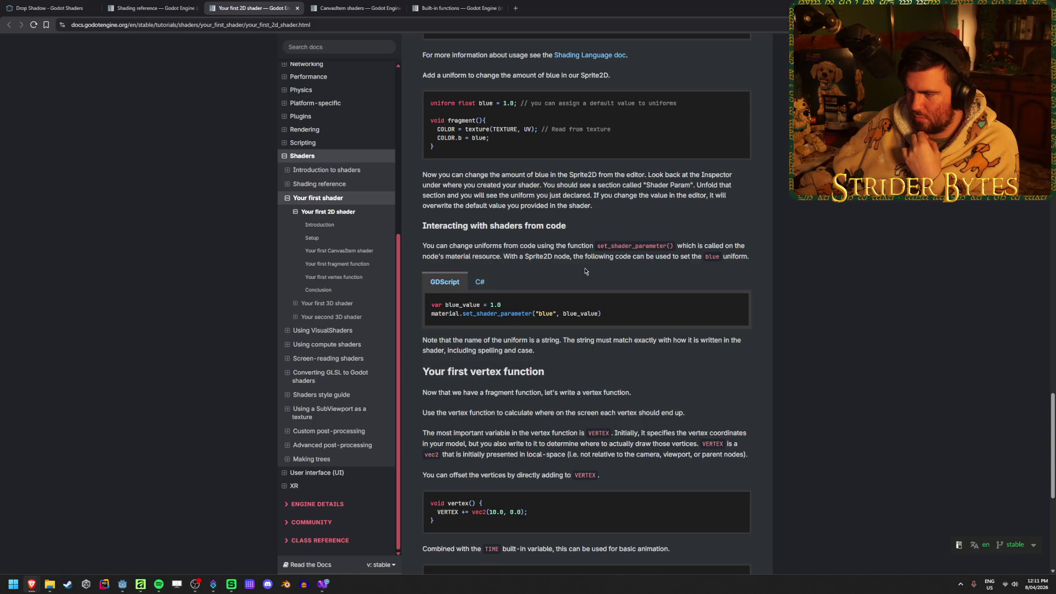
{"action": "scroll", "coordinate": [585, 271], "scroll_direction": "down", "scroll_amount": 3}
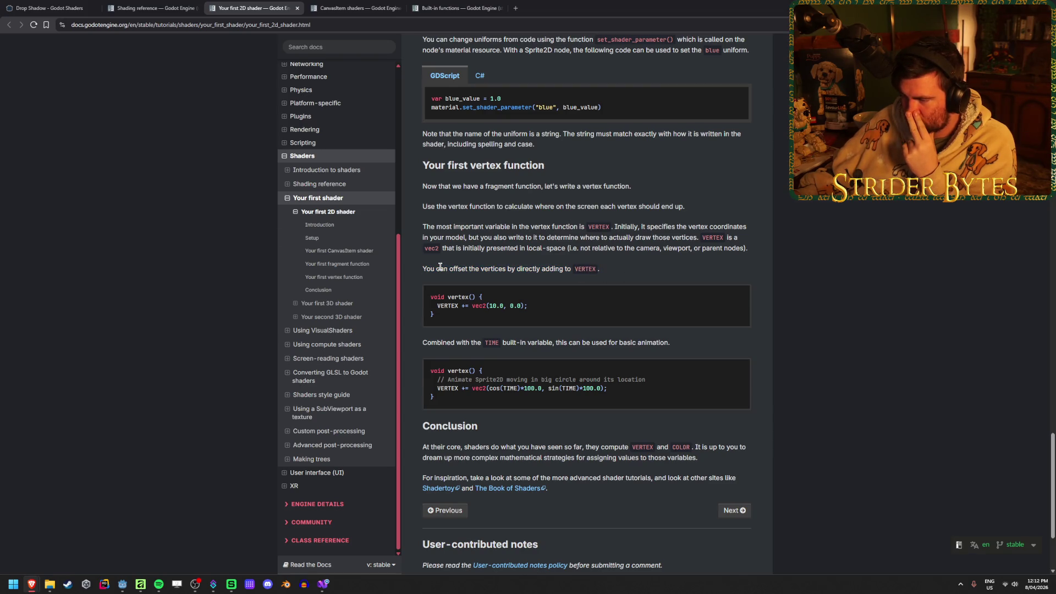
Step: Add a vertex() function to TextureShadow that does VERTEX += vec2(10.0,0);
{"action": "left_click", "coordinate": [122, 585]}
{"action": "key", "text": "Return"}
{"action": "key", "text": "Return"}
{"action": "type", "text": "void vert"}
{"action": "key", "text": "Return"}
{"action": "type", "text": "()"}
{"action": "key", "text": "Return"}
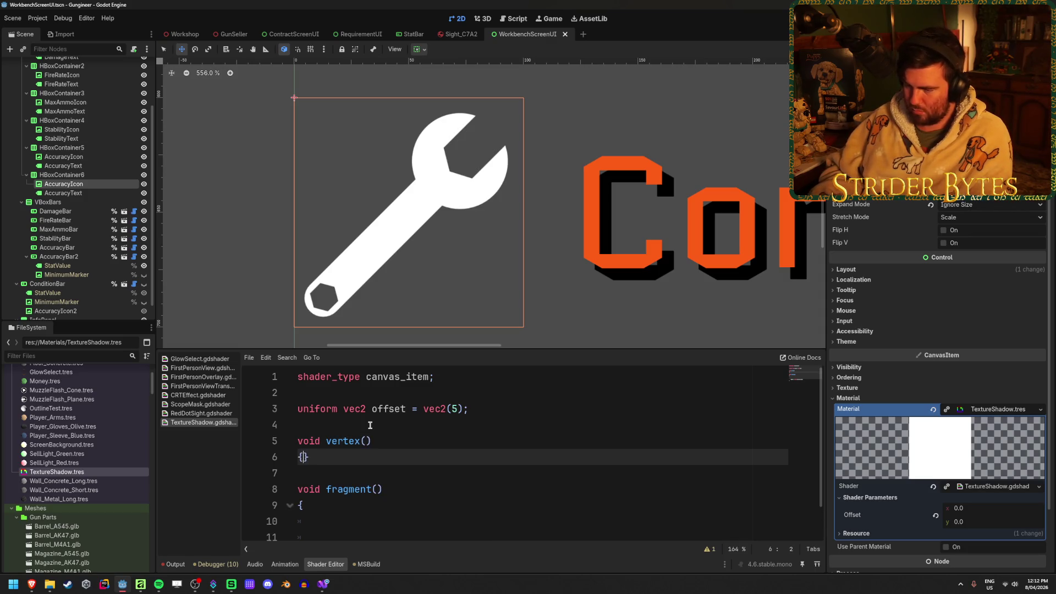
{"action": "key", "text": "Return"}
{"action": "scroll", "coordinate": [462, 440], "scroll_direction": "down", "scroll_amount": 1}
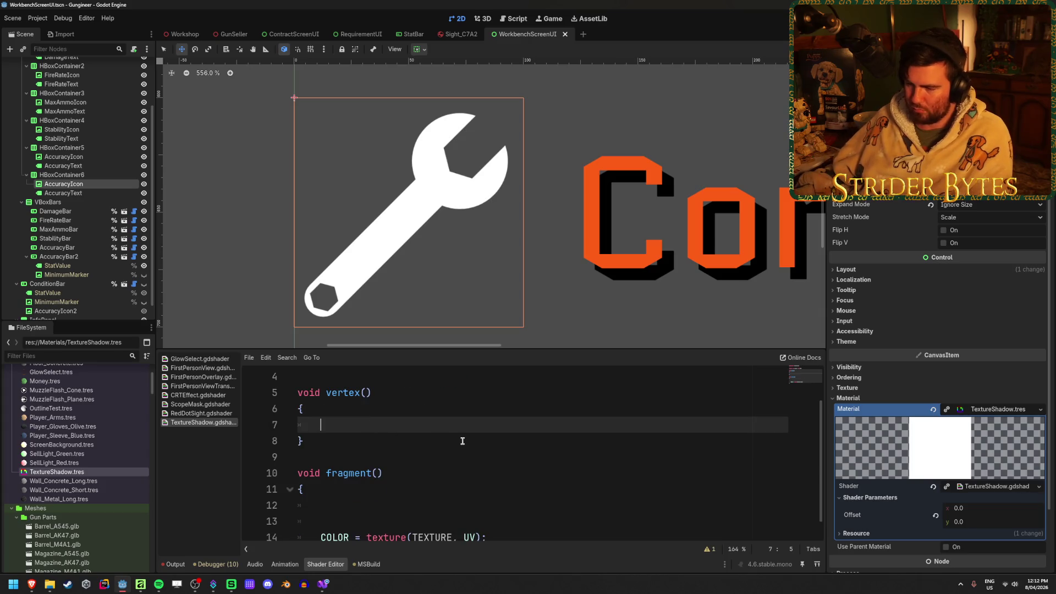
{"action": "type", "text": "VERTEX "}
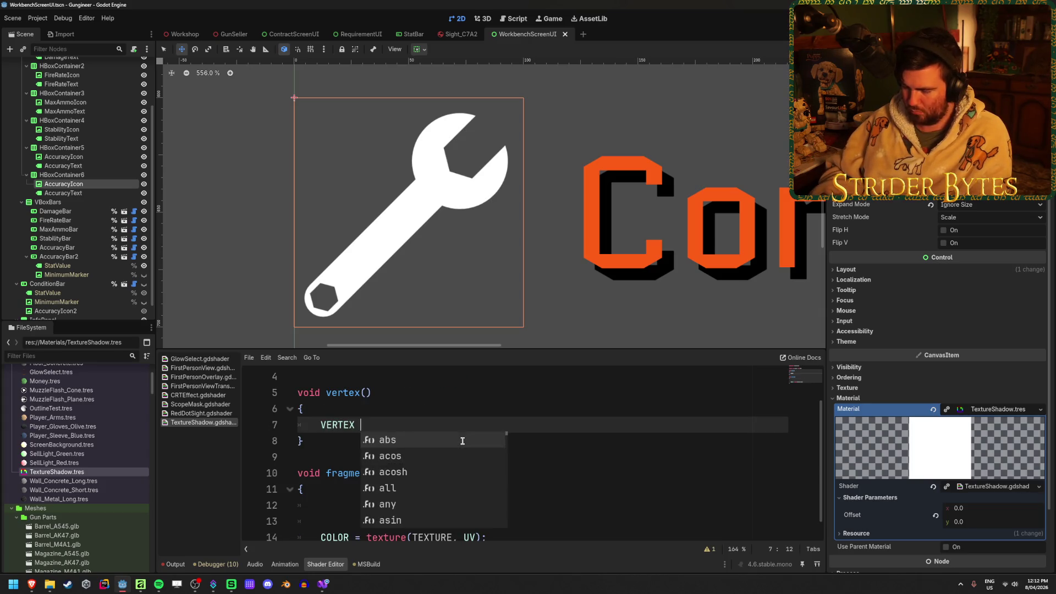
{"action": "type", "text": "+= v"}
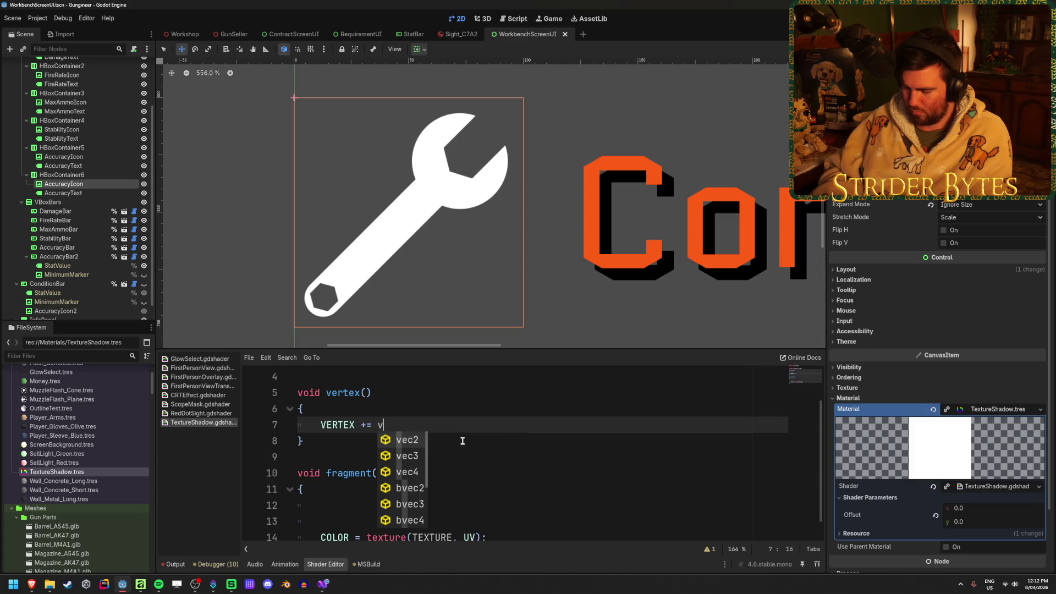
{"action": "type", "text": "ec2(10"}
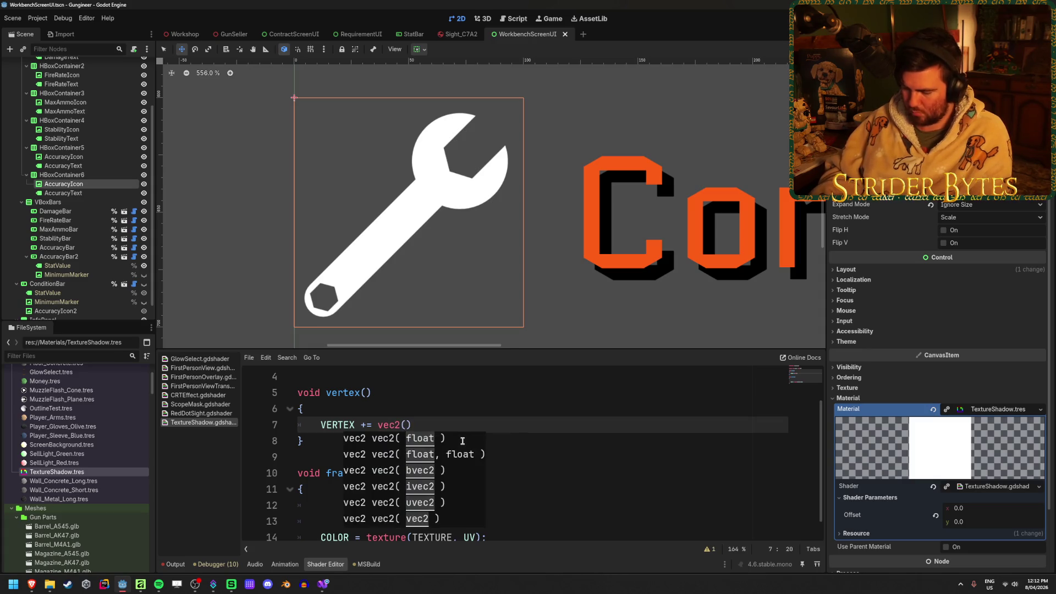
{"action": "type", "text": ".0,0"}
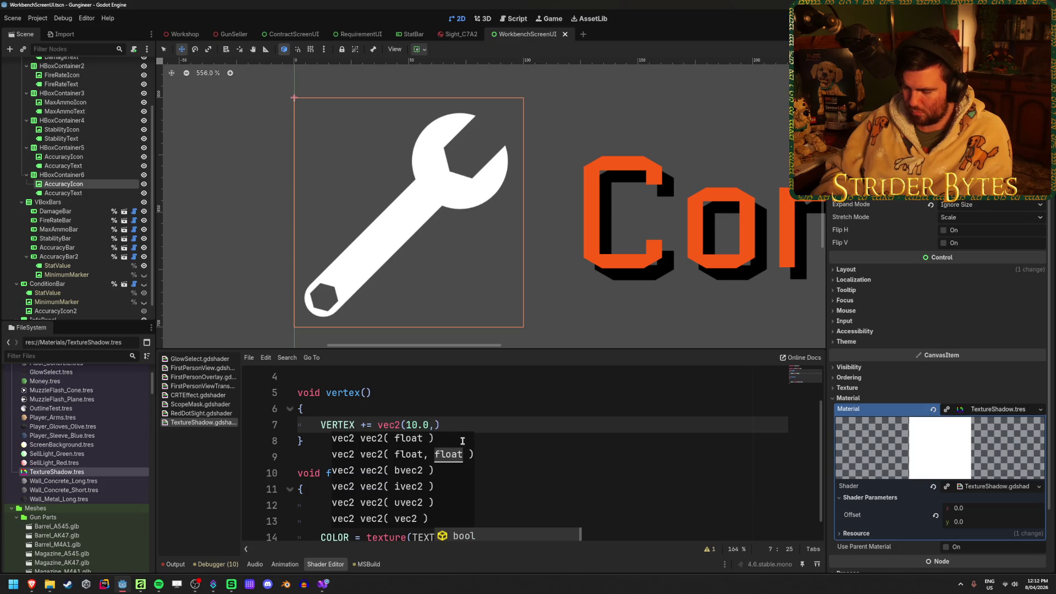
{"action": "type", "text": ");"}
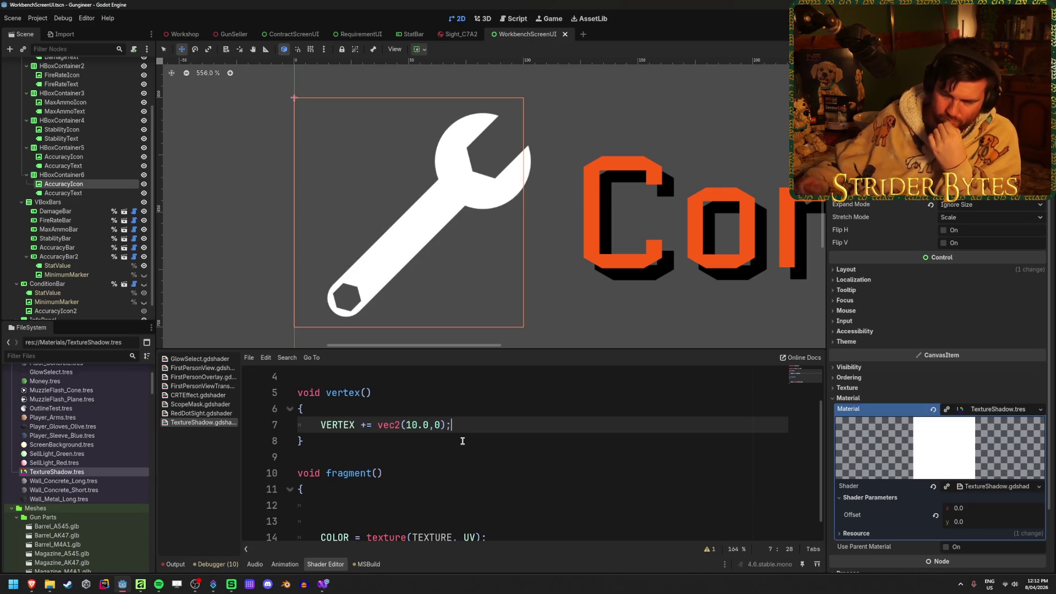
Step: Bring up the Drop Shadow shader page in the Brave browser
{"action": "mouse_move", "coordinate": [39, 587]}
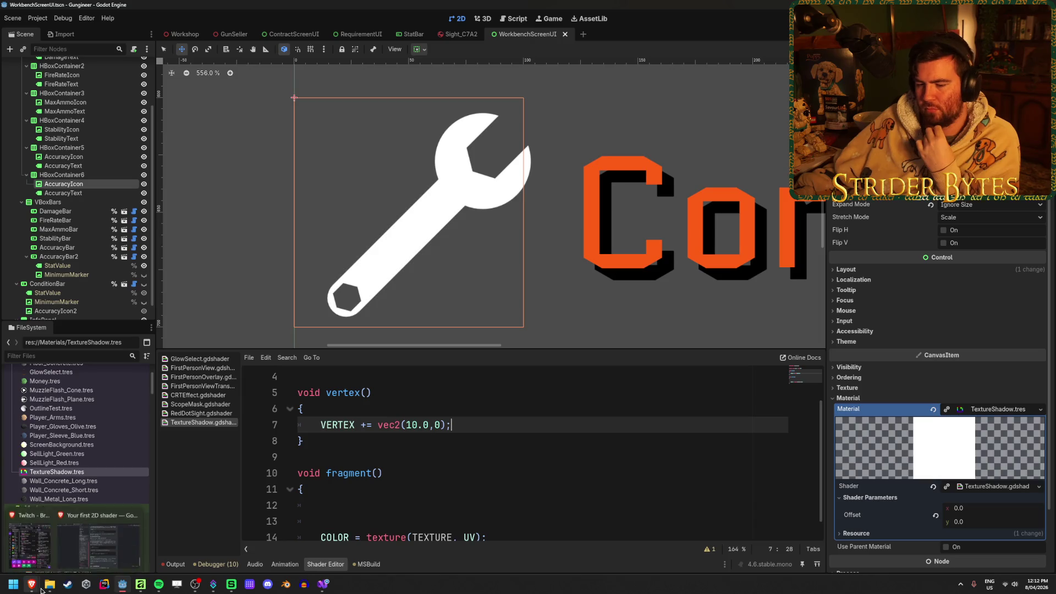
{"action": "left_click", "coordinate": [97, 548]}
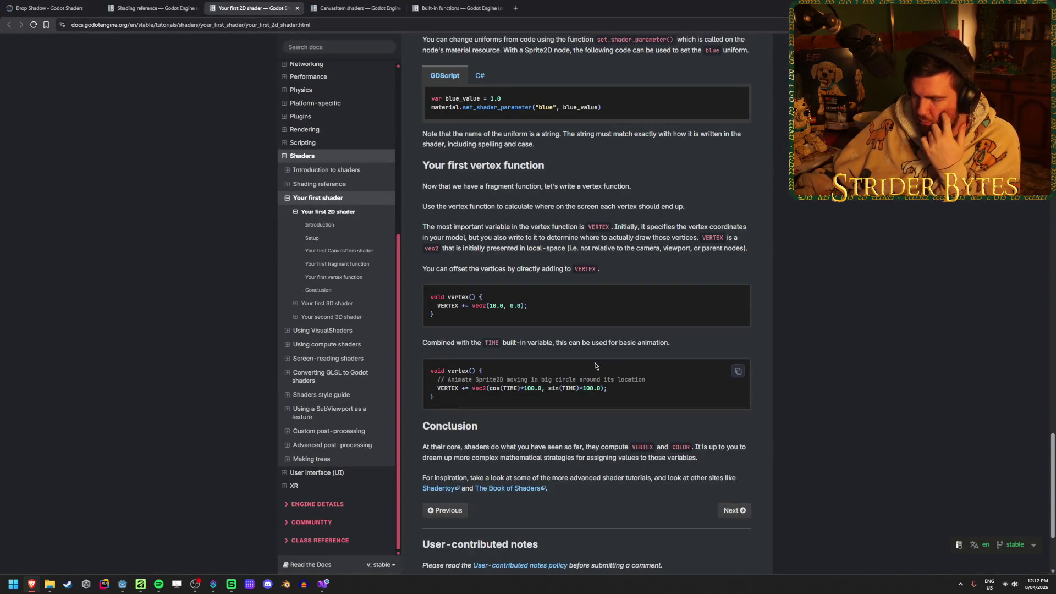
{"action": "left_click", "coordinate": [82, 5]}
{"action": "scroll", "coordinate": [345, 347], "scroll_direction": "up", "scroll_amount": 3}
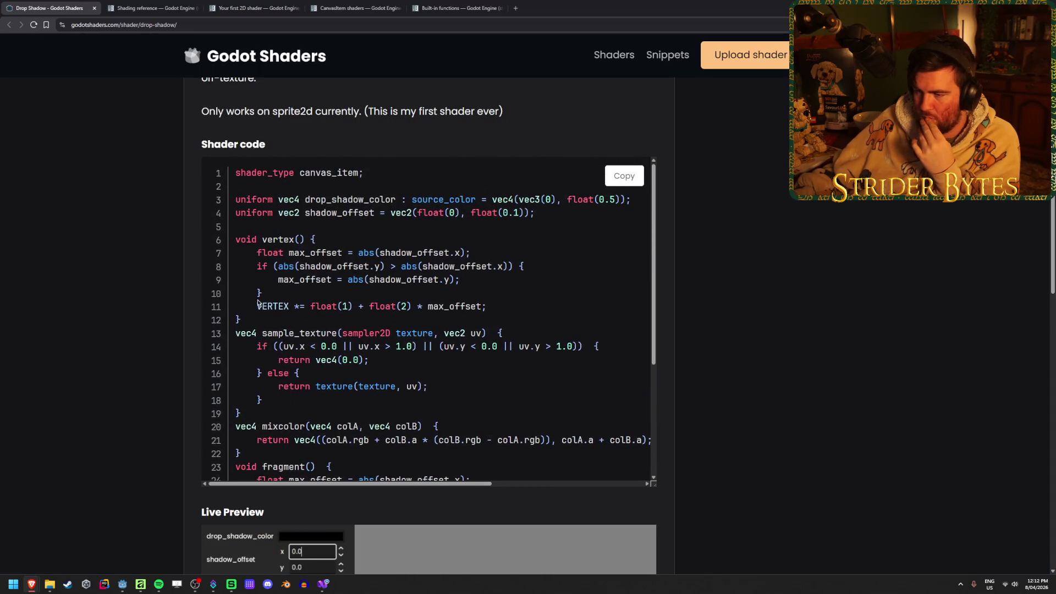
Step: Highlight the VERTEX scaling lines in the Drop Shadow shader code to read them
{"action": "left_click_drag", "start_coordinate": [256, 306], "coordinate": [318, 306]}
{"action": "left_click", "coordinate": [319, 306]}
{"action": "left_click_drag", "start_coordinate": [477, 306], "coordinate": [262, 308]}
{"action": "left_click", "coordinate": [262, 309]}
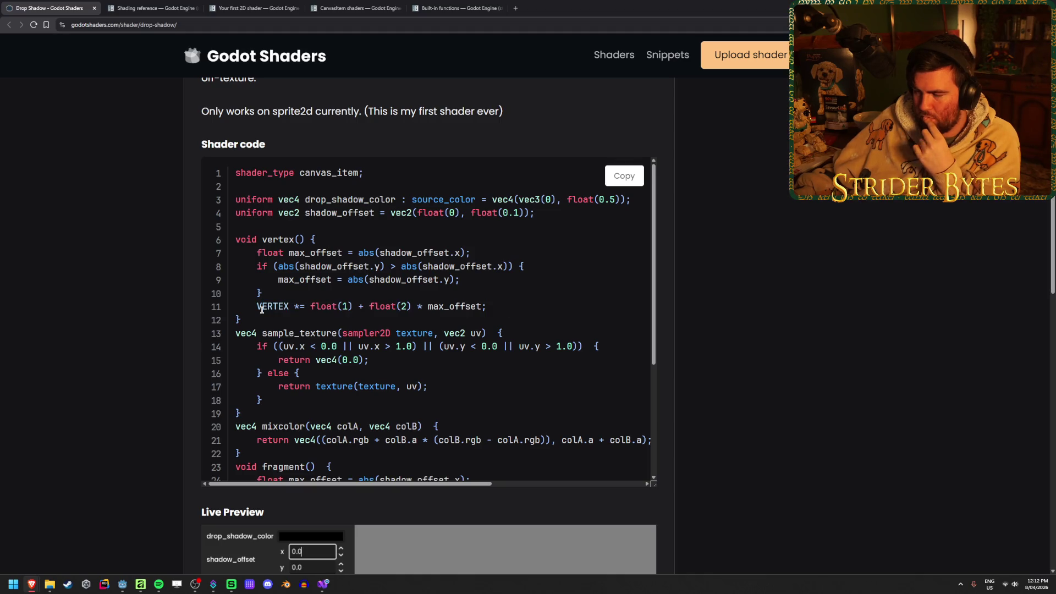
{"action": "scroll", "coordinate": [470, 374], "scroll_direction": "down", "scroll_amount": 10}
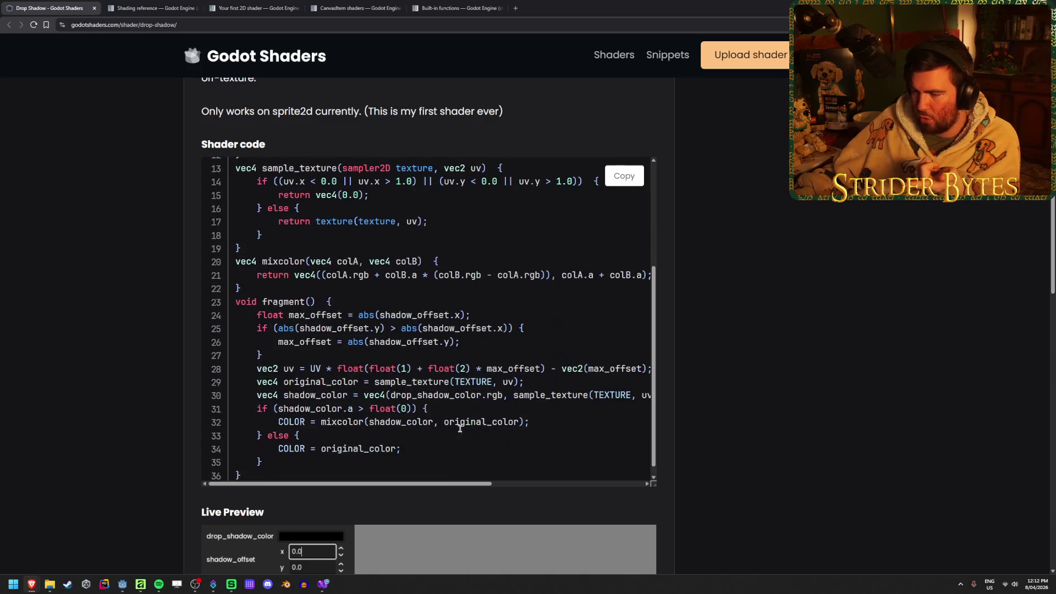
Step: Raise the live preview shadow_offset x, then step it back down to 0.01
{"action": "left_click", "coordinate": [341, 304]}
{"action": "scroll", "coordinate": [185, 405], "scroll_direction": "down", "scroll_amount": 10}
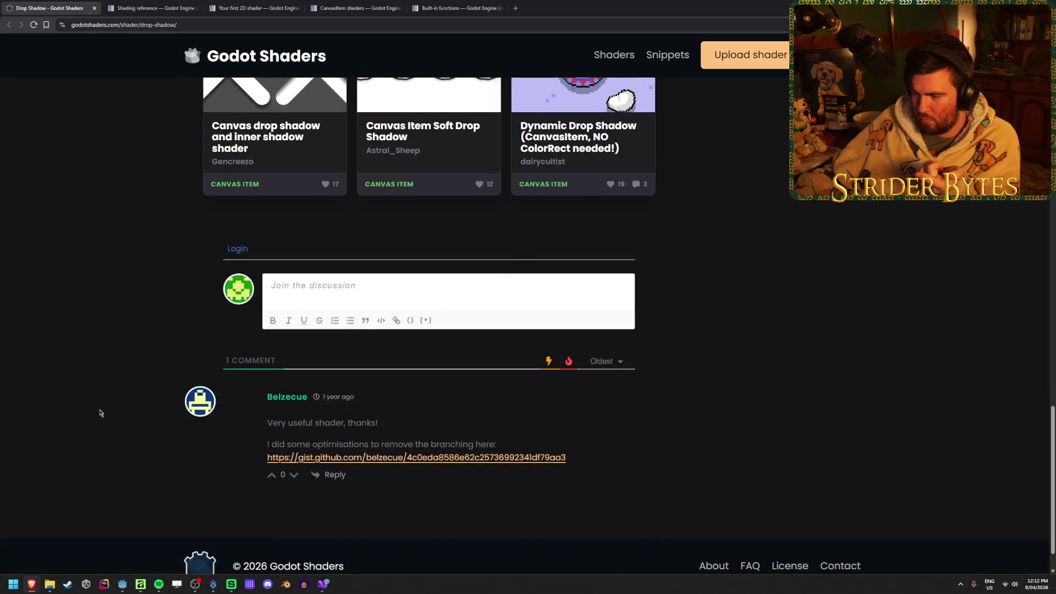
{"action": "scroll", "coordinate": [100, 412], "scroll_direction": "up", "scroll_amount": 10}
{"action": "left_click", "coordinate": [341, 309]}
{"action": "left_click", "coordinate": [341, 309]}
{"action": "scroll", "coordinate": [141, 396], "scroll_direction": "up", "scroll_amount": 3}
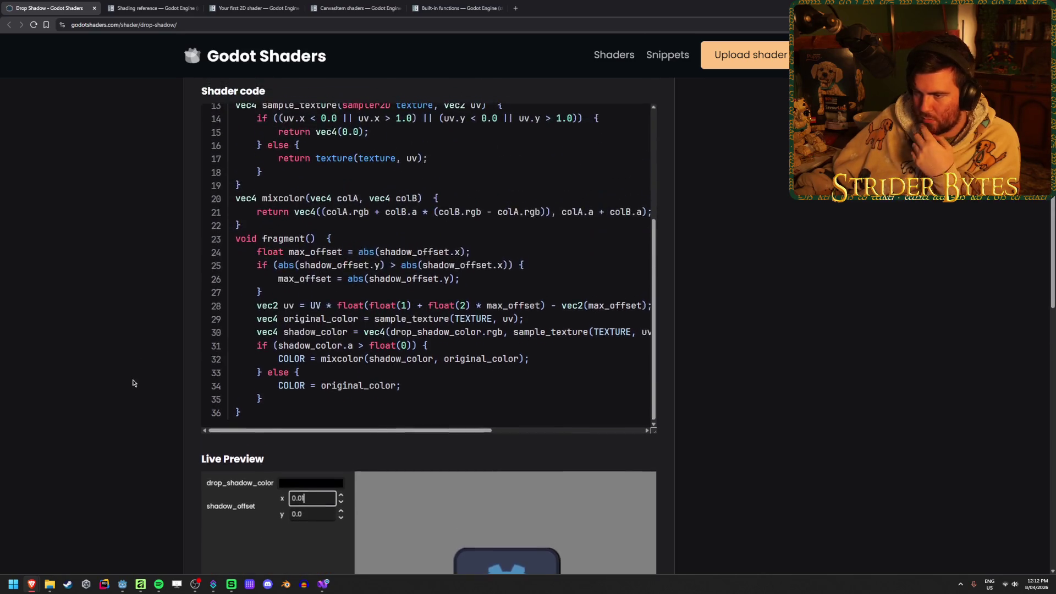
{"action": "scroll", "coordinate": [470, 275], "scroll_direction": "down", "scroll_amount": 3}
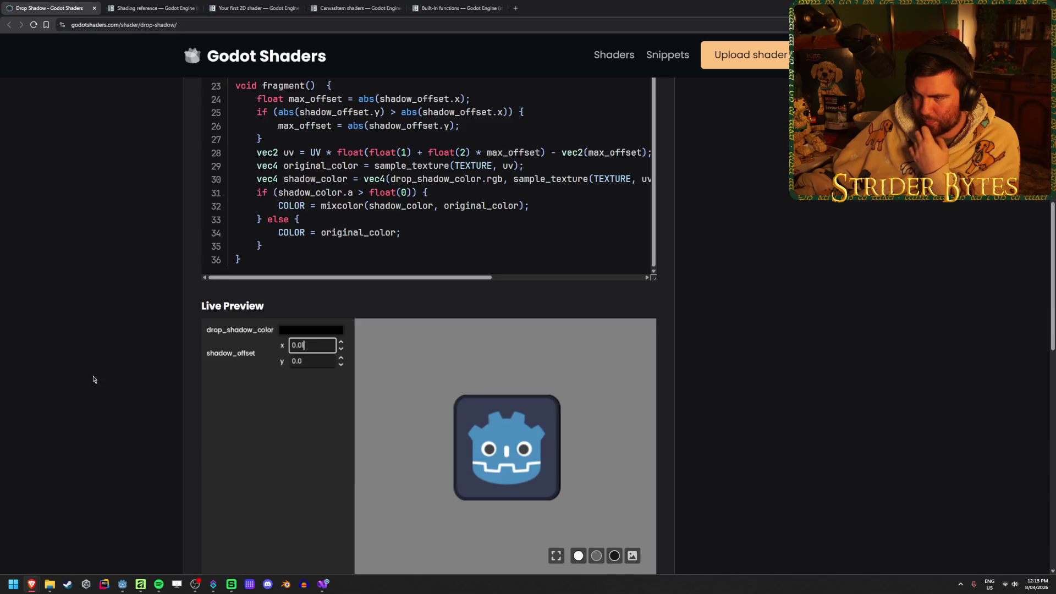
{"action": "scroll", "coordinate": [97, 370], "scroll_direction": "up", "scroll_amount": 3}
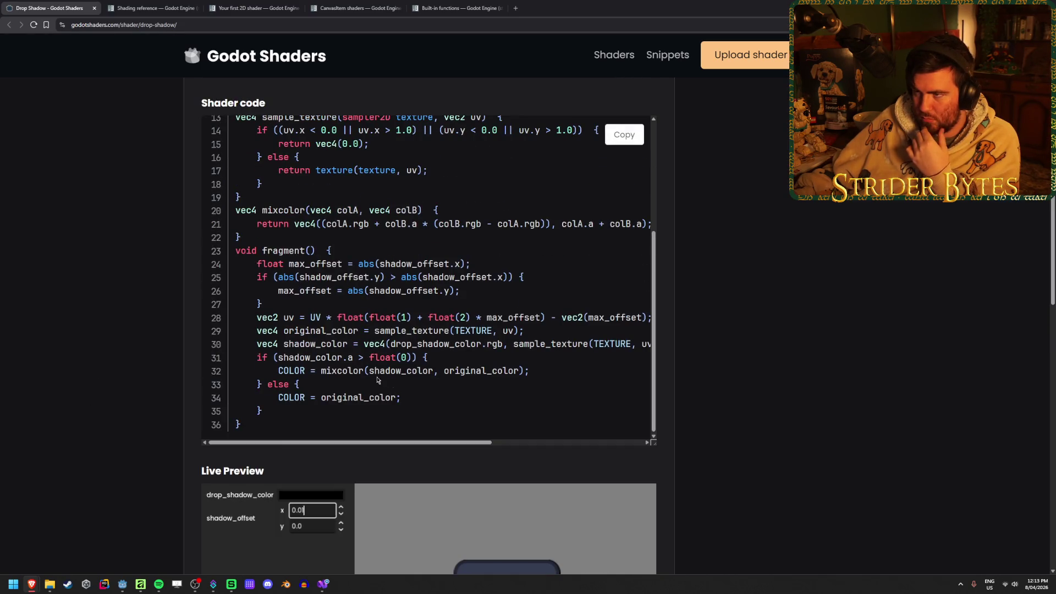
{"action": "left_click_drag", "start_coordinate": [449, 264], "coordinate": [315, 264]}
Step: Select parts of line 24's max_offset calculation in the Drop Shadow code to study it
{"action": "left_click", "coordinate": [315, 264]}
{"action": "triple_click", "coordinate": [269, 265]}
{"action": "left_click", "coordinate": [268, 265]}
{"action": "triple_click", "coordinate": [269, 264]}
{"action": "left_click", "coordinate": [268, 265]}
{"action": "mouse_move", "coordinate": [301, 264]}
{"action": "left_mouse_down"}
{"action": "mouse_move", "coordinate": [472, 264]}
{"action": "mouse_move", "coordinate": [359, 264]}
{"action": "left_mouse_up"}
{"action": "left_click", "coordinate": [500, 264]}
{"action": "left_click_drag", "start_coordinate": [500, 264], "coordinate": [332, 264]}
{"action": "left_click", "coordinate": [332, 264]}
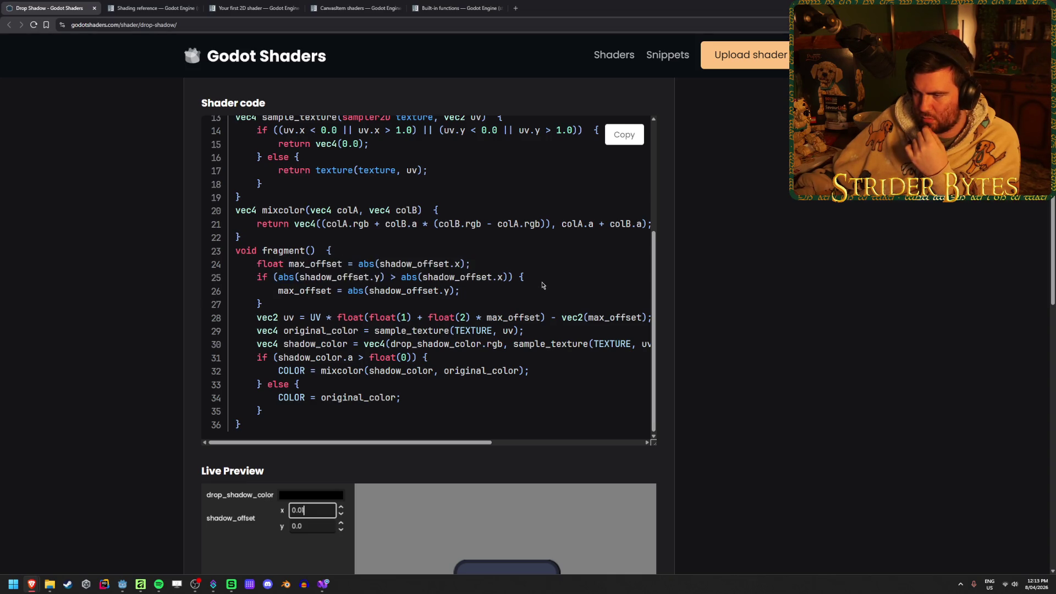
Step: Try negative shadow_offset x and y values in the live preview
{"action": "left_click", "coordinate": [341, 514]}
{"action": "left_click", "coordinate": [341, 513]}
{"action": "scroll", "coordinate": [341, 495], "scroll_direction": "down", "scroll_amount": 3}
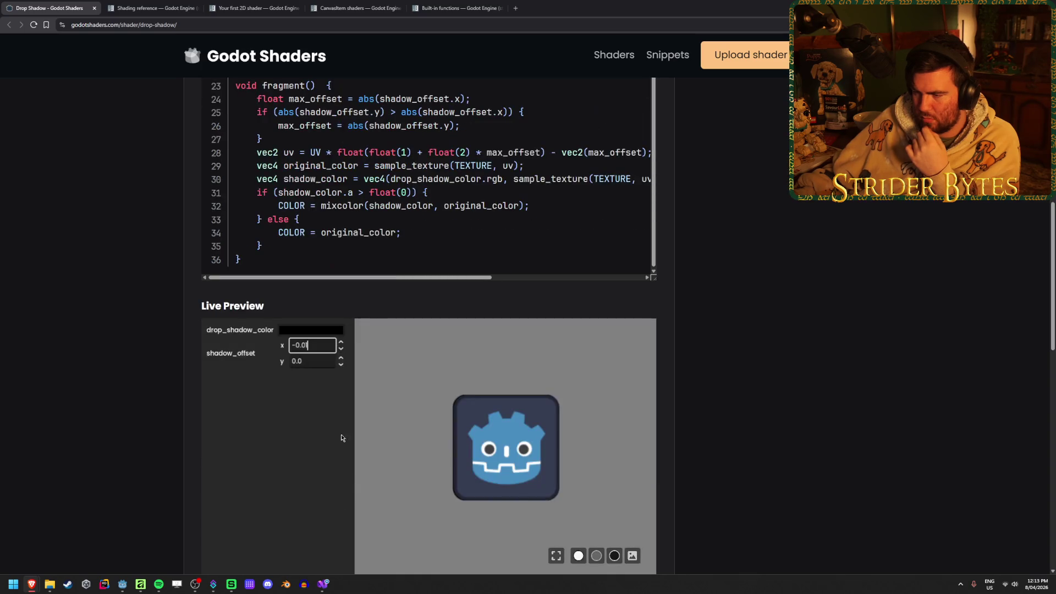
{"action": "key", "text": "Down"}
{"action": "key", "text": "Down"}
{"action": "key", "text": "Down"}
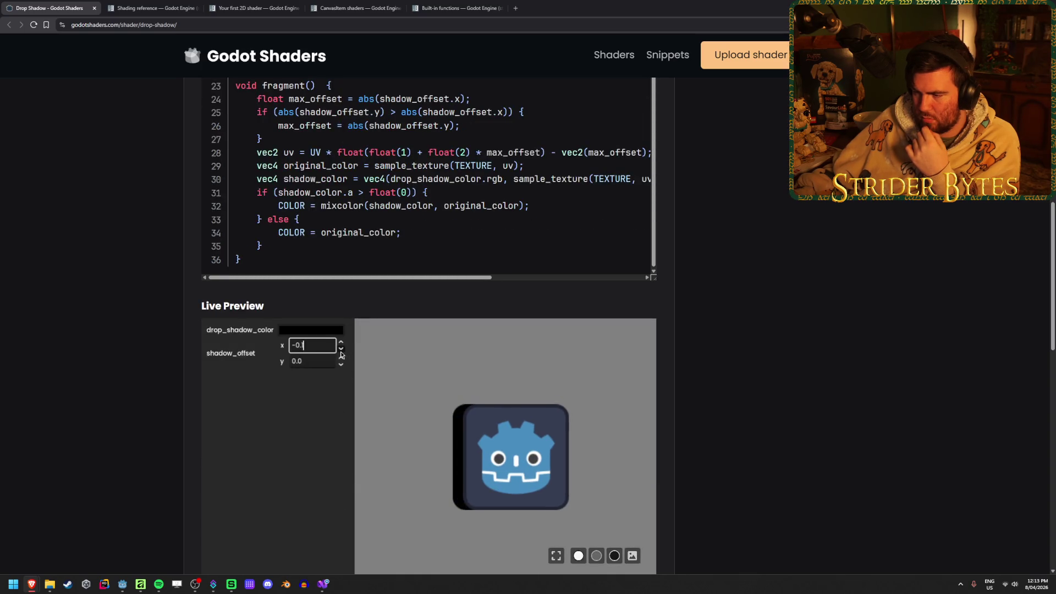
{"action": "left_click", "coordinate": [341, 366]}
{"action": "key", "text": "Down"}
{"action": "key", "text": "Down"}
{"action": "key", "text": "Down"}
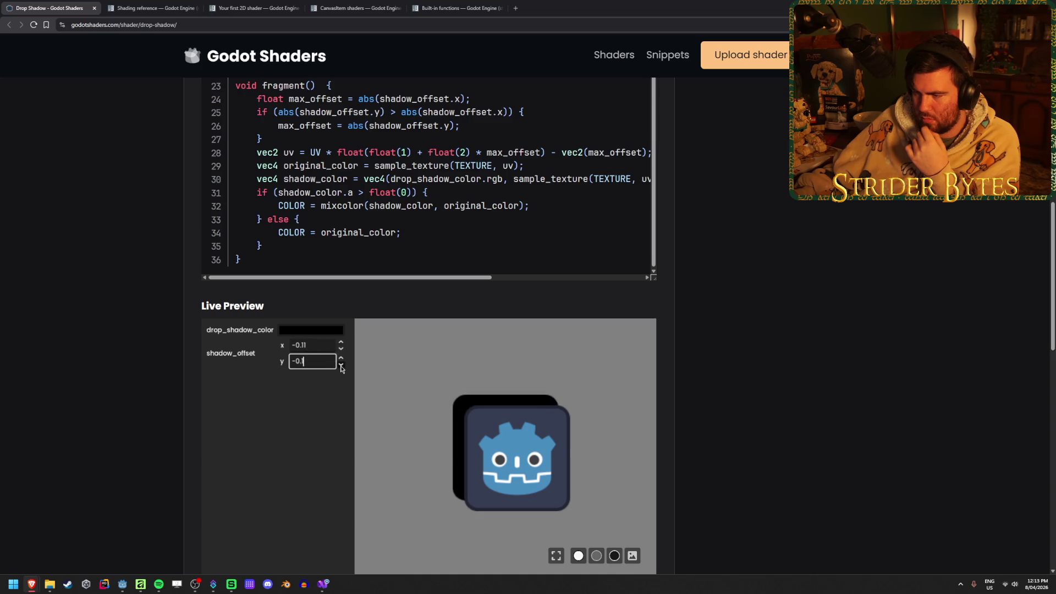
{"action": "key", "text": "Down"}
{"action": "key", "text": "Down"}
{"action": "key", "text": "Down"}
Step: Step the shadow_offset x and y back to 0.0, removing the shadow
{"action": "left_click", "coordinate": [341, 358]}
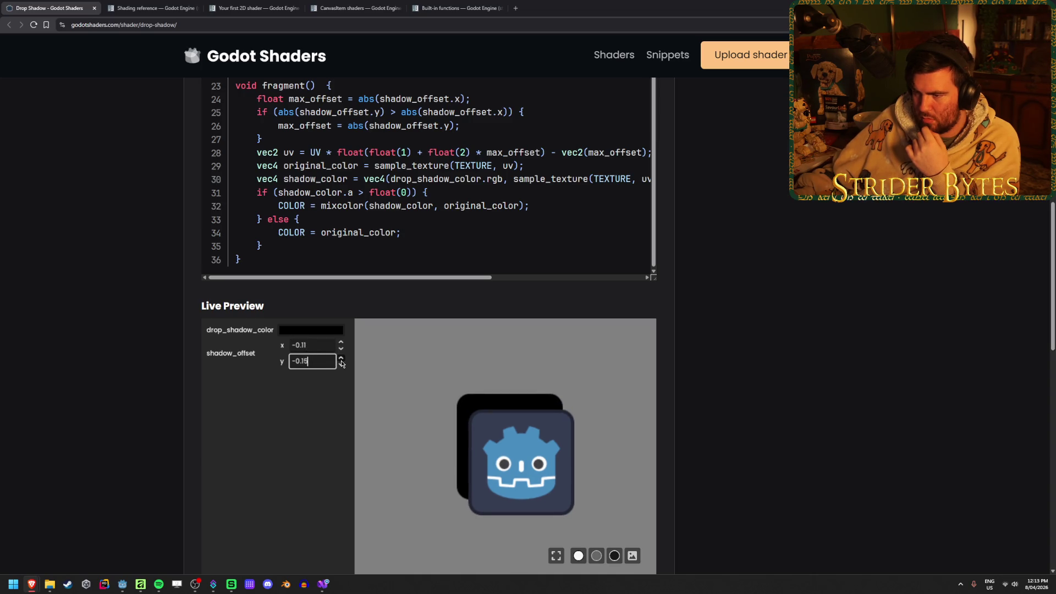
{"action": "left_click", "coordinate": [341, 358]}
{"action": "left_click", "coordinate": [341, 343]}
{"action": "left_click", "coordinate": [341, 342]}
{"action": "left_click", "coordinate": [341, 342]}
{"action": "left_click", "coordinate": [341, 342]}
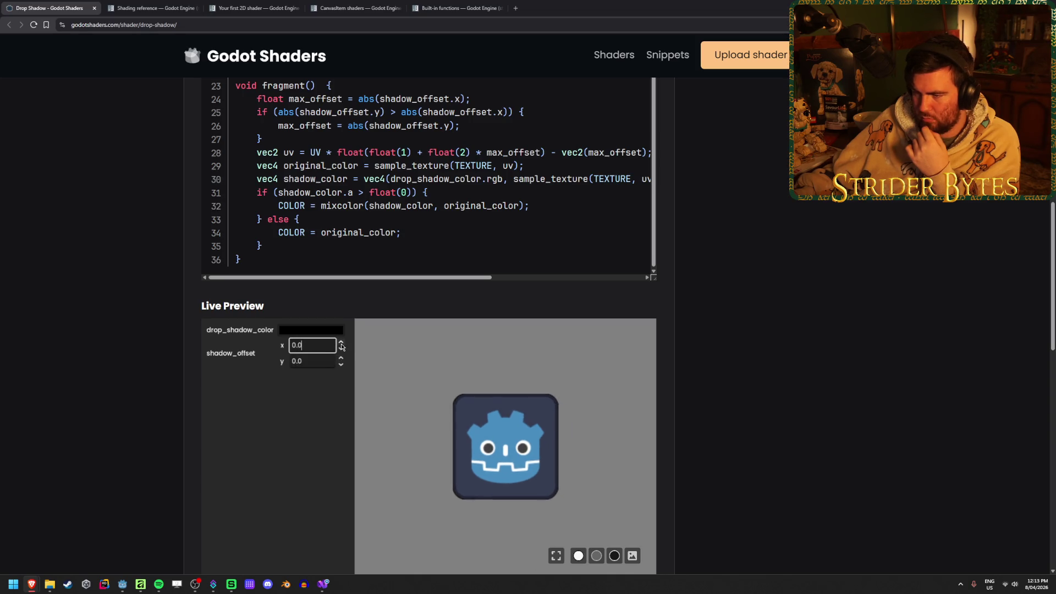
{"action": "scroll", "coordinate": [104, 325], "scroll_direction": "up", "scroll_amount": 2}
{"action": "scroll", "coordinate": [107, 328], "scroll_direction": "down", "scroll_amount": 2}
{"action": "scroll", "coordinate": [107, 328], "scroll_direction": "up", "scroll_amount": 2}
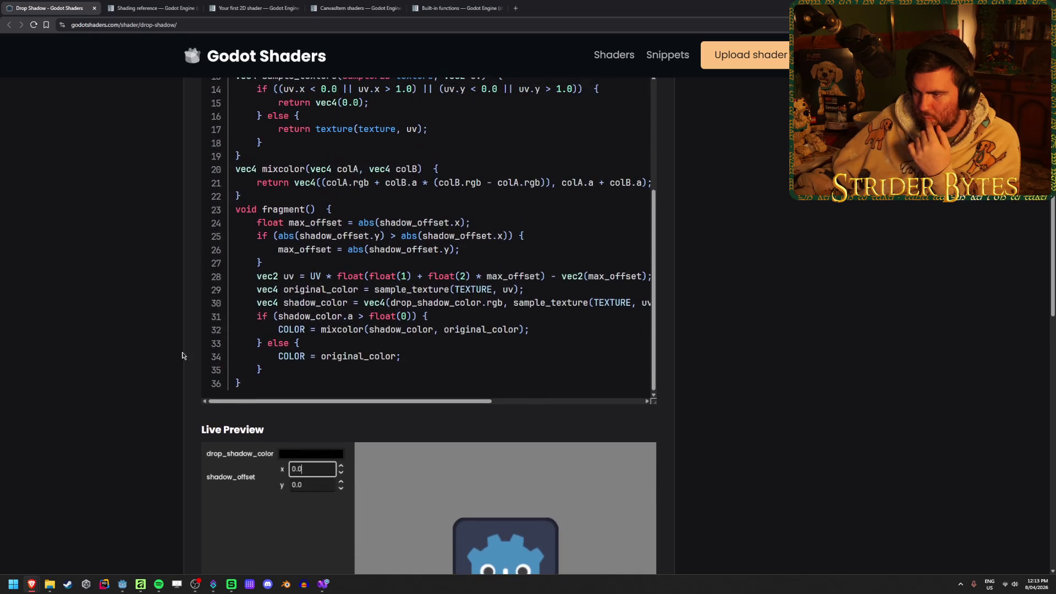
Step: Copy lines 28–35 of the Drop Shadow fragment code from the website
{"action": "mouse_move", "coordinate": [419, 402]}
{"action": "left_mouse_down"}
{"action": "mouse_move", "coordinate": [448, 404]}
{"action": "mouse_move", "coordinate": [422, 404]}
{"action": "left_mouse_up"}
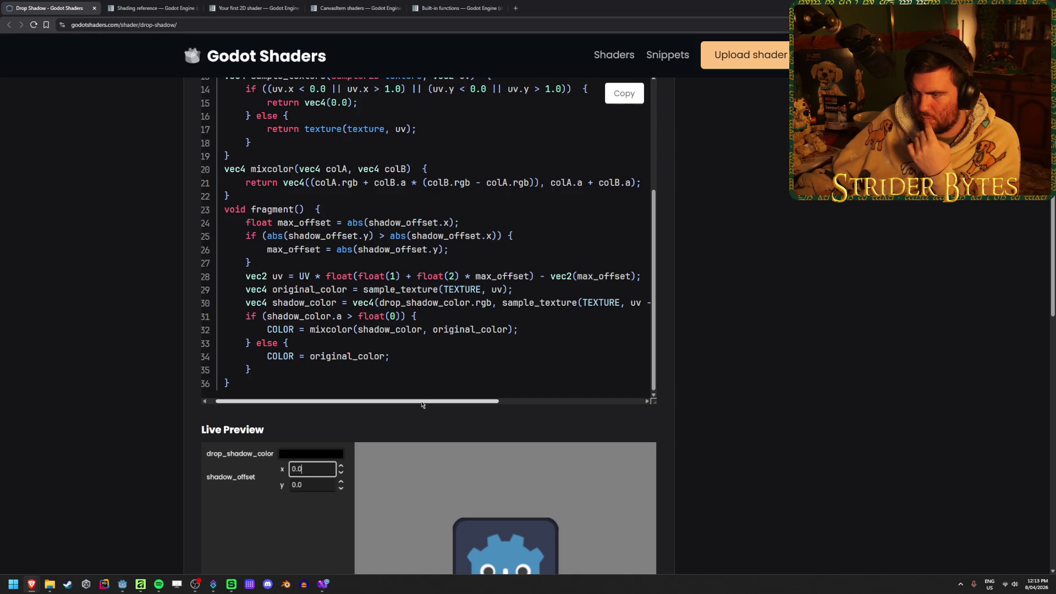
{"action": "left_click_drag", "start_coordinate": [422, 404], "coordinate": [432, 404]}
{"action": "left_click_drag", "start_coordinate": [235, 370], "coordinate": [193, 286]}
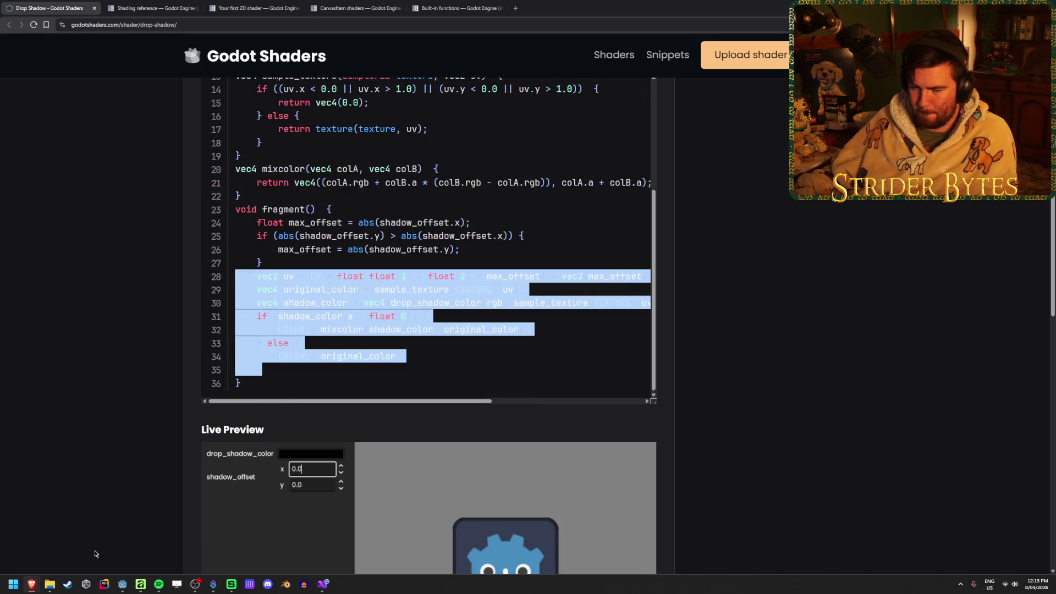
Step: Paste the copied code over the fragment() body of TextureShadow.gdshader in Godot
{"action": "left_click", "coordinate": [122, 584]}
{"action": "mouse_move", "coordinate": [486, 521]}
{"action": "left_mouse_down"}
{"action": "mouse_move", "coordinate": [303, 501]}
{"action": "mouse_move", "coordinate": [300, 476]}
{"action": "left_mouse_up"}
{"action": "key", "text": "ctrl+v"}
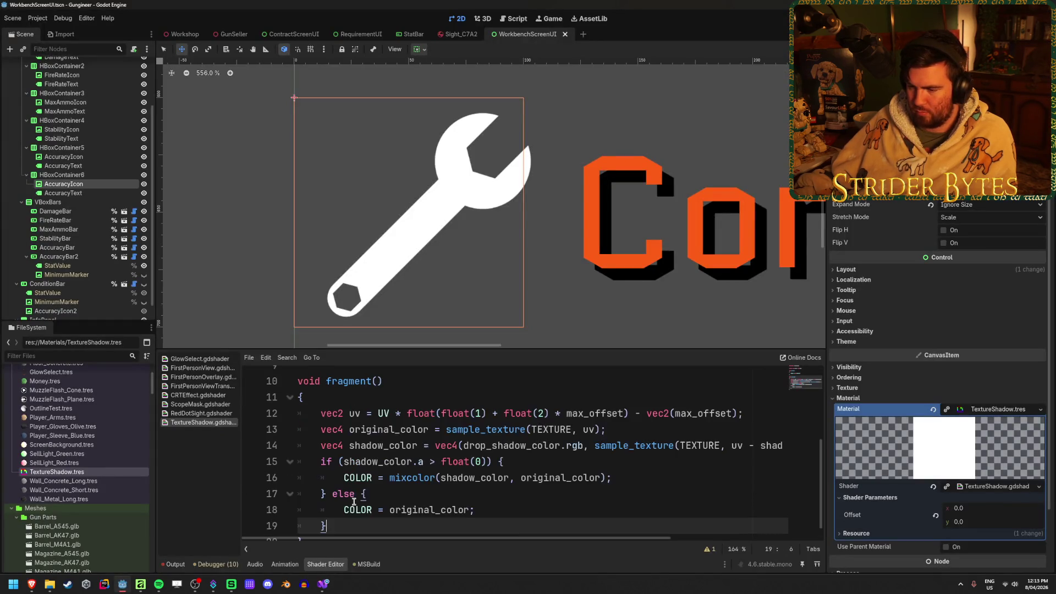
Step: Rewrite line 12's uv calculation to use offset instead of max_offset, dropping the vec2 wrapper
{"action": "left_click", "coordinate": [495, 510]}
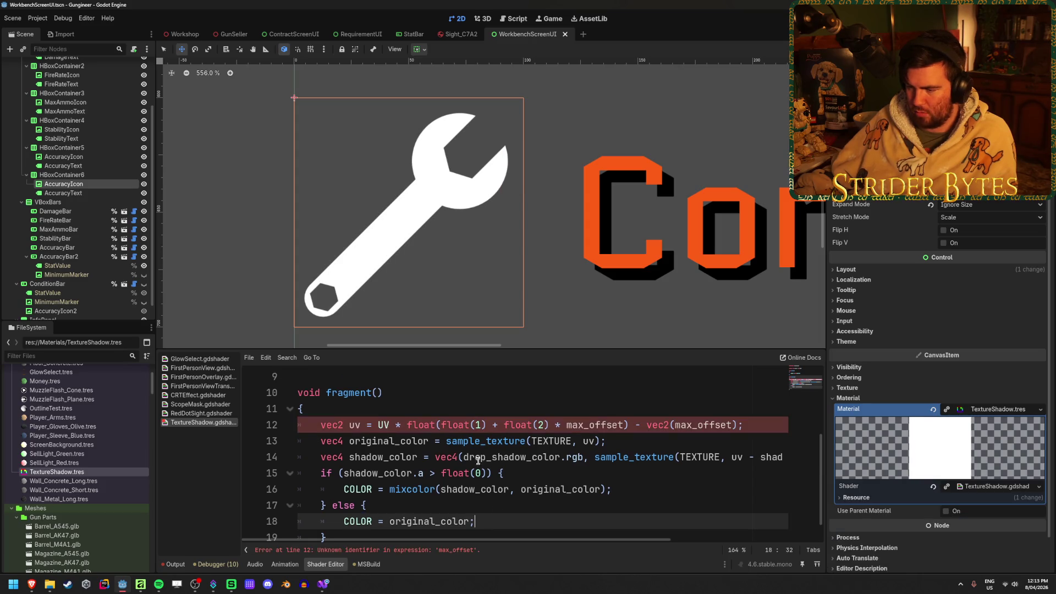
{"action": "left_click", "coordinate": [587, 425]}
{"action": "key", "text": "BackSpace"}
{"action": "key", "text": "BackSpace"}
{"action": "key", "text": "BackSpace"}
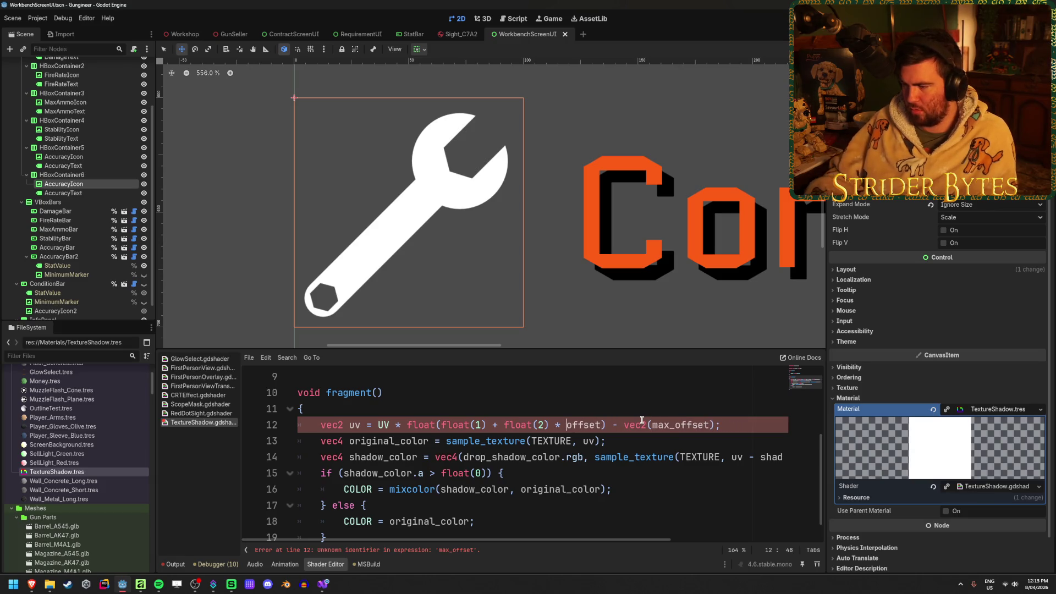
{"action": "left_click", "coordinate": [686, 425]}
{"action": "key", "text": "BackSpace"}
{"action": "key", "text": "BackSpace"}
{"action": "key", "text": "BackSpace"}
{"action": "key", "text": "BackSpace"}
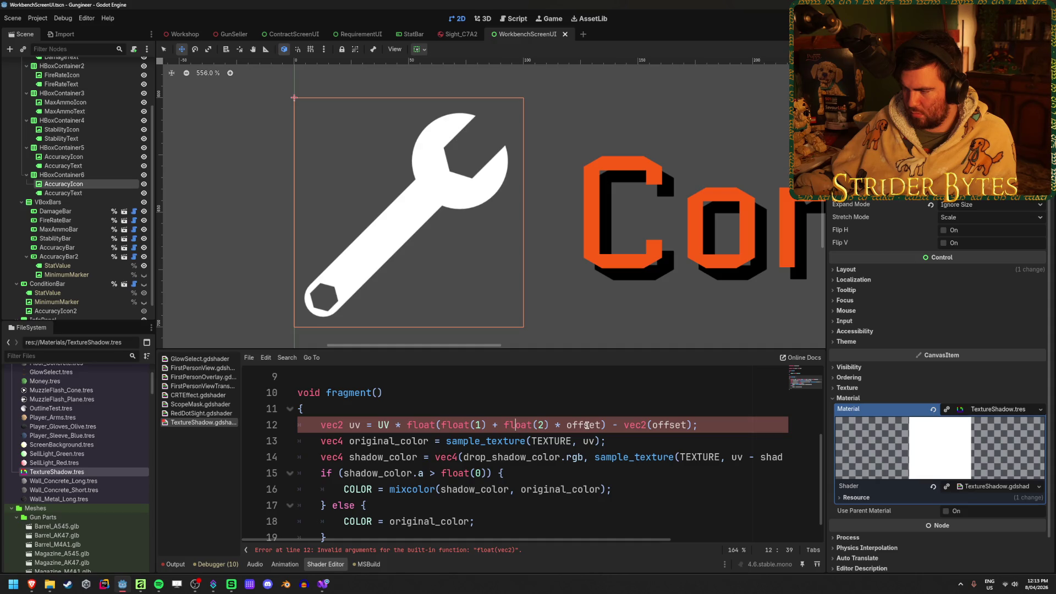
{"action": "left_click_drag", "start_coordinate": [653, 425], "coordinate": [624, 425]}
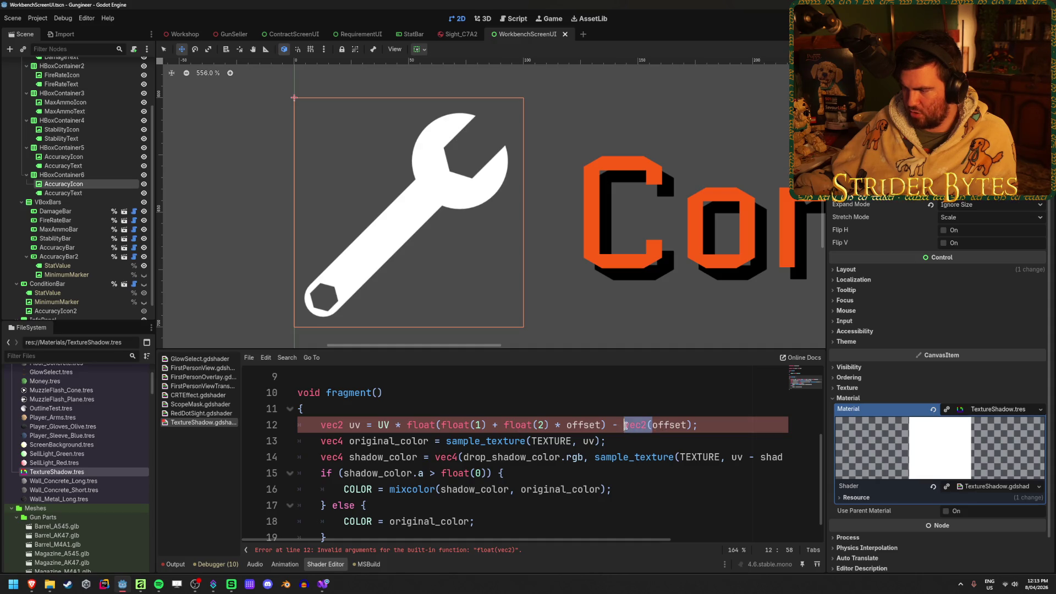
{"action": "key", "text": "BackSpace"}
{"action": "left_click", "coordinate": [664, 426]}
{"action": "key", "text": "BackSpace"}
{"action": "type", "text": ";"}
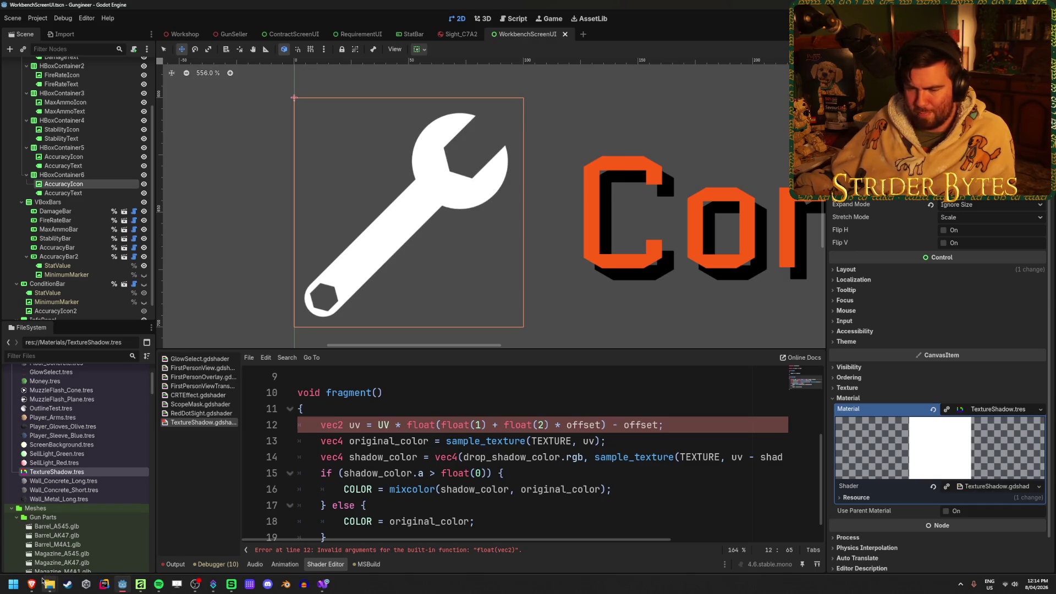
Step: Try replacing uv with UV on line 13 and saving, then undo it
{"action": "mouse_move", "coordinate": [30, 587]}
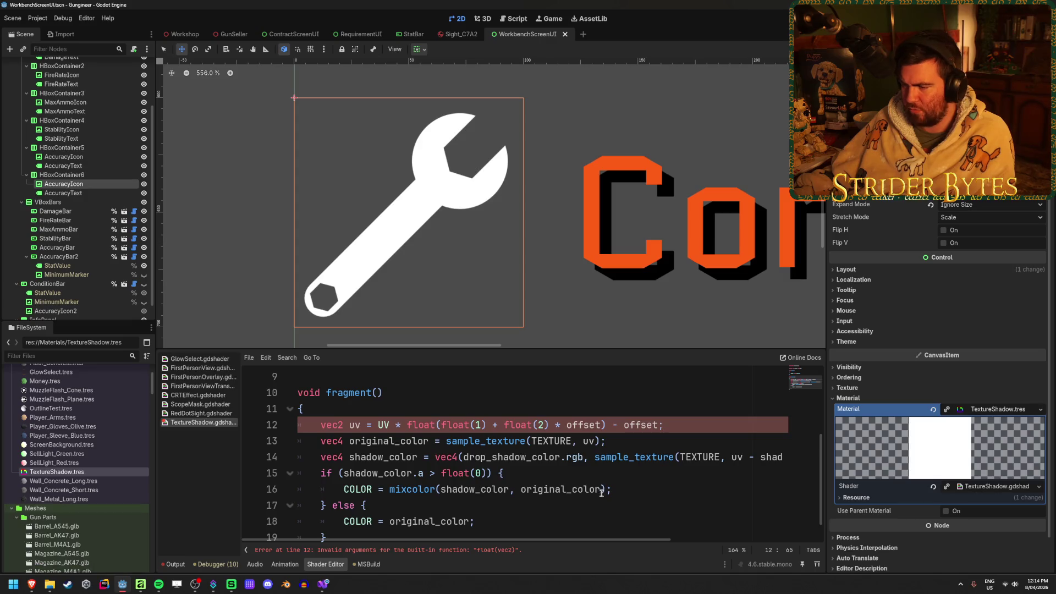
{"action": "scroll", "coordinate": [607, 489], "scroll_direction": "down", "scroll_amount": 1}
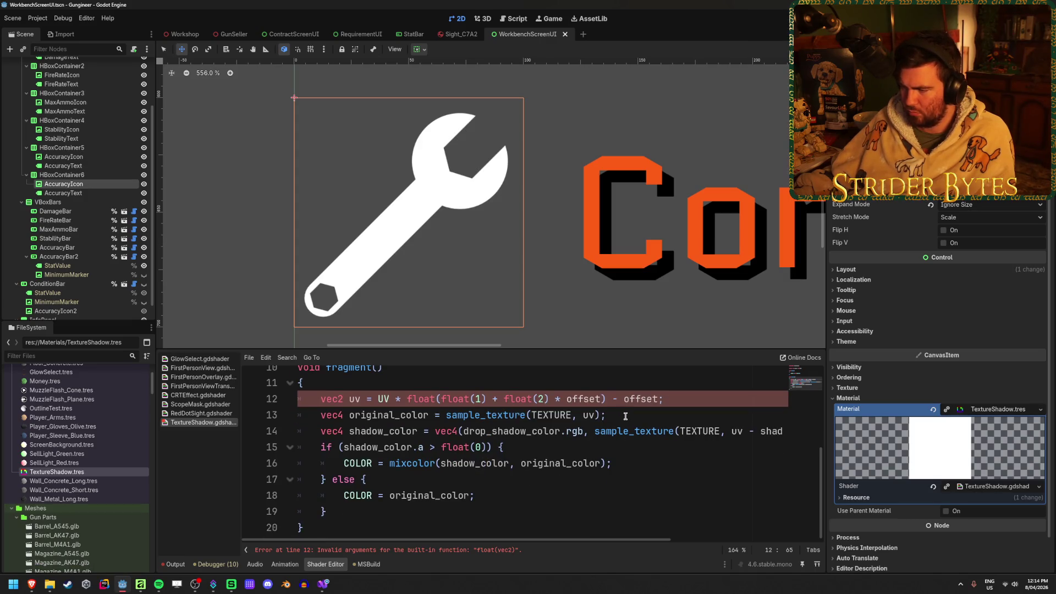
{"action": "left_click", "coordinate": [489, 415]}
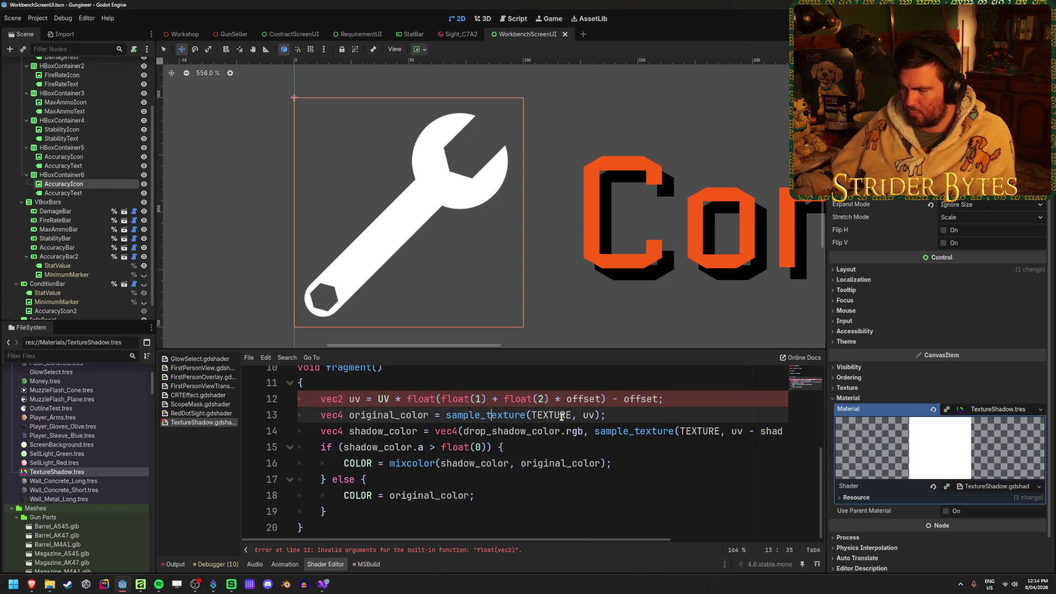
{"action": "double_click", "coordinate": [594, 415]}
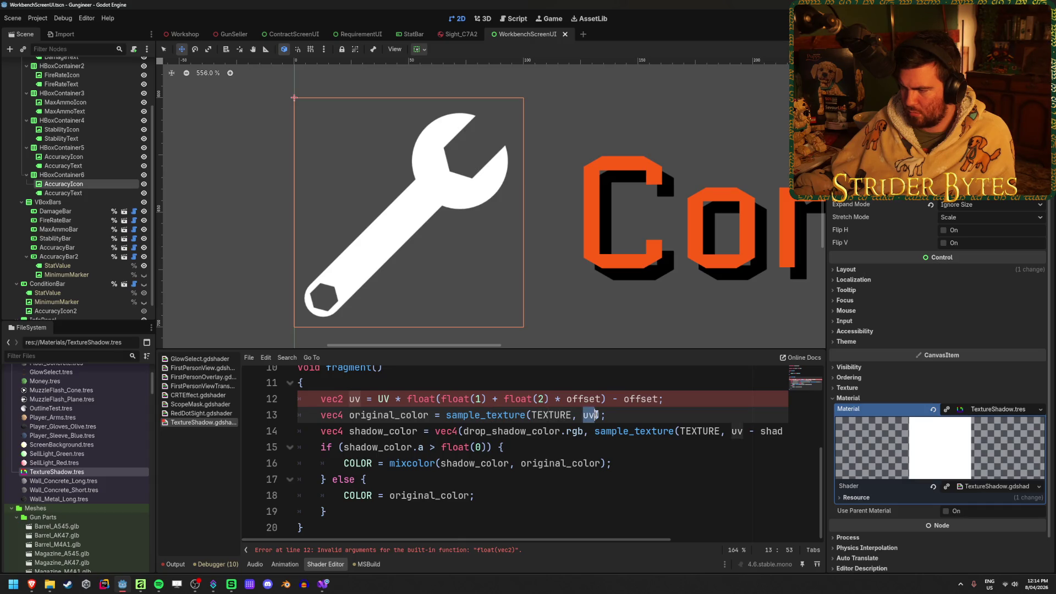
{"action": "type", "text": "UV"}
{"action": "left_click", "coordinate": [712, 423]}
{"action": "key", "text": "ctrl+s"}
{"action": "key", "text": "ctrl+z"}
Step: Start replacing drop_shadow_color.rgb on line 14, then restore the original text
{"action": "left_click", "coordinate": [667, 447]}
{"action": "left_click_drag", "start_coordinate": [616, 540], "coordinate": [778, 533]}
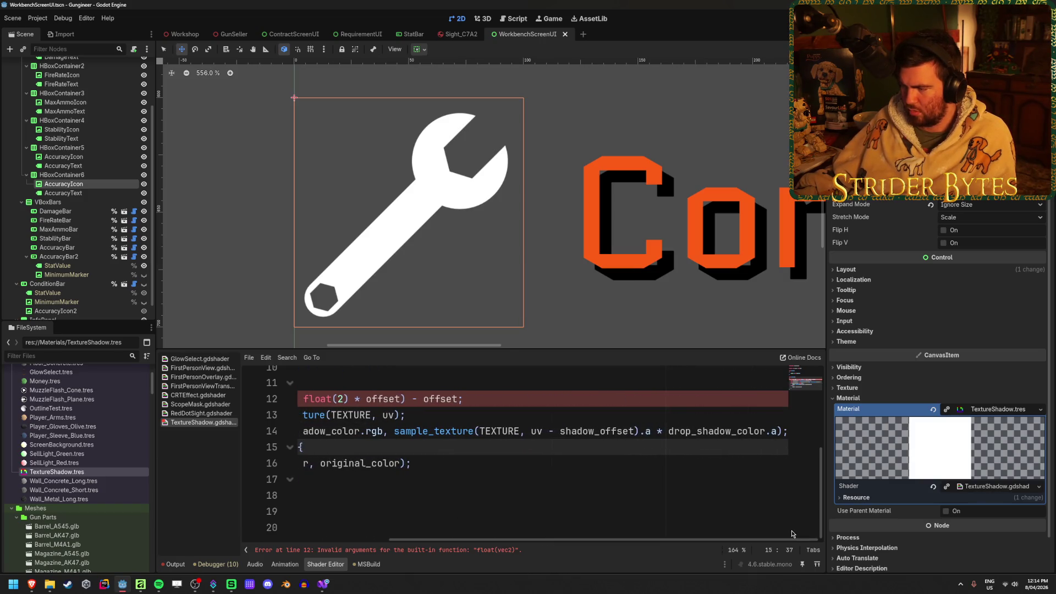
{"action": "left_click_drag", "start_coordinate": [691, 541], "coordinate": [548, 548]}
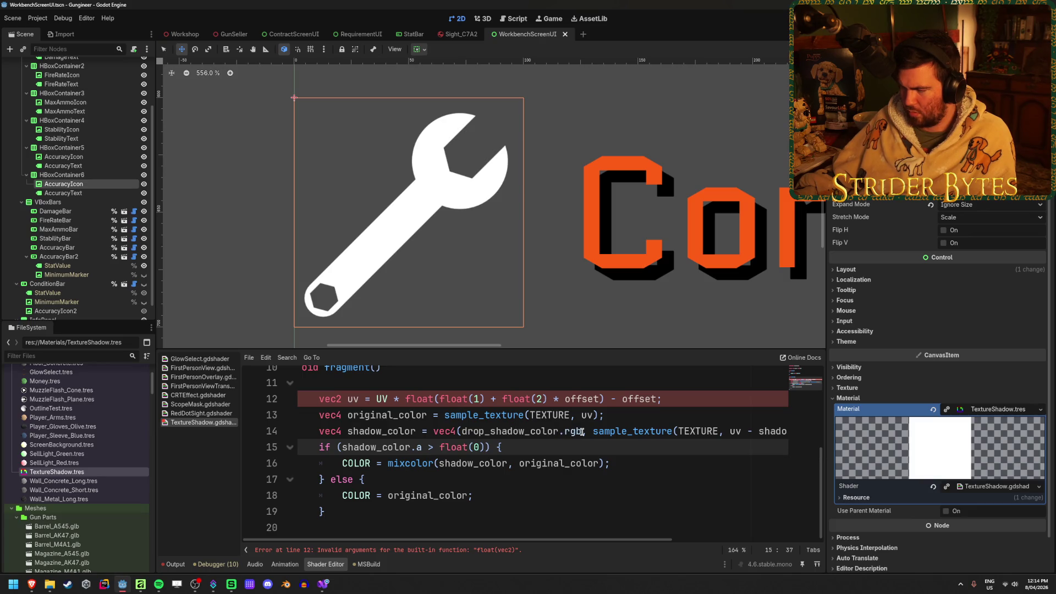
{"action": "left_click_drag", "start_coordinate": [581, 432], "coordinate": [460, 432]}
{"action": "type", "text": "col"}
{"action": "key", "text": "BackSpace"}
{"action": "key", "text": "BackSpace"}
{"action": "key", "text": "BackSpace"}
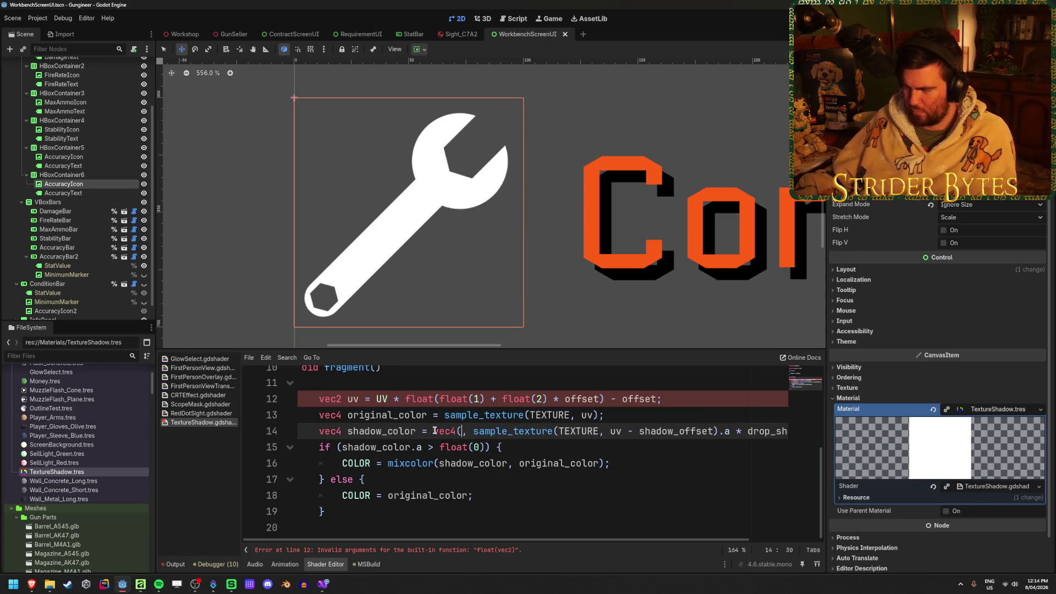
{"action": "key", "text": "ctrl+z"}
{"action": "key", "text": "ctrl+z"}
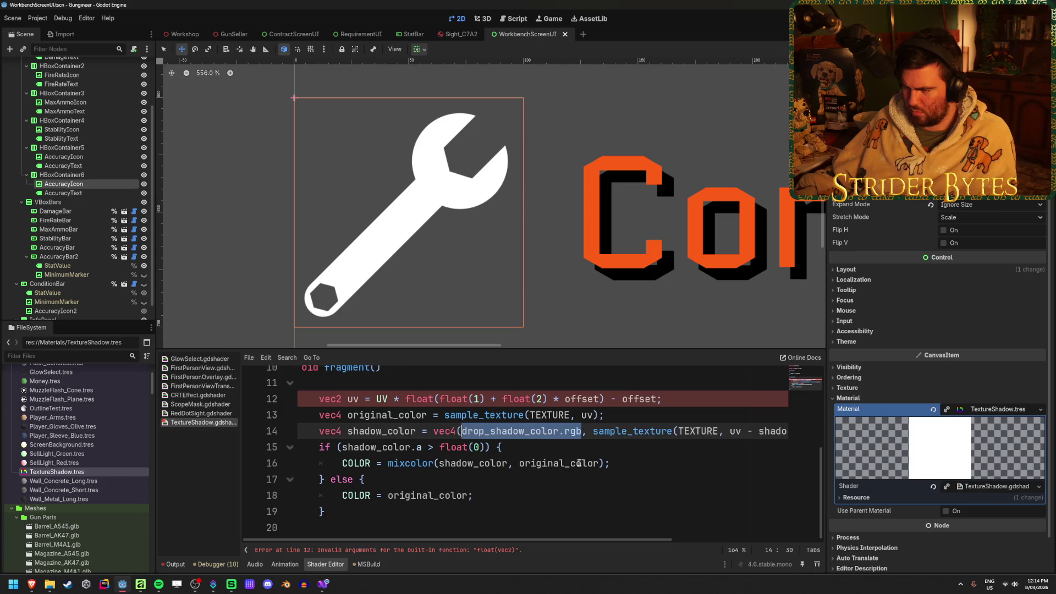
{"action": "left_click", "coordinate": [567, 446]}
{"action": "mouse_move", "coordinate": [573, 540]}
{"action": "left_mouse_down"}
{"action": "mouse_move", "coordinate": [721, 545]}
{"action": "mouse_move", "coordinate": [573, 544]}
{"action": "left_mouse_up"}
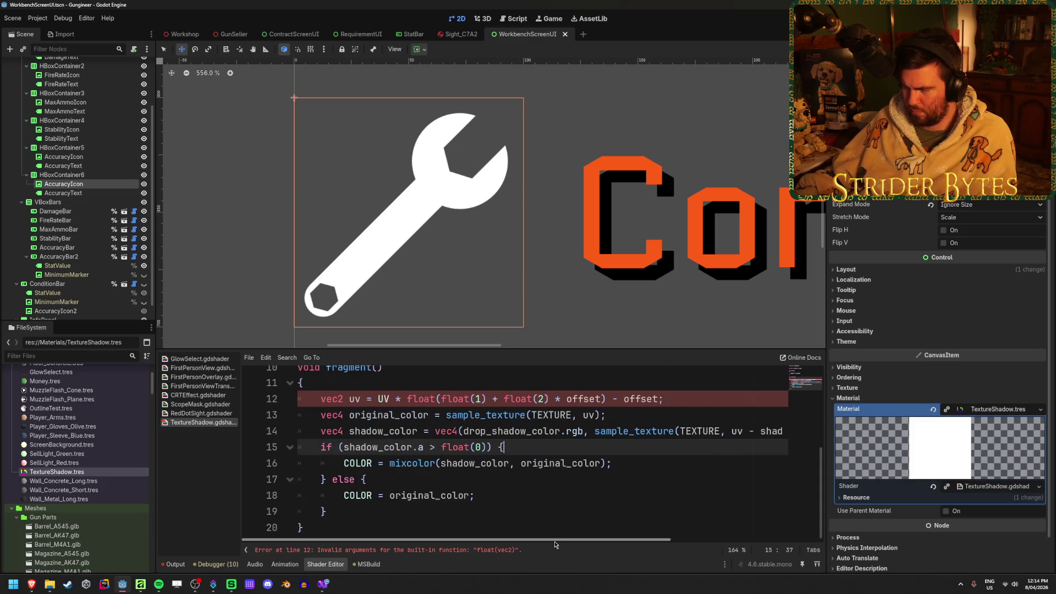
Step: Make shadow_color vec3(0.0) with alpha sampled at offset, drop the .a multiplier, and save
{"action": "left_click_drag", "start_coordinate": [584, 432], "coordinate": [463, 432]}
{"action": "type", "text": "vec3("}
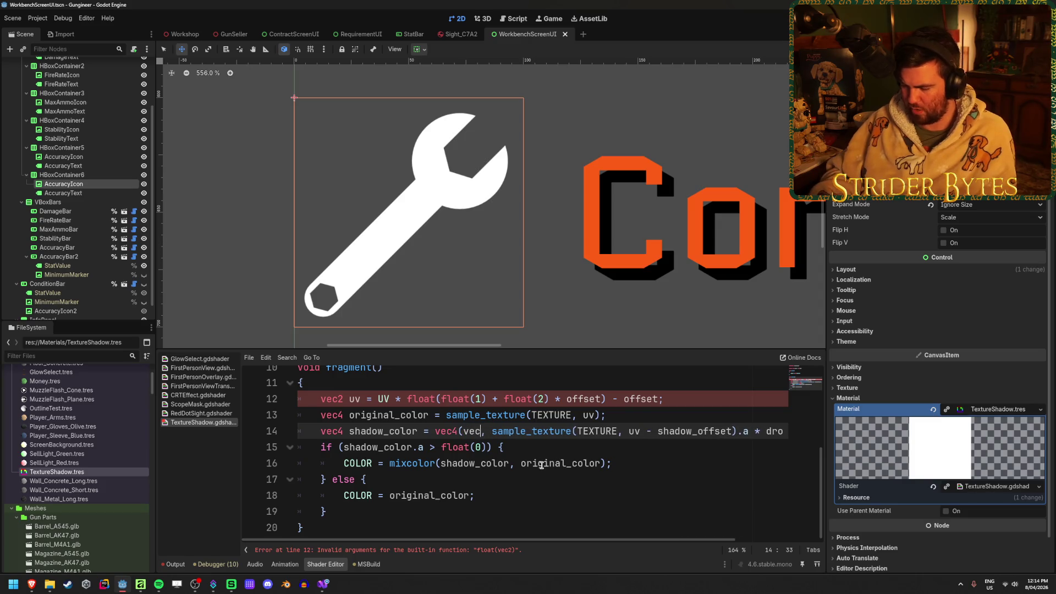
{"action": "type", "text": "0.0"}
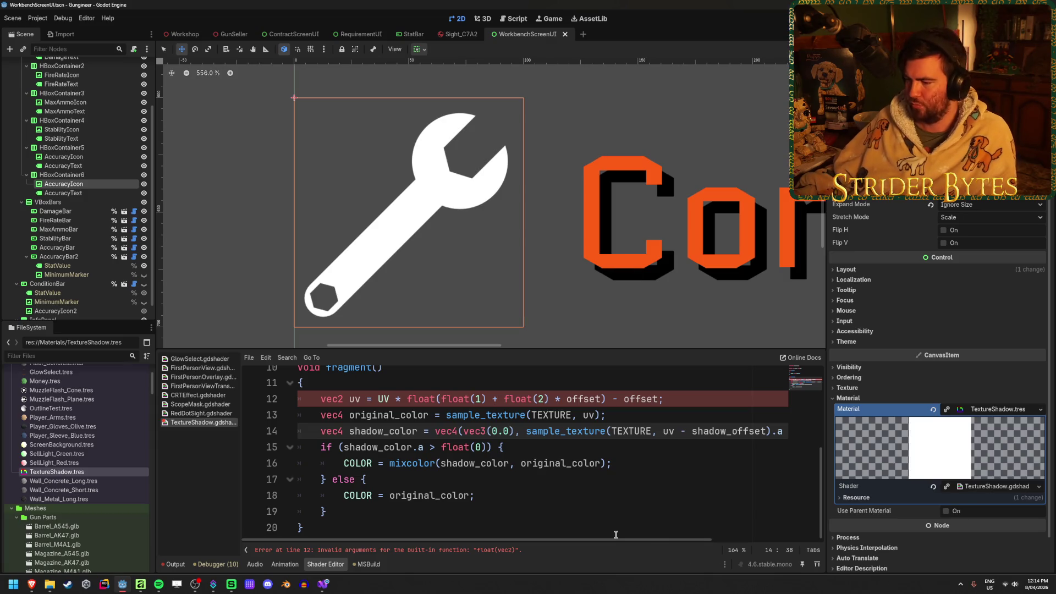
{"action": "mouse_move", "coordinate": [618, 536]}
{"action": "left_mouse_down"}
{"action": "mouse_move", "coordinate": [723, 536]}
{"action": "mouse_move", "coordinate": [584, 553]}
{"action": "mouse_move", "coordinate": [643, 537]}
{"action": "mouse_move", "coordinate": [615, 537]}
{"action": "left_mouse_up"}
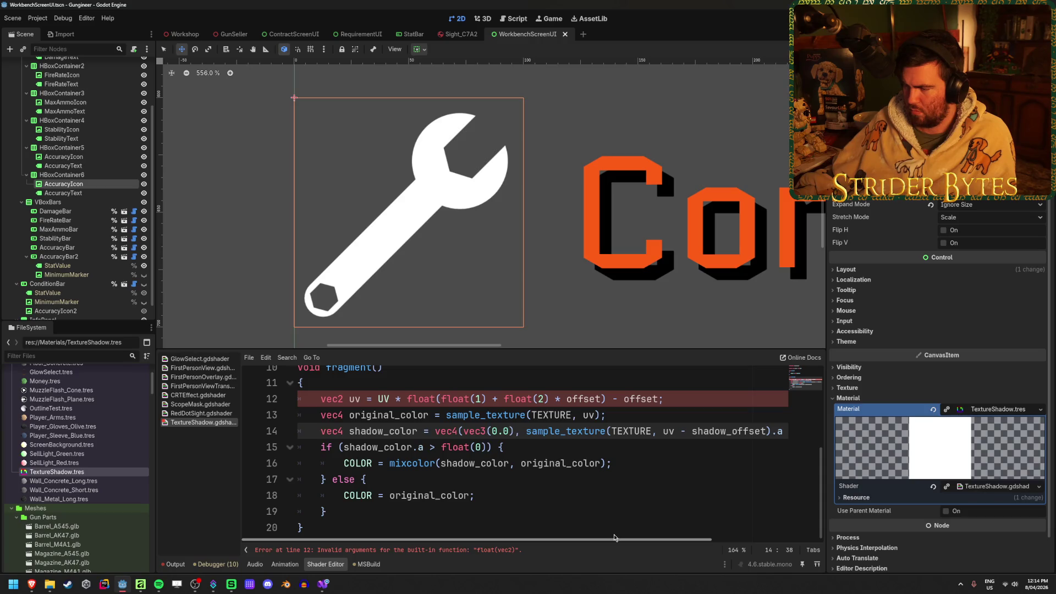
{"action": "left_click_drag", "start_coordinate": [614, 537], "coordinate": [720, 538]}
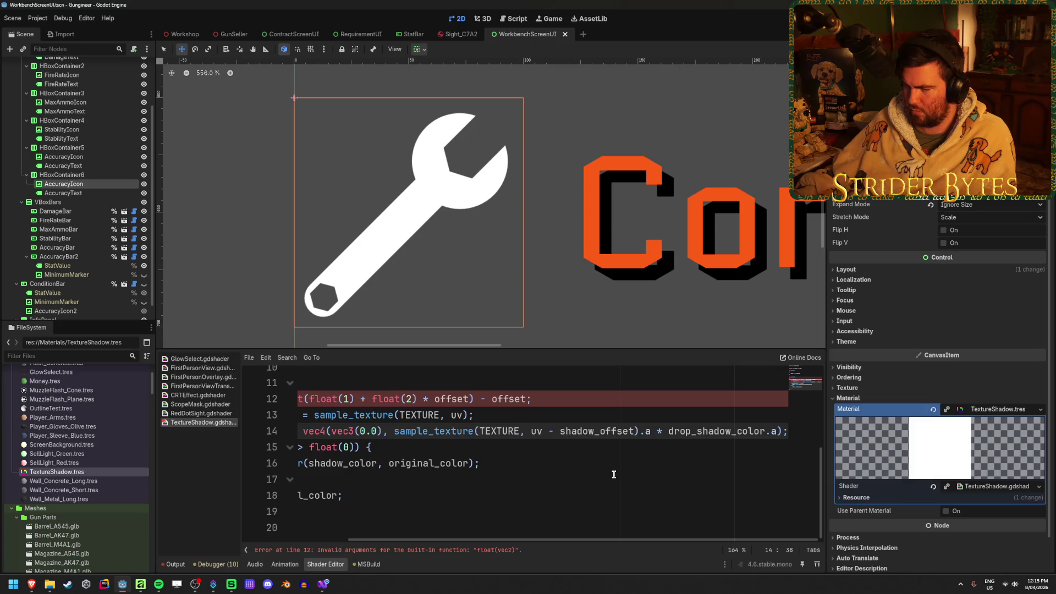
{"action": "left_click_drag", "start_coordinate": [560, 431], "coordinate": [594, 432]}
{"action": "key", "text": "BackSpace"}
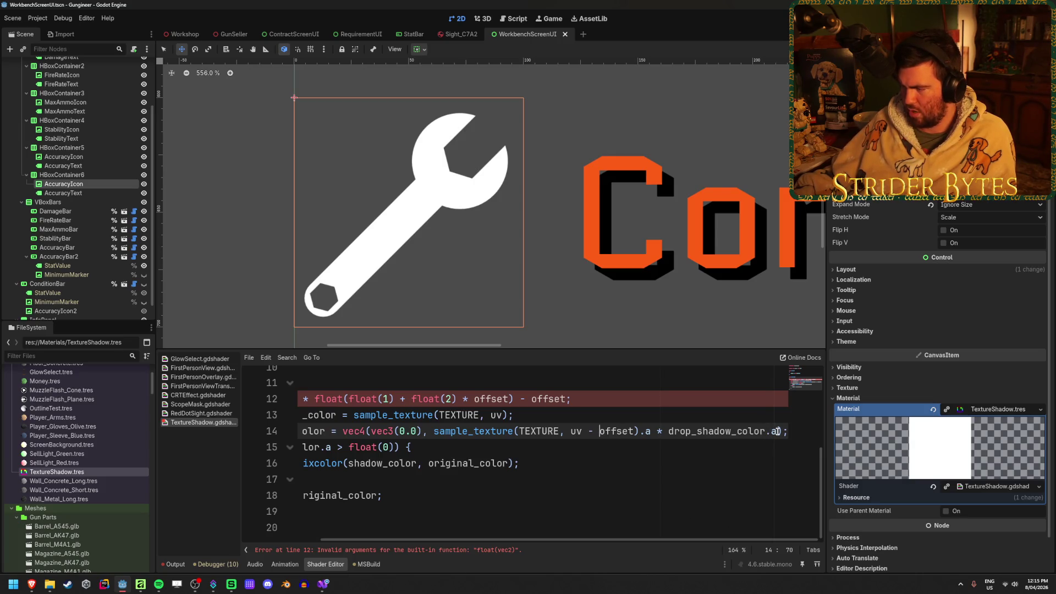
{"action": "left_click_drag", "start_coordinate": [776, 431], "coordinate": [667, 432]}
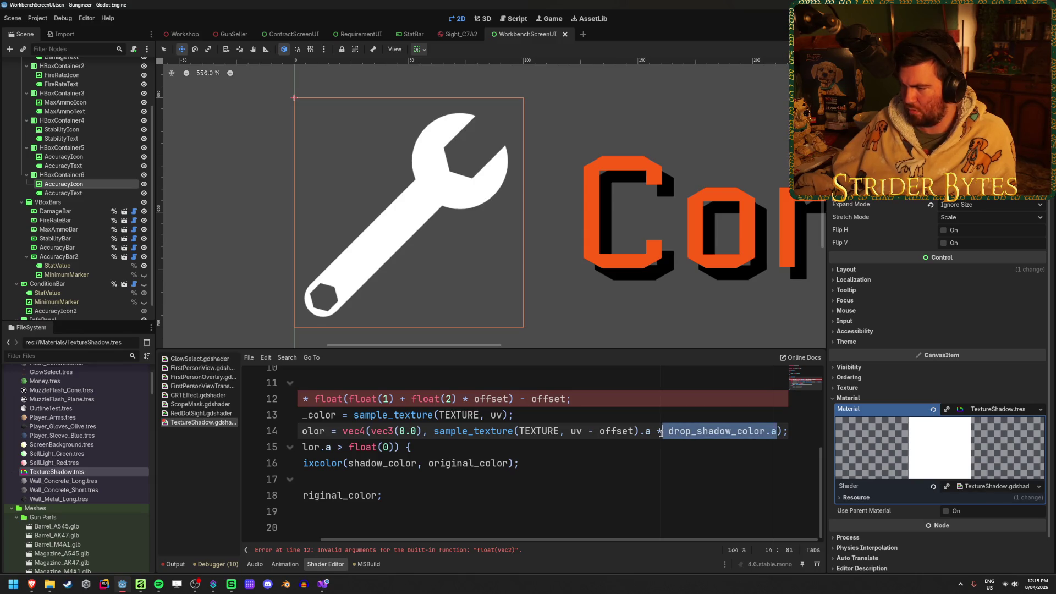
{"action": "key", "text": "BackSpace"}
{"action": "key", "text": "BackSpace"}
{"action": "key", "text": "BackSpace"}
{"action": "key", "text": "ctrl+s"}
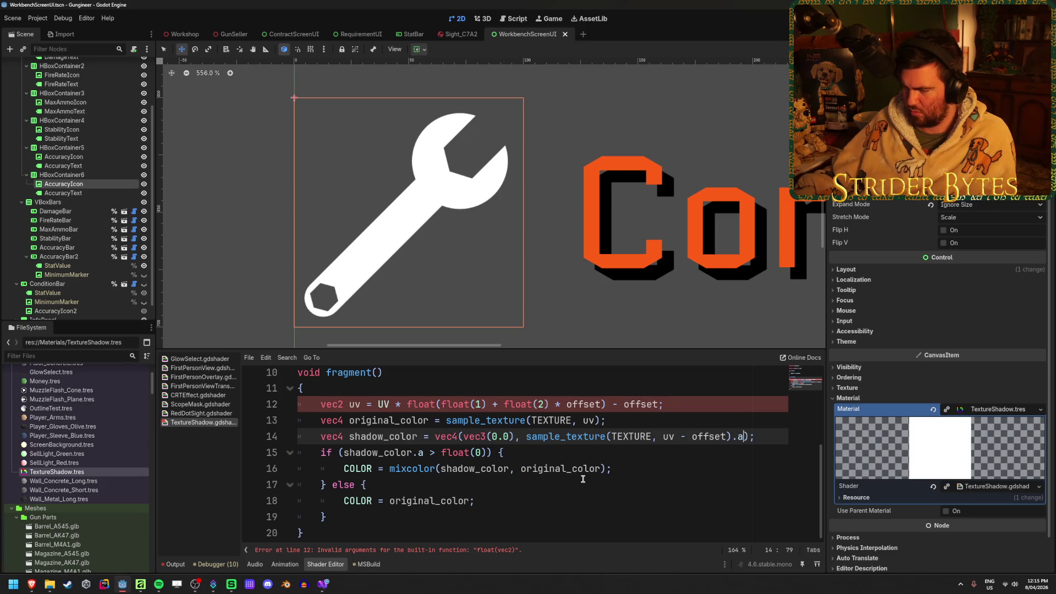
Step: Select the offset term on line 12, then bring up the Drop Shadow page in the browser
{"action": "double_click", "coordinate": [579, 405]}
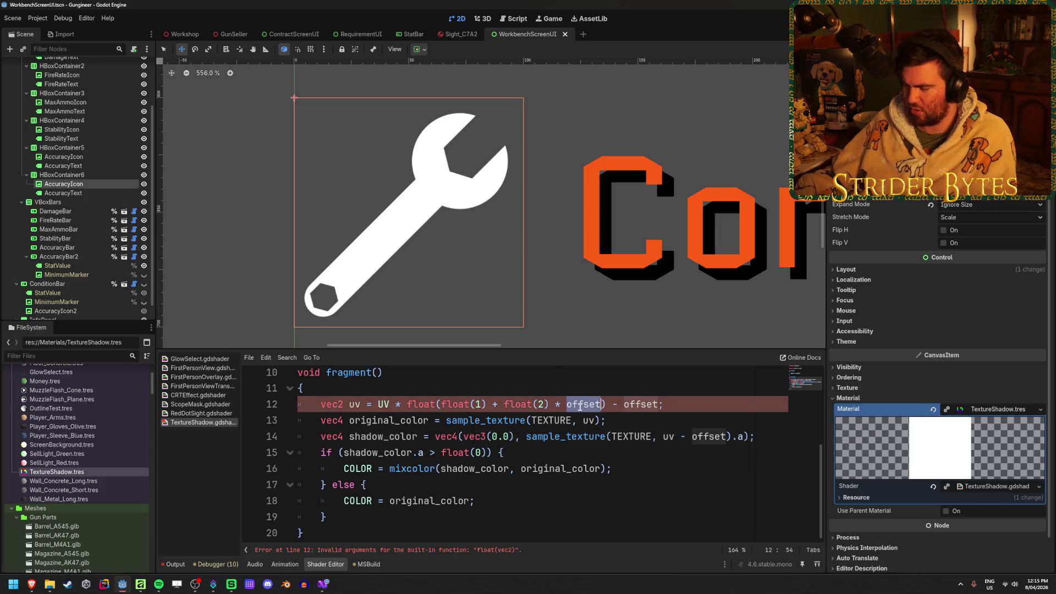
{"action": "scroll", "coordinate": [580, 407], "scroll_direction": "up", "scroll_amount": 3}
{"action": "scroll", "coordinate": [580, 407], "scroll_direction": "down", "scroll_amount": 3}
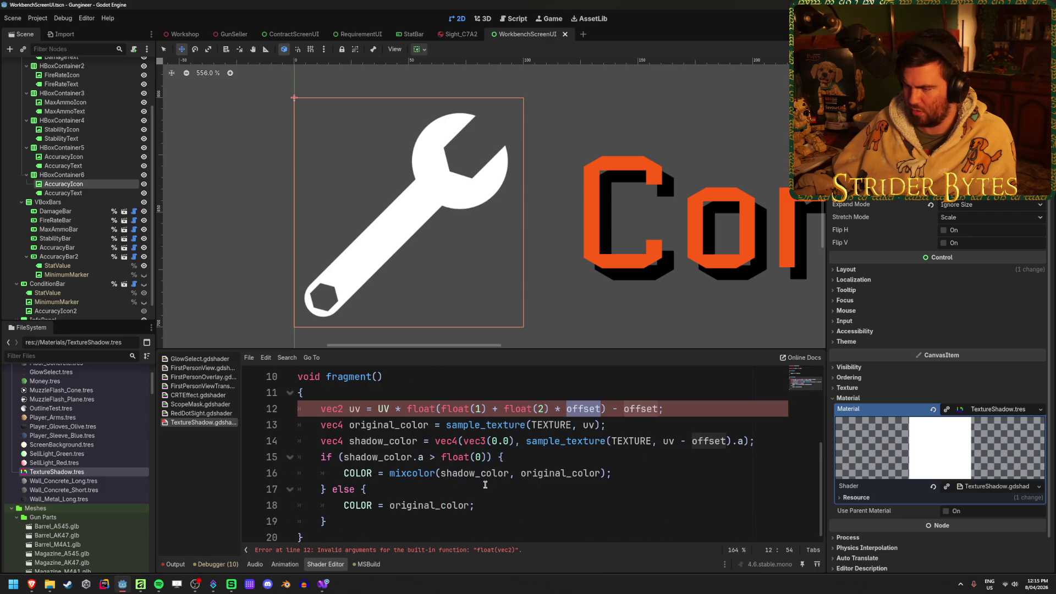
{"action": "mouse_move", "coordinate": [32, 584]}
{"action": "left_click", "coordinate": [146, 544]}
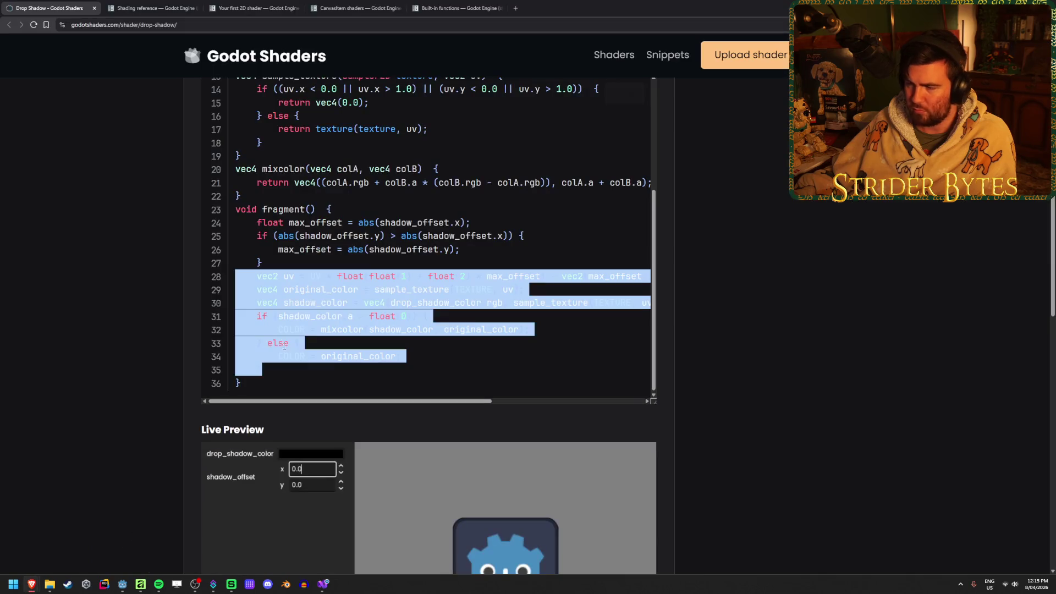
Step: Compare the website's max_offset line 24 and uv line 28 code, then return to Godot
{"action": "left_click", "coordinate": [123, 302]}
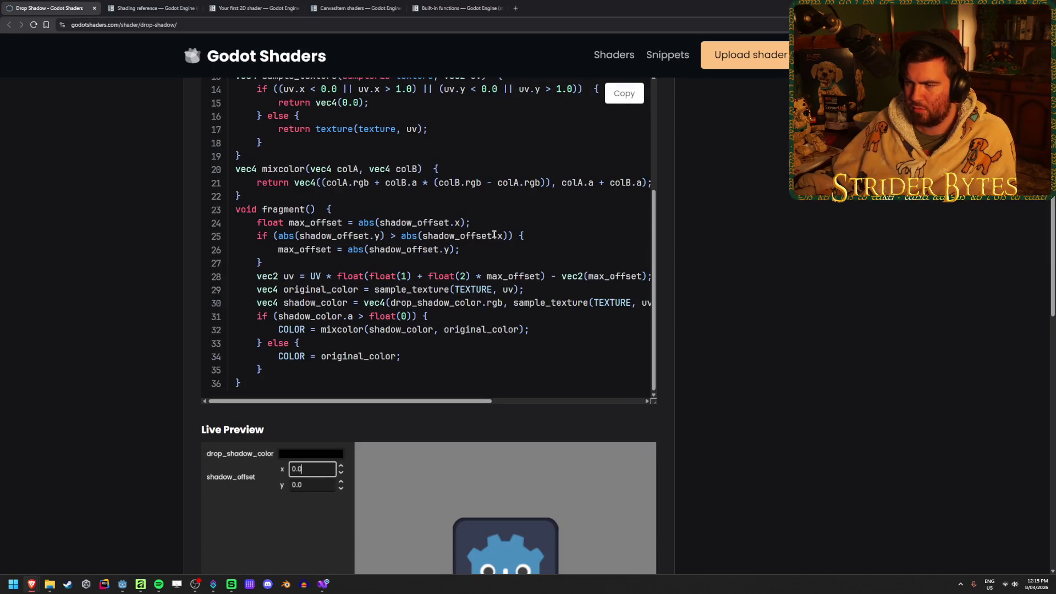
{"action": "left_click", "coordinate": [347, 223]}
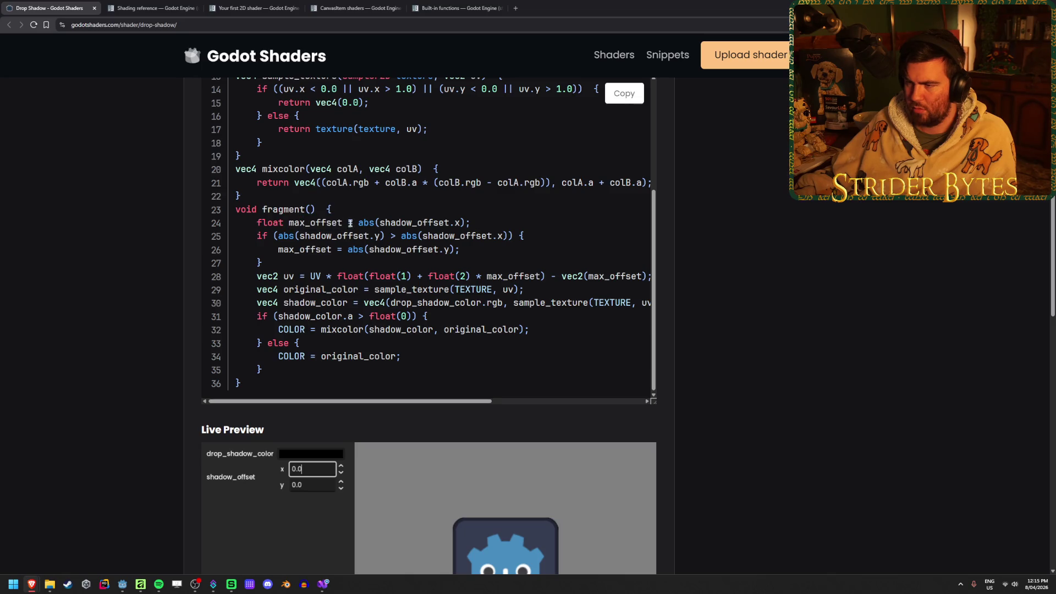
{"action": "mouse_move", "coordinate": [470, 222]}
{"action": "left_mouse_down"}
{"action": "mouse_move", "coordinate": [254, 223]}
{"action": "mouse_move", "coordinate": [396, 223]}
{"action": "left_mouse_up"}
{"action": "left_click", "coordinate": [259, 223]}
{"action": "left_click", "coordinate": [394, 223]}
{"action": "left_click_drag", "start_coordinate": [310, 276], "coordinate": [387, 276]}
{"action": "left_click", "coordinate": [386, 276]}
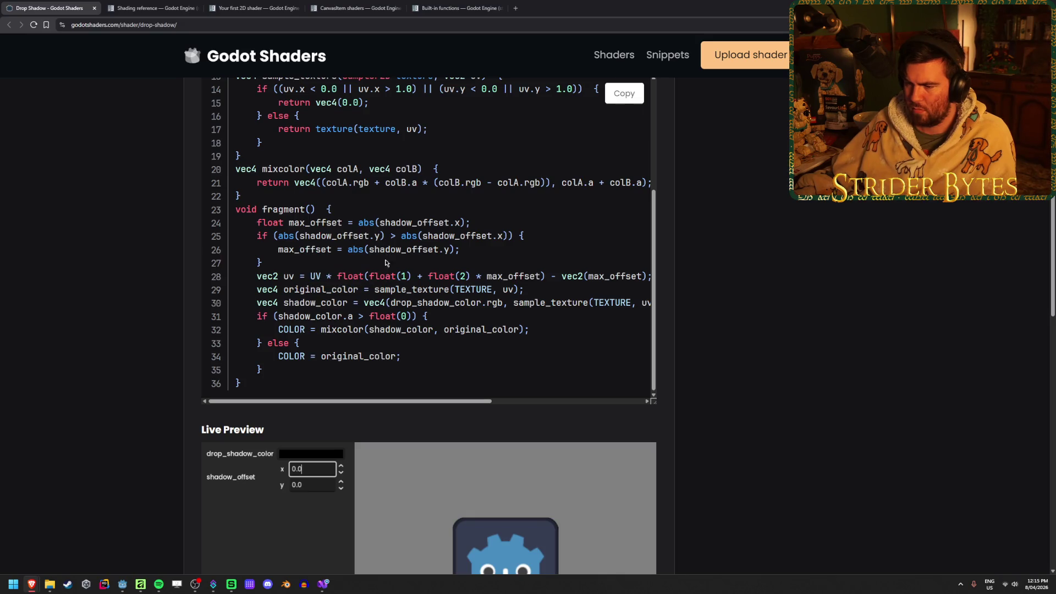
{"action": "left_click", "coordinate": [126, 586]}
Step: Comment out line 12 with // and change uv to UV on lines 13 and 14
{"action": "left_click", "coordinate": [309, 408]}
{"action": "type", "text": "//"}
{"action": "double_click", "coordinate": [587, 431]}
{"action": "type", "text": "UV"}
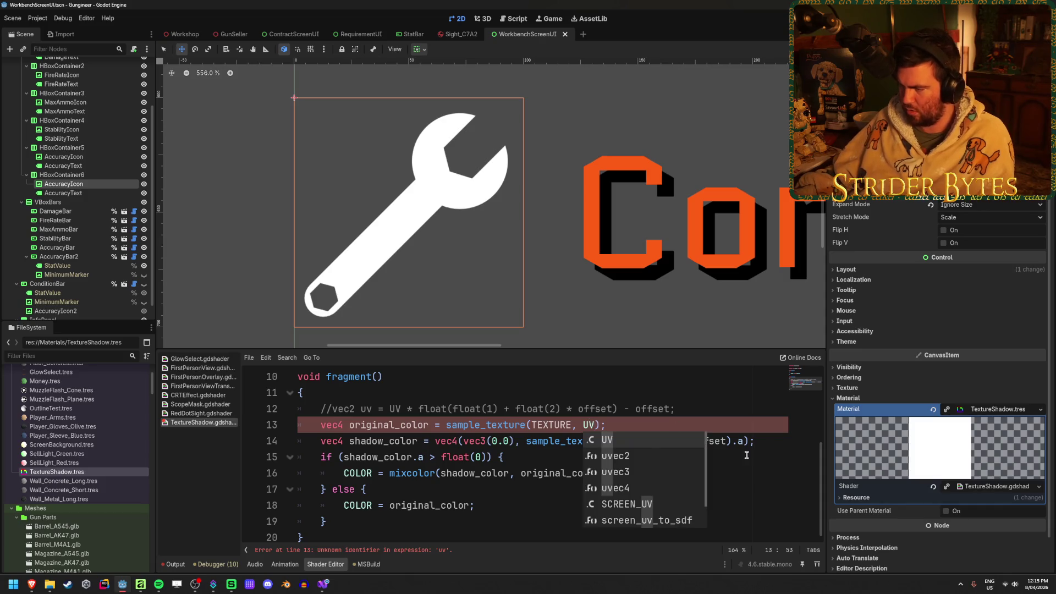
{"action": "key", "text": "Escape"}
{"action": "double_click", "coordinate": [668, 441]}
{"action": "type", "text": "UV"}
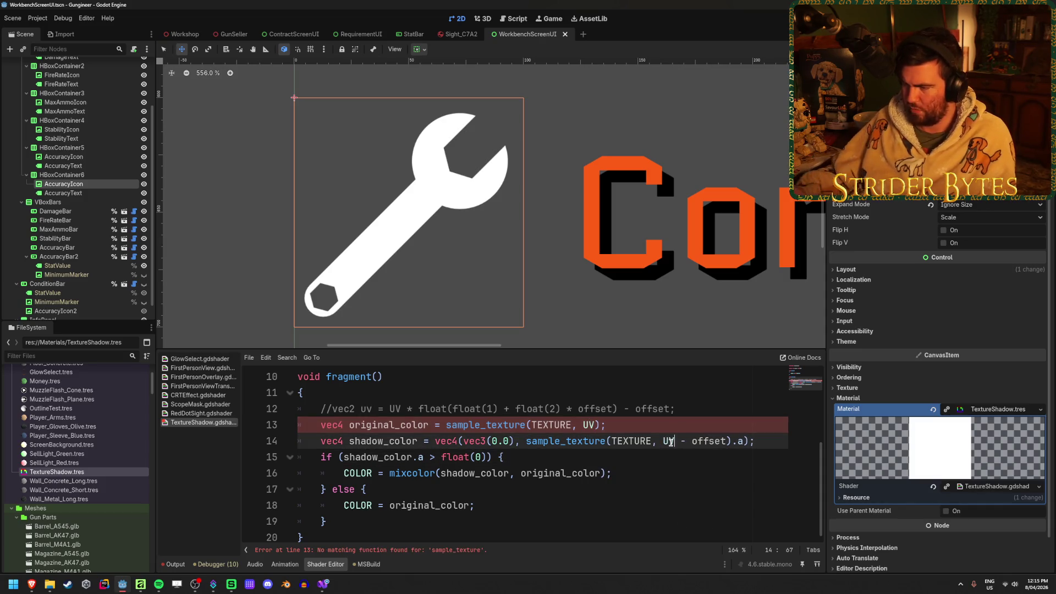
{"action": "left_click", "coordinate": [658, 488]}
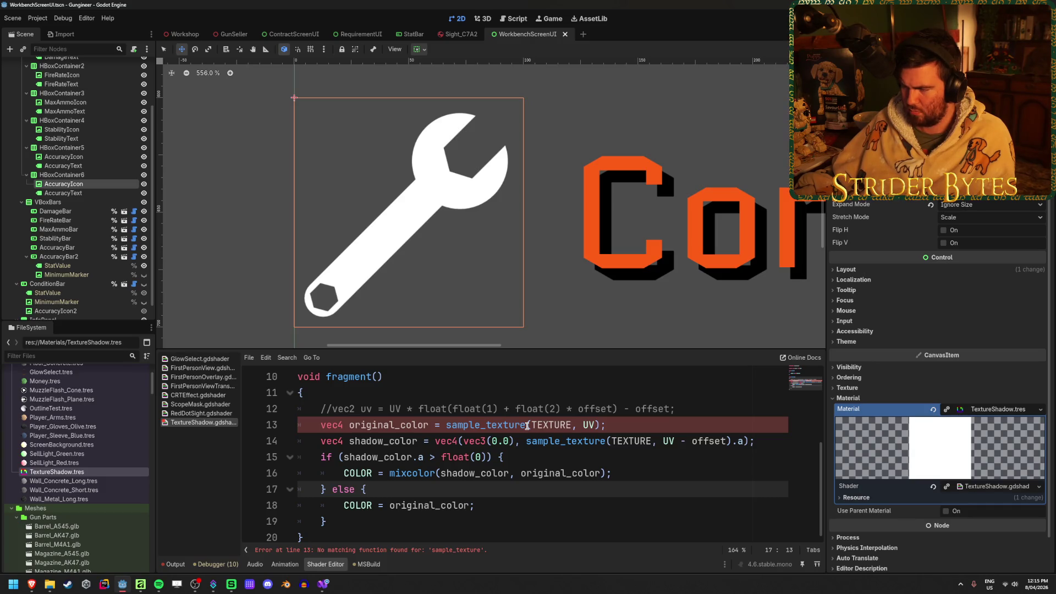
Step: Replace sample_texture with texture on line 13 and save
{"action": "left_click_drag", "start_coordinate": [526, 425], "coordinate": [446, 426]}
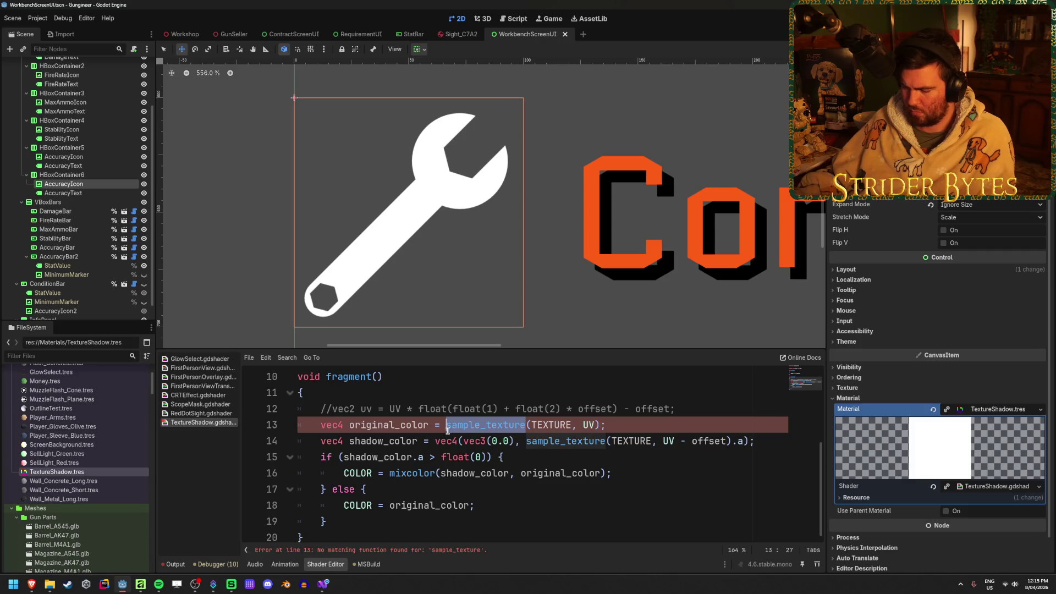
{"action": "type", "text": "te"}
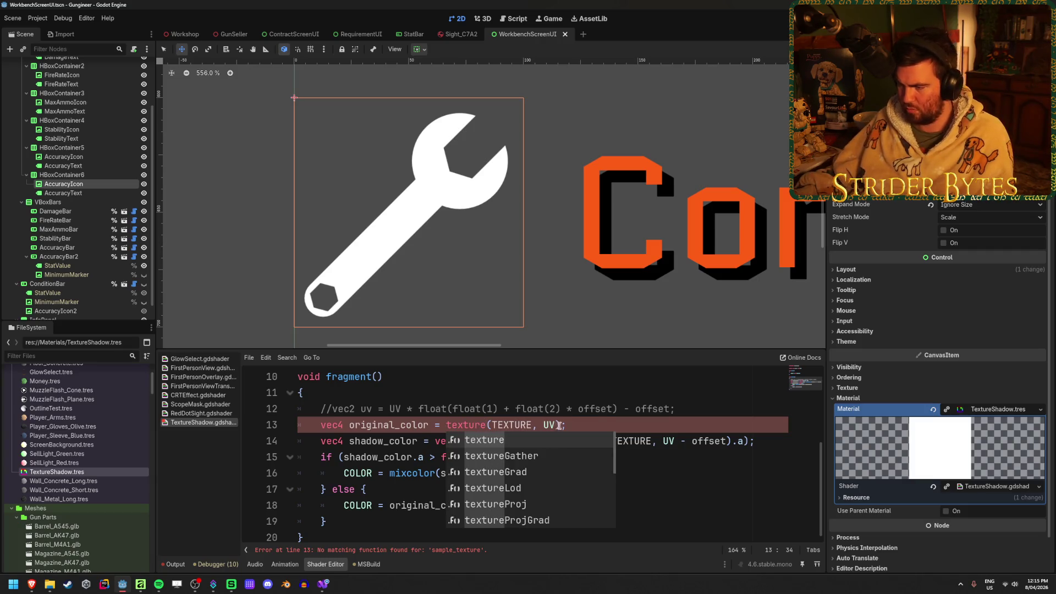
{"action": "key", "text": "Return"}
{"action": "left_click", "coordinate": [595, 423]}
{"action": "left_click", "coordinate": [575, 506]}
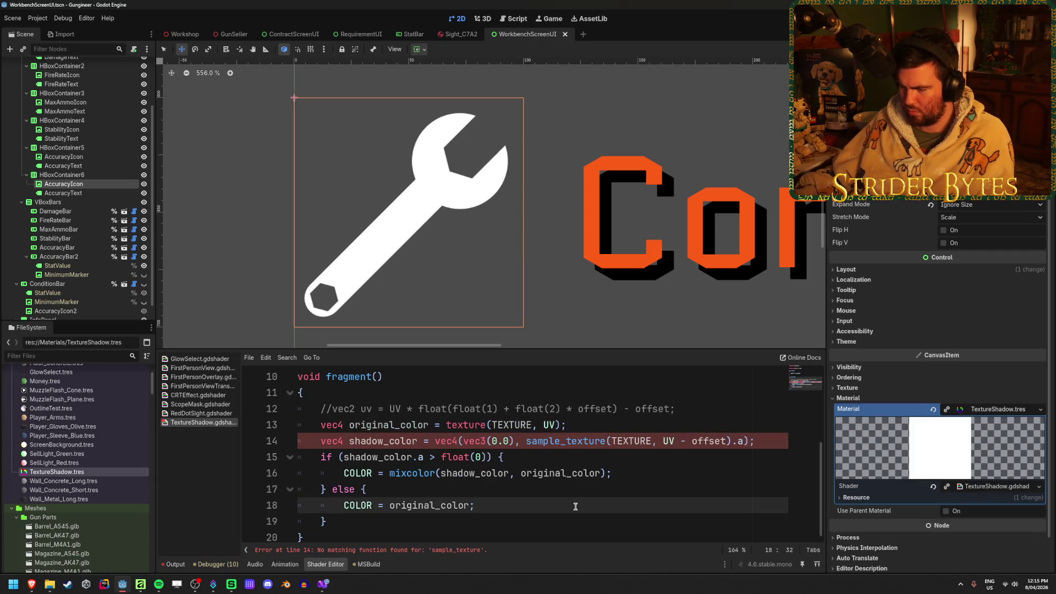
{"action": "key", "text": "ctrl+s"}
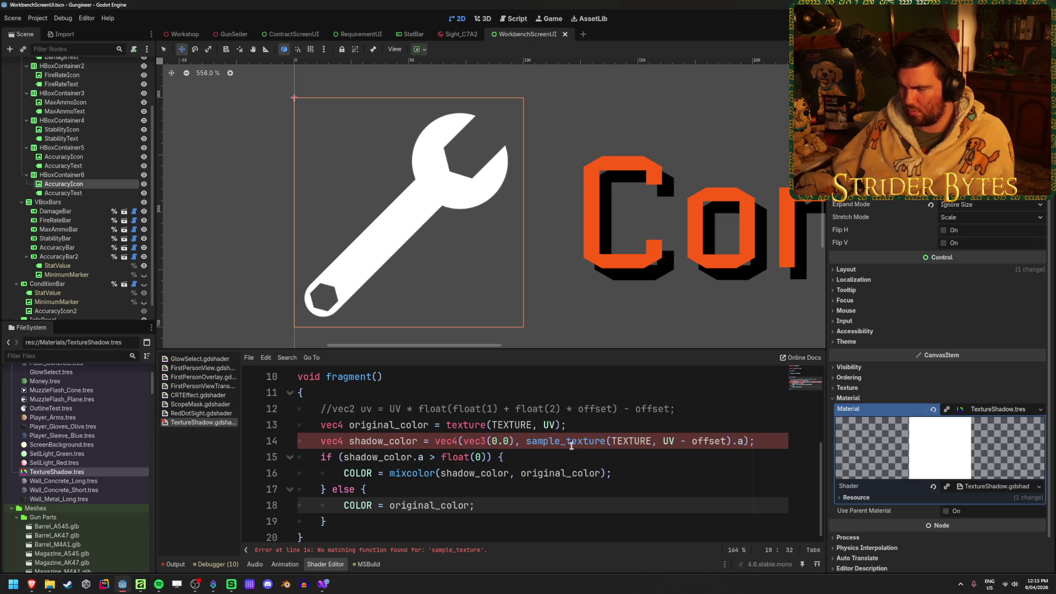
Step: Change sample_texture to texture on line 14 and replace the mixcolor call with shadow_color
{"action": "left_click_drag", "start_coordinate": [567, 441], "coordinate": [525, 443]}
{"action": "key", "text": "BackSpace"}
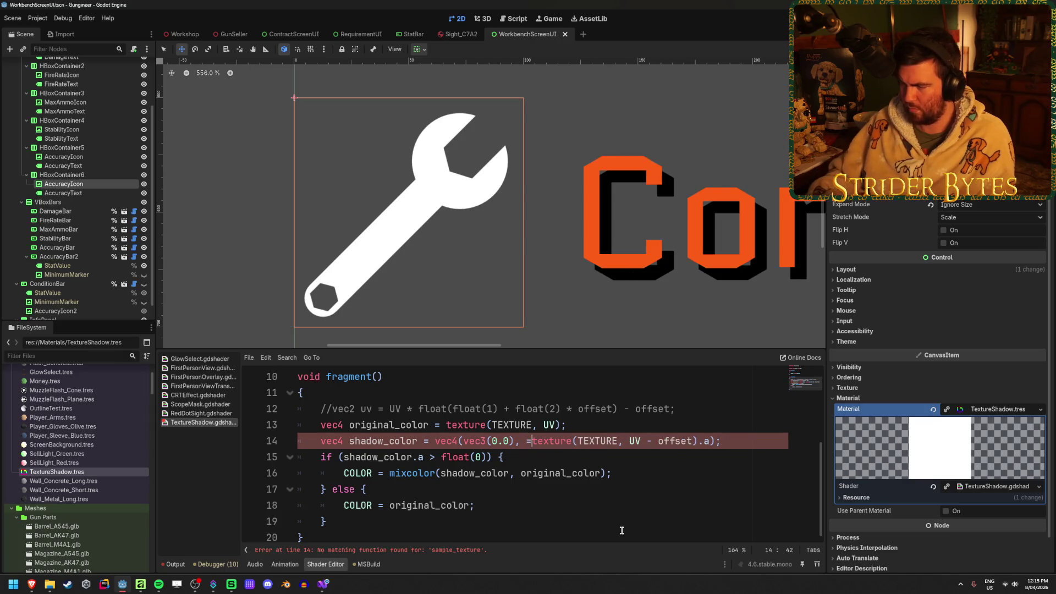
{"action": "left_click", "coordinate": [621, 531]}
{"action": "left_click", "coordinate": [618, 496]}
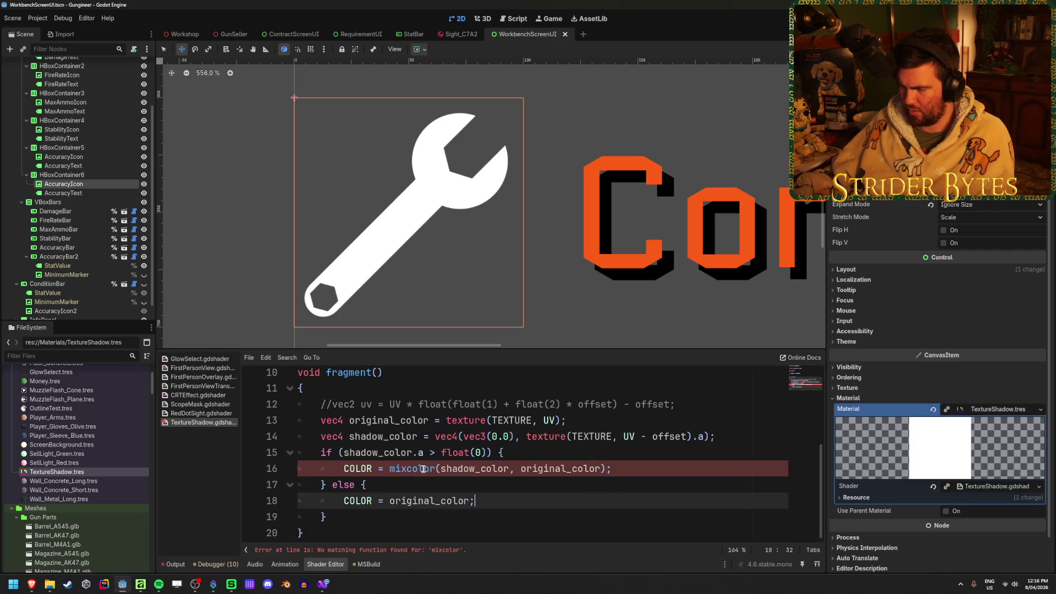
{"action": "left_click_drag", "start_coordinate": [604, 468], "coordinate": [389, 469]}
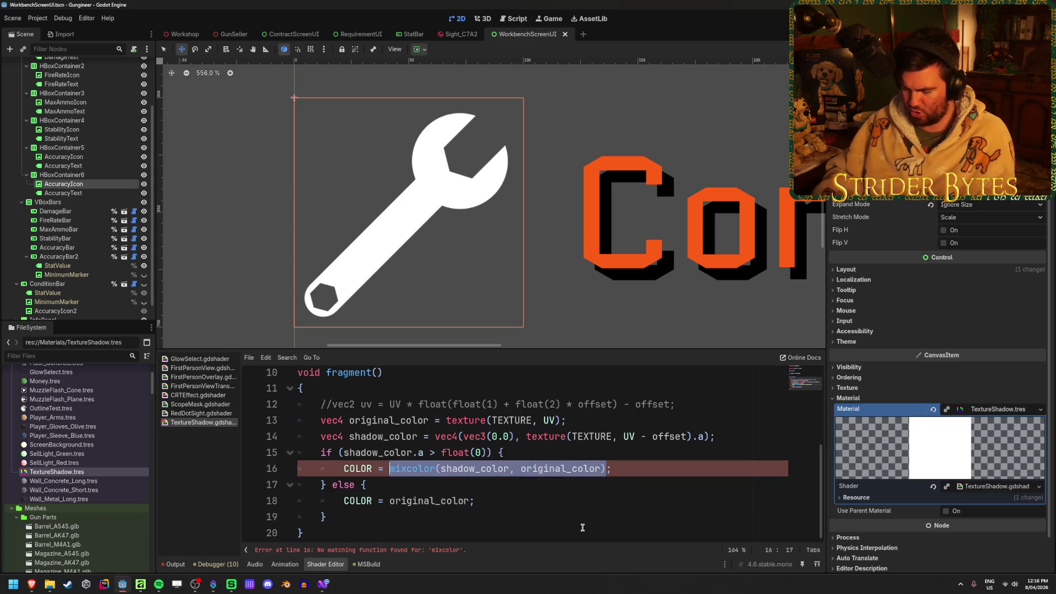
{"action": "type", "text": "shadow_color;"}
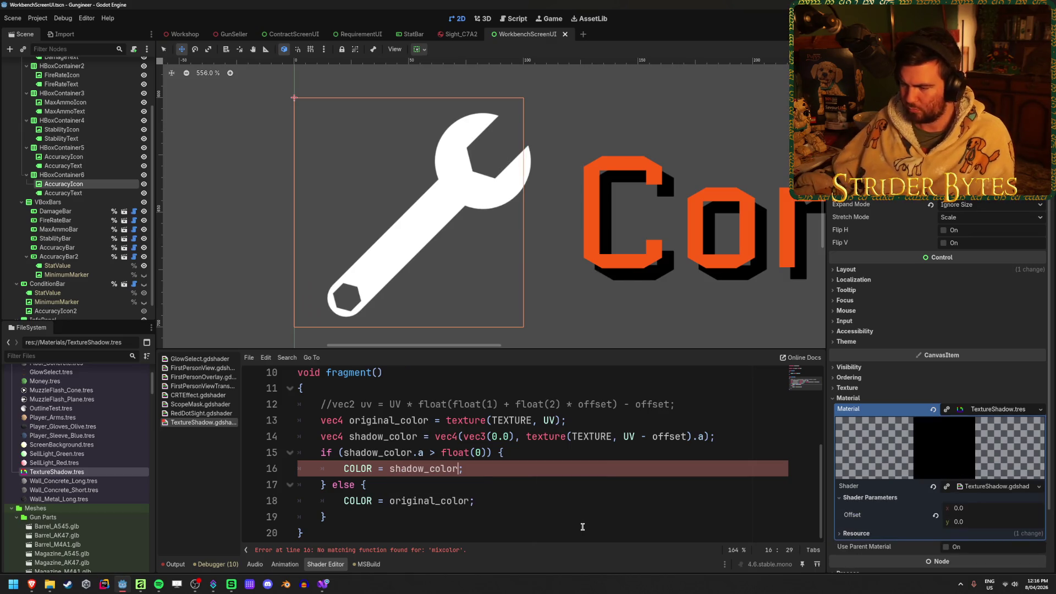
Step: Delete the void vertex() block from the TextureShadow shader
{"action": "scroll", "coordinate": [416, 466], "scroll_direction": "up", "scroll_amount": 3}
{"action": "left_click", "coordinate": [300, 504]}
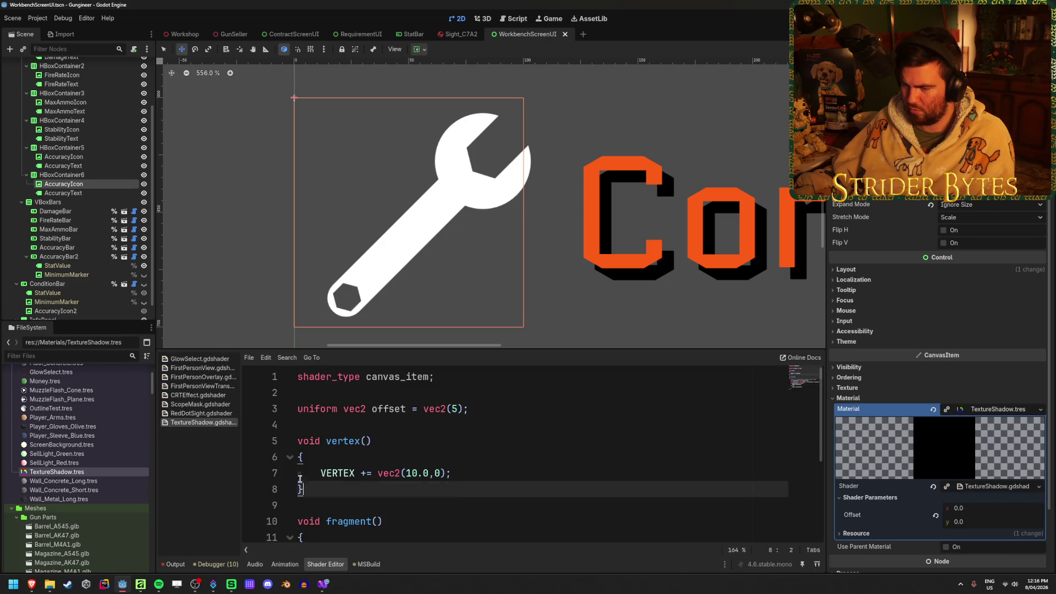
{"action": "left_click_drag", "start_coordinate": [300, 504], "coordinate": [269, 441]}
{"action": "key", "text": "BackSpace"}
{"action": "key", "text": "BackSpace"}
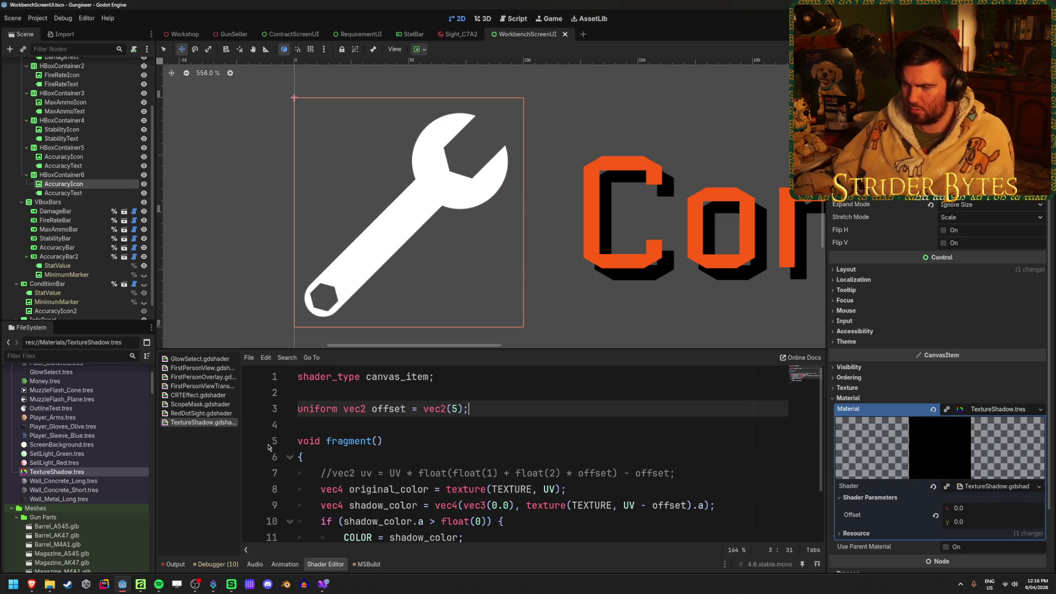
Step: Set the Offset shader parameter to 0.035 in the Inspector
{"action": "mouse_move", "coordinate": [961, 509]}
{"action": "left_mouse_down"}
{"action": "mouse_move", "coordinate": [985, 509]}
{"action": "mouse_move", "coordinate": [965, 511]}
{"action": "mouse_move", "coordinate": [984, 525]}
{"action": "mouse_move", "coordinate": [973, 525]}
{"action": "left_mouse_up"}
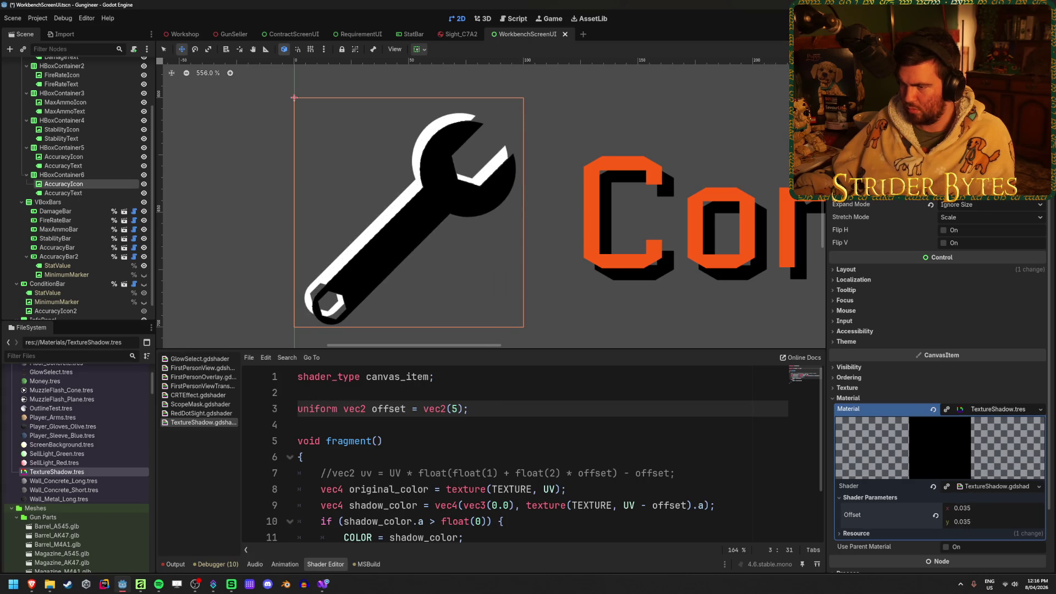
{"action": "scroll", "coordinate": [489, 453], "scroll_direction": "down", "scroll_amount": 2}
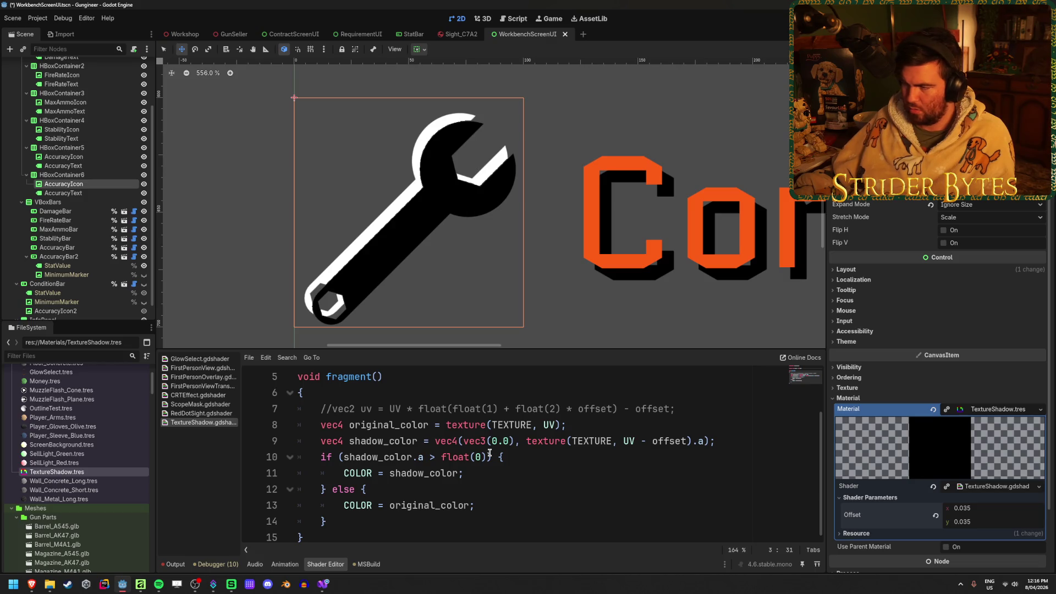
{"action": "left_click", "coordinate": [497, 511]}
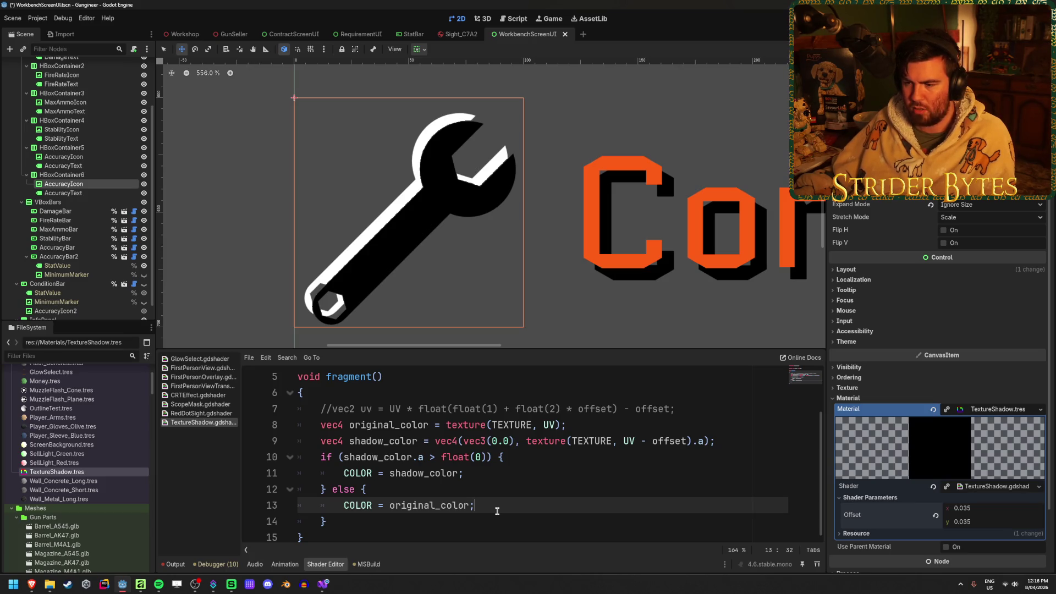
{"action": "left_click", "coordinate": [491, 485]}
{"action": "left_click", "coordinate": [492, 468]}
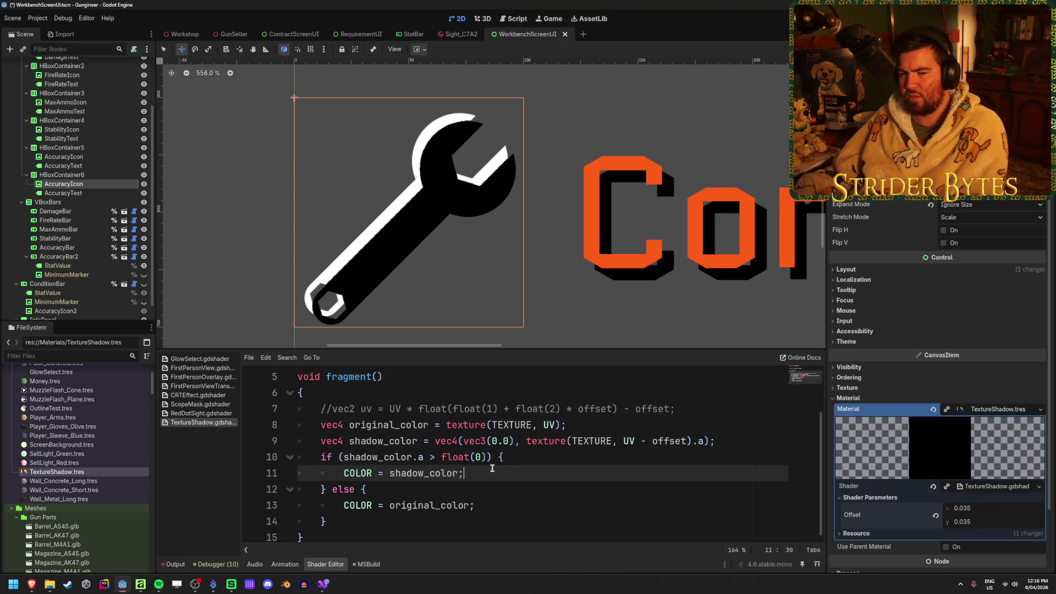
{"action": "left_click", "coordinate": [31, 584]}
Step: Bring up the Godot Docs Built-in functions page in Brave and skim it
{"action": "left_click", "coordinate": [457, 8]}
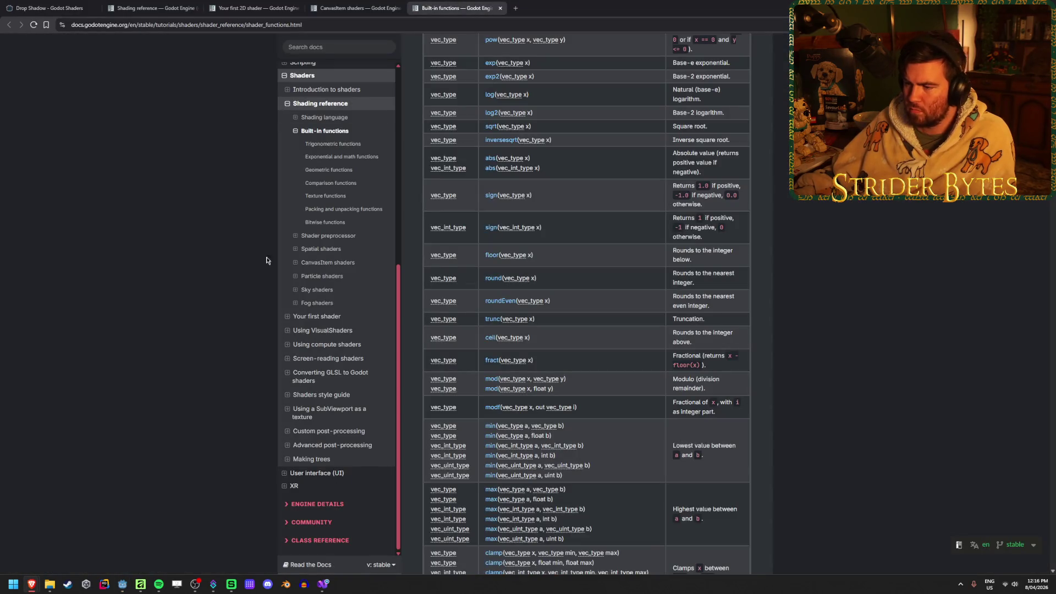
{"action": "scroll", "coordinate": [567, 416], "scroll_direction": "down", "scroll_amount": 10}
{"action": "scroll", "coordinate": [567, 416], "scroll_direction": "up", "scroll_amount": 15}
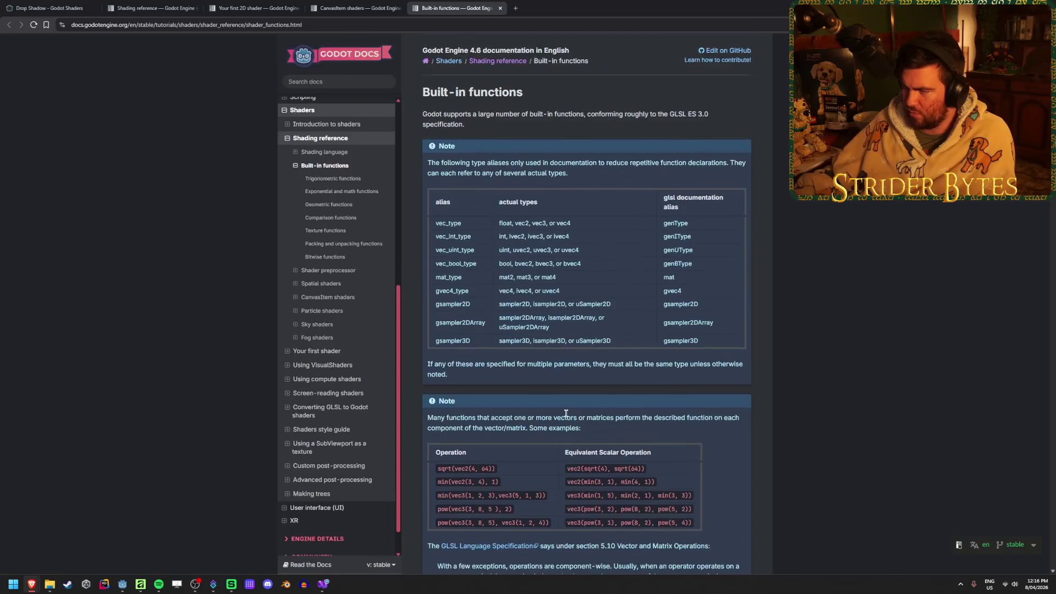
{"action": "scroll", "coordinate": [565, 416], "scroll_direction": "down", "scroll_amount": 4}
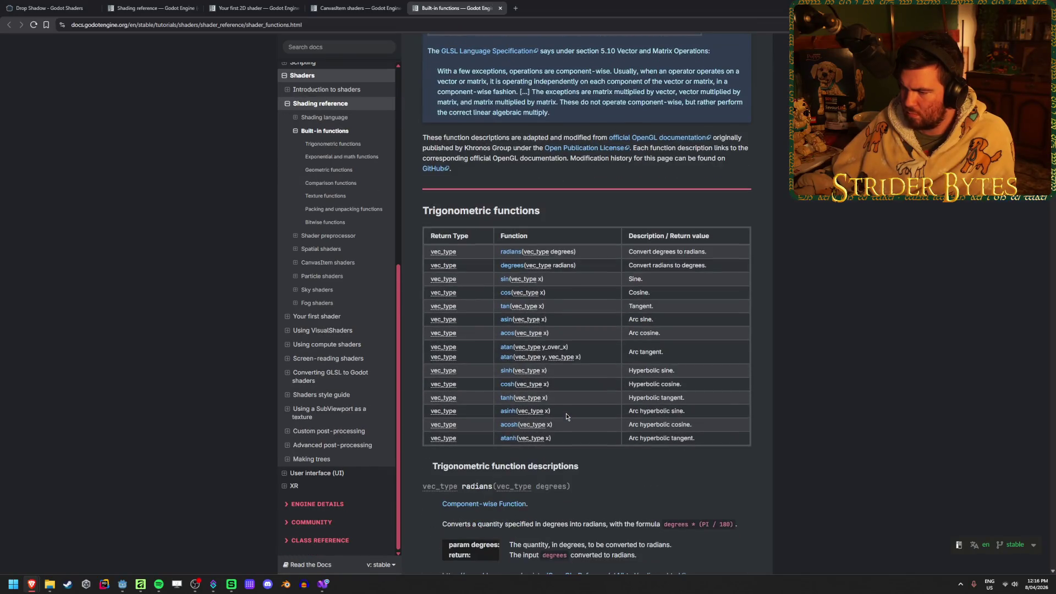
Step: Skim the CanvasItem shaders docs page, then return to Built-in functions' Trigonometric table
{"action": "left_click", "coordinate": [360, 8]}
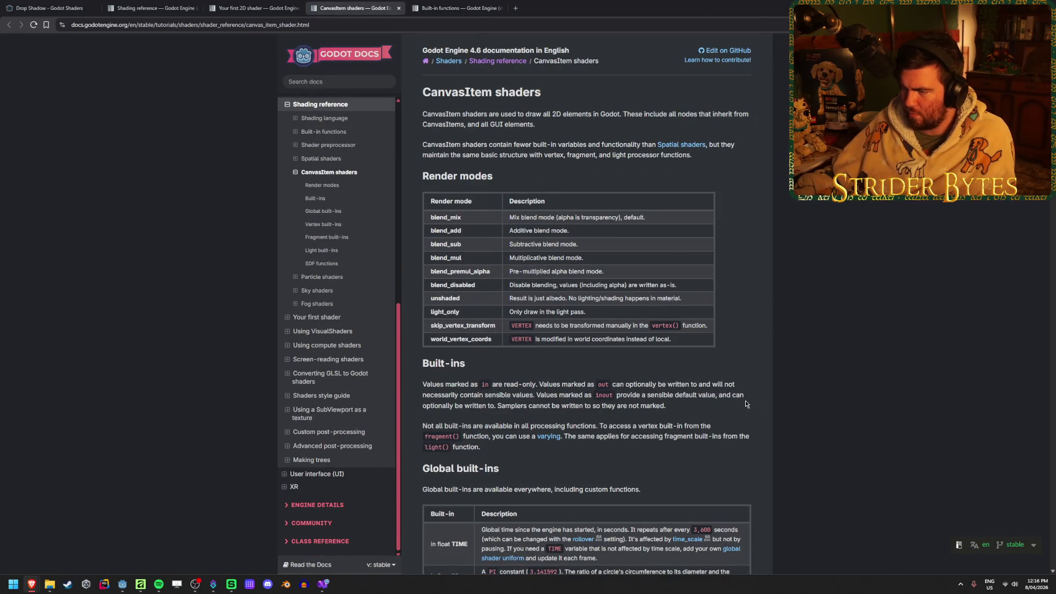
{"action": "scroll", "coordinate": [448, 333], "scroll_direction": "down", "scroll_amount": 8}
{"action": "scroll", "coordinate": [449, 335], "scroll_direction": "down", "scroll_amount": 5}
{"action": "scroll", "coordinate": [447, 335], "scroll_direction": "down", "scroll_amount": 5}
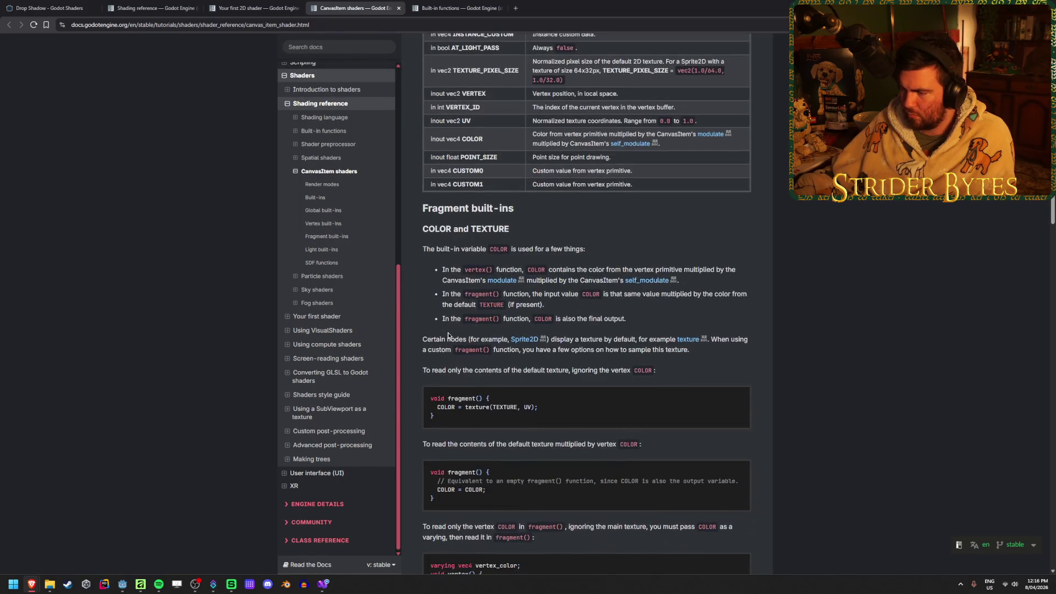
{"action": "key", "text": "ctrl+Tab"}
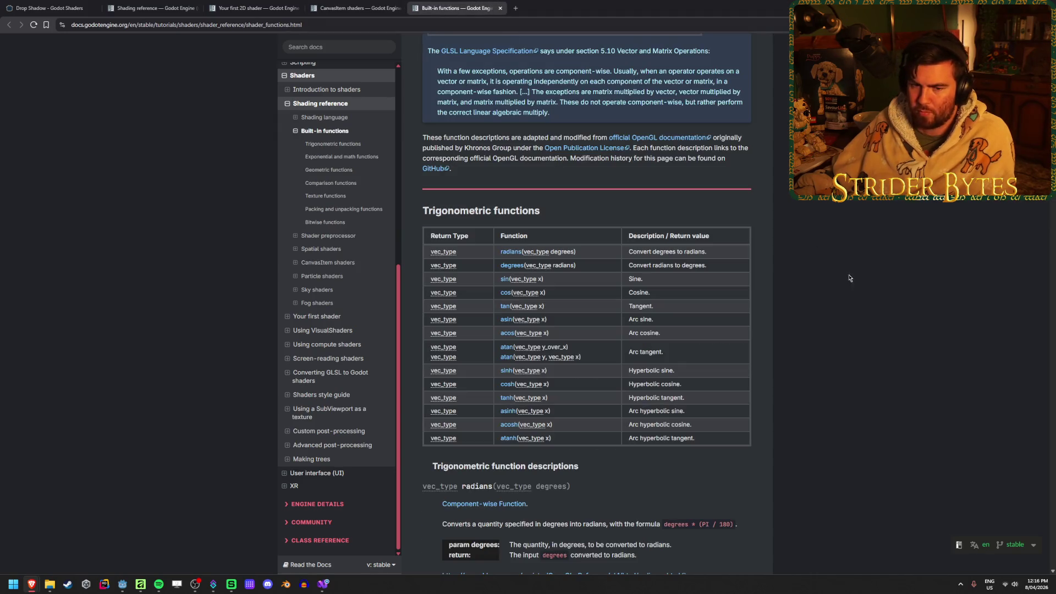
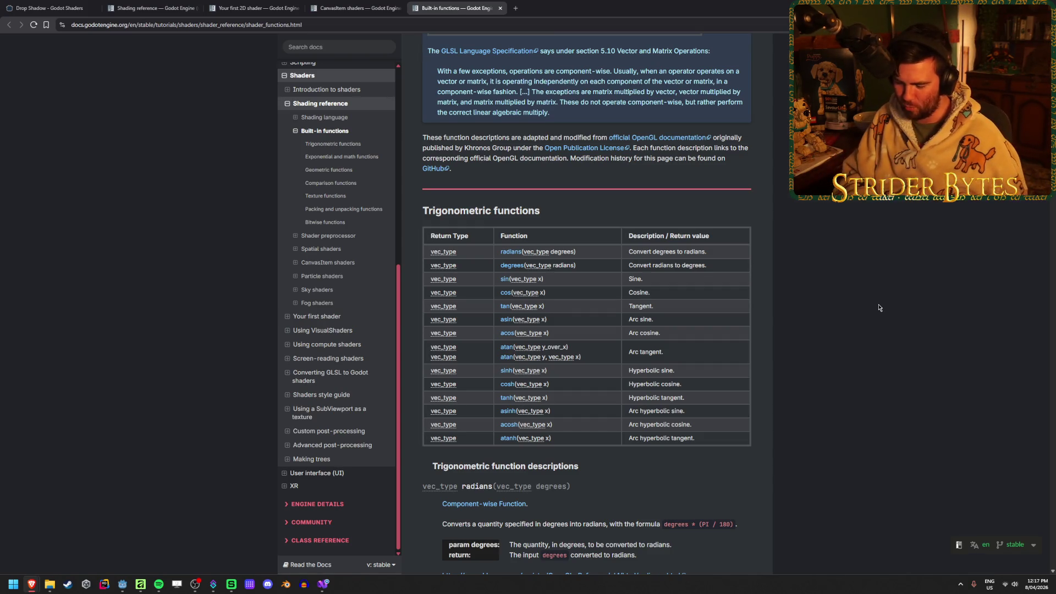
Step: Search the built-in functions docs page for 'mix' to find the mix() rows
{"action": "key", "text": "ctrl+f"}
{"action": "type", "text": "mix"}
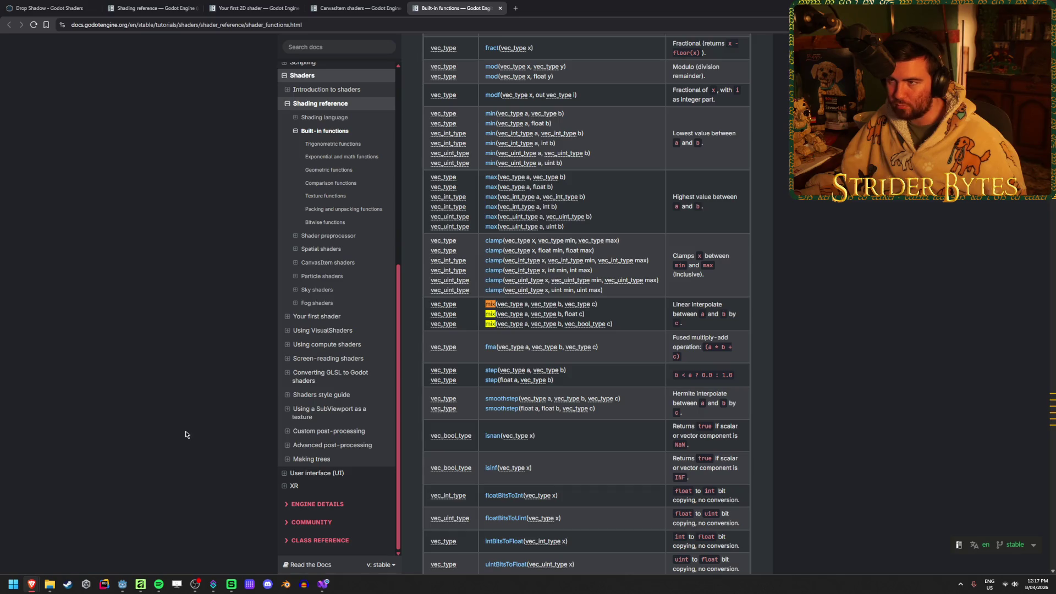
{"action": "left_click", "coordinate": [320, 587]}
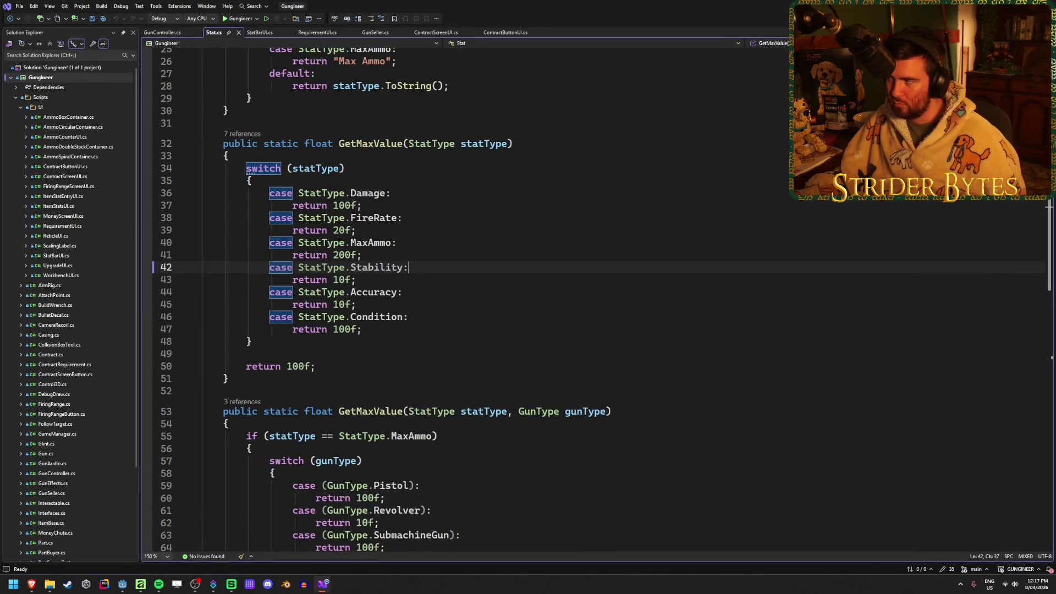
{"action": "key", "text": "alt+Tab"}
{"action": "left_click", "coordinate": [122, 584]}
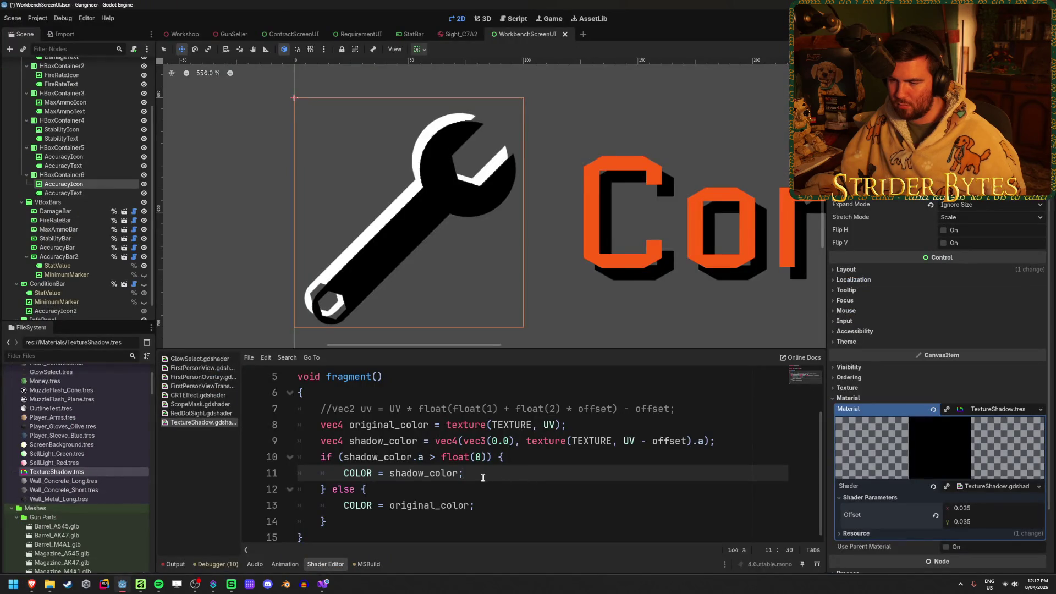
Step: Review the fragment code on the godotshaders.com Drop Shadow page
{"action": "left_click", "coordinate": [31, 584]}
{"action": "left_click", "coordinate": [50, 8]}
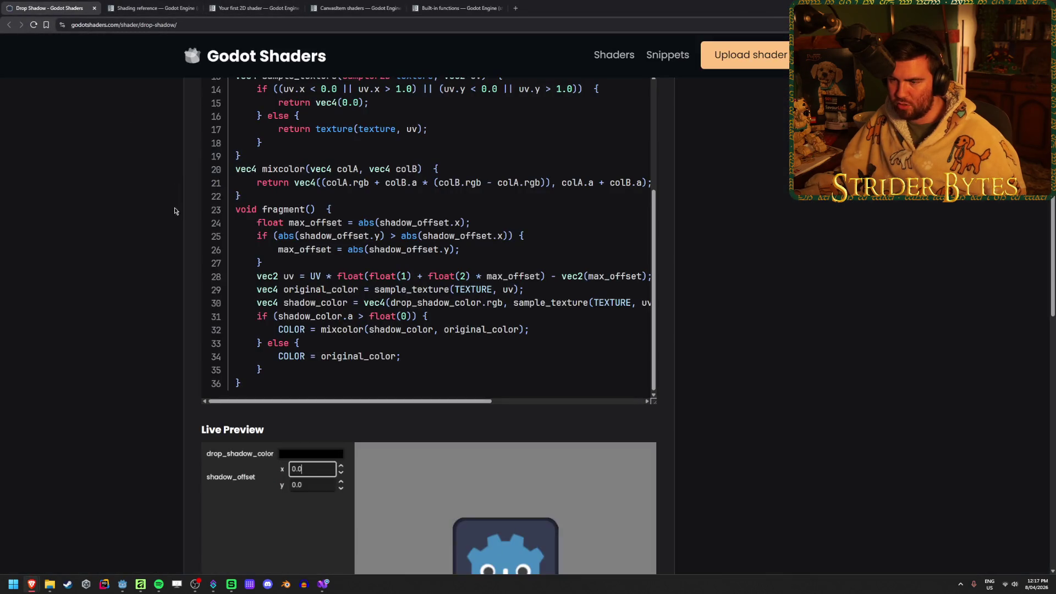
{"action": "scroll", "coordinate": [313, 291], "scroll_direction": "up", "scroll_amount": 1}
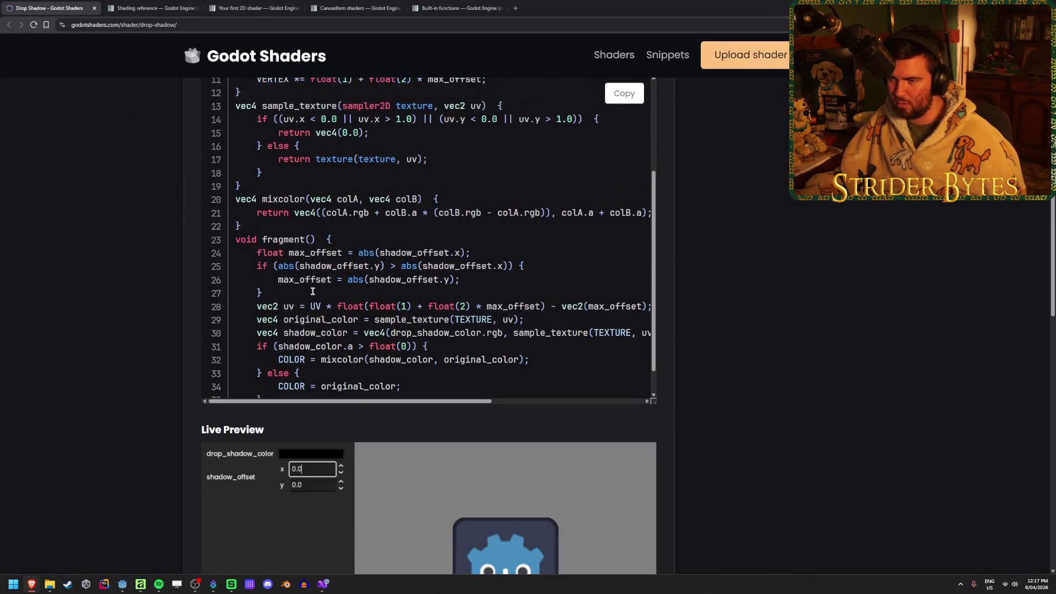
{"action": "scroll", "coordinate": [504, 229], "scroll_direction": "down", "scroll_amount": 1}
{"action": "scroll", "coordinate": [495, 234], "scroll_direction": "right", "scroll_amount": 3}
{"action": "scroll", "coordinate": [440, 220], "scroll_direction": "left", "scroll_amount": 3}
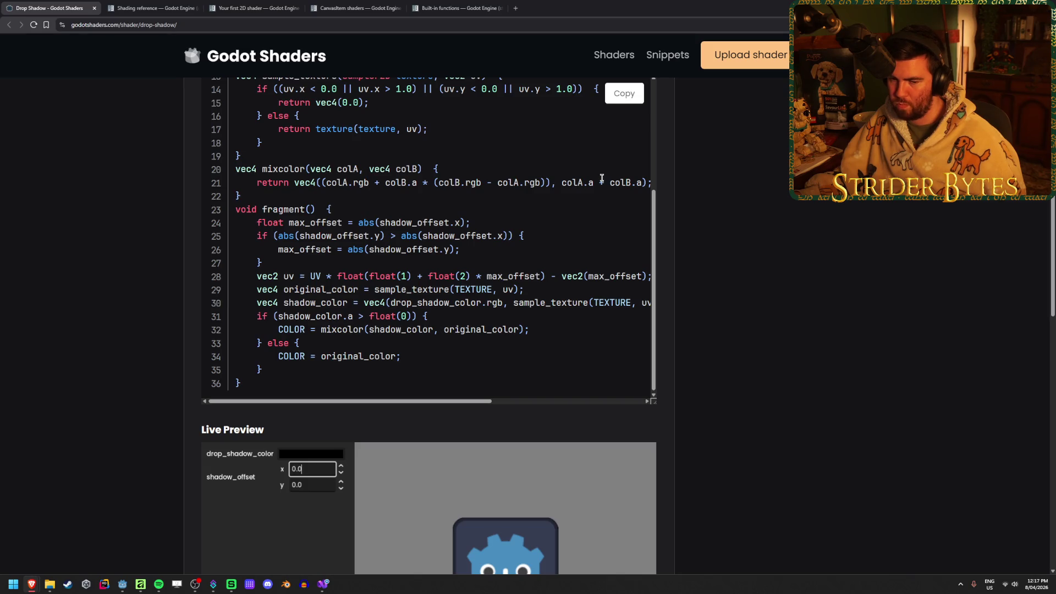
{"action": "key", "text": "alt+Tab"}
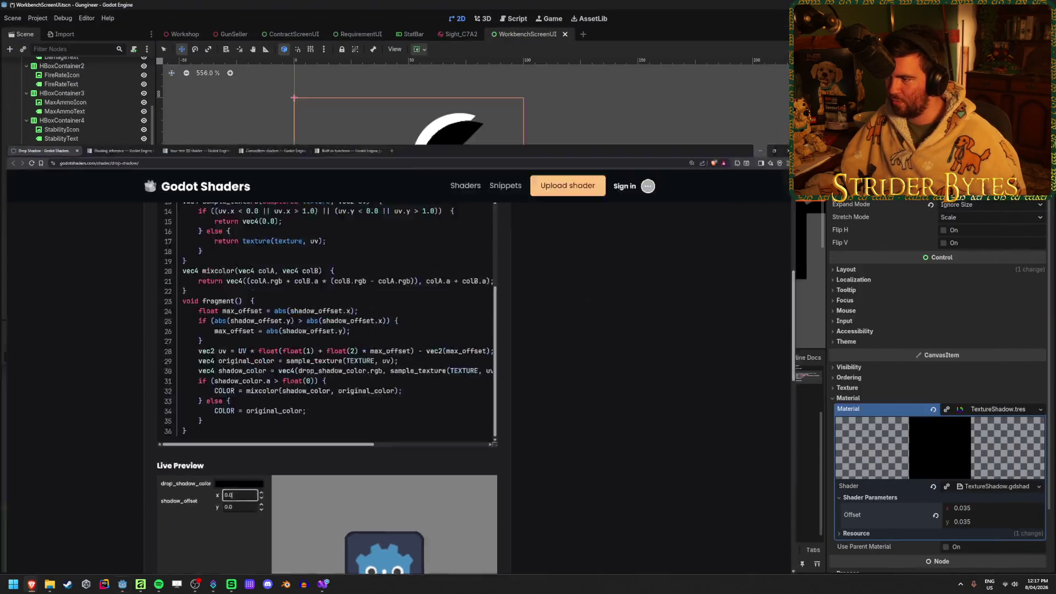
Step: Rewrite line 11 as COLOR = mix(original_color, shadow_color, shadow_color.a); so the wrench's shadow renders
{"action": "type", "text": "mix("}
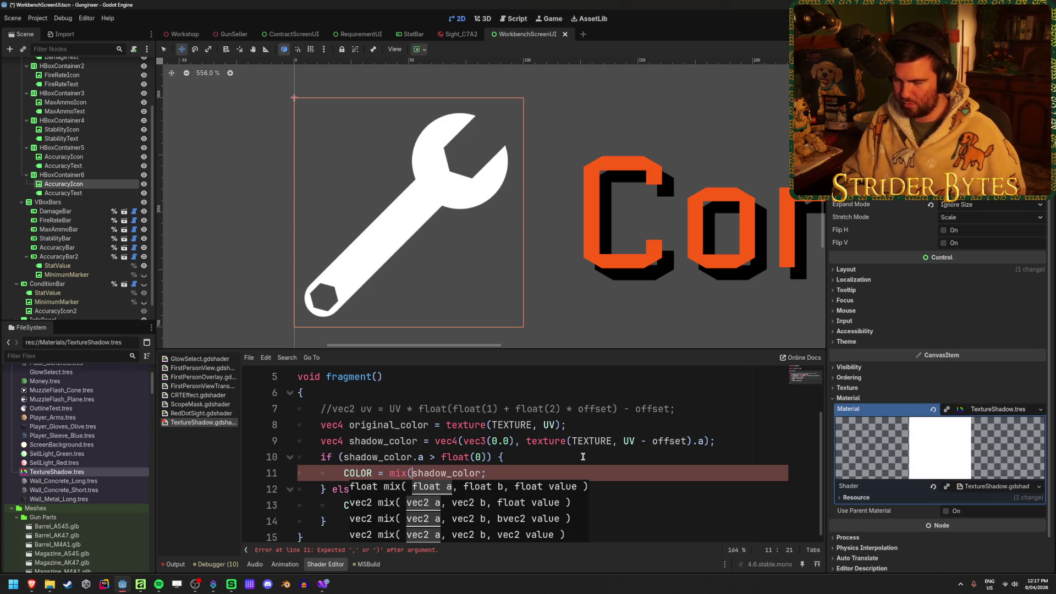
{"action": "type", "text": "original"}
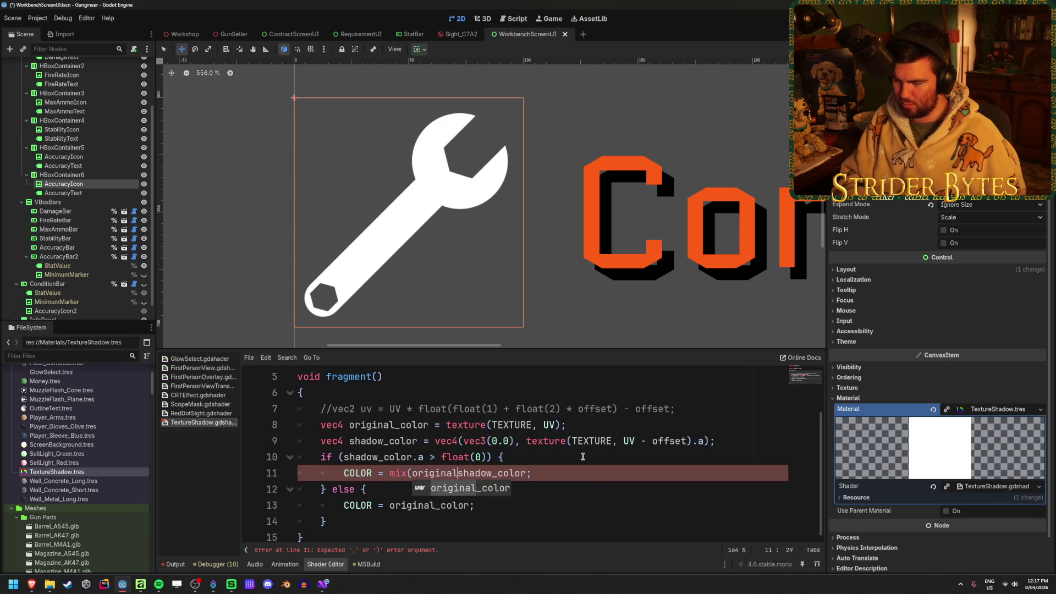
{"action": "type", "text": "_color,"}
{"action": "key", "text": "ctrl+Right"}
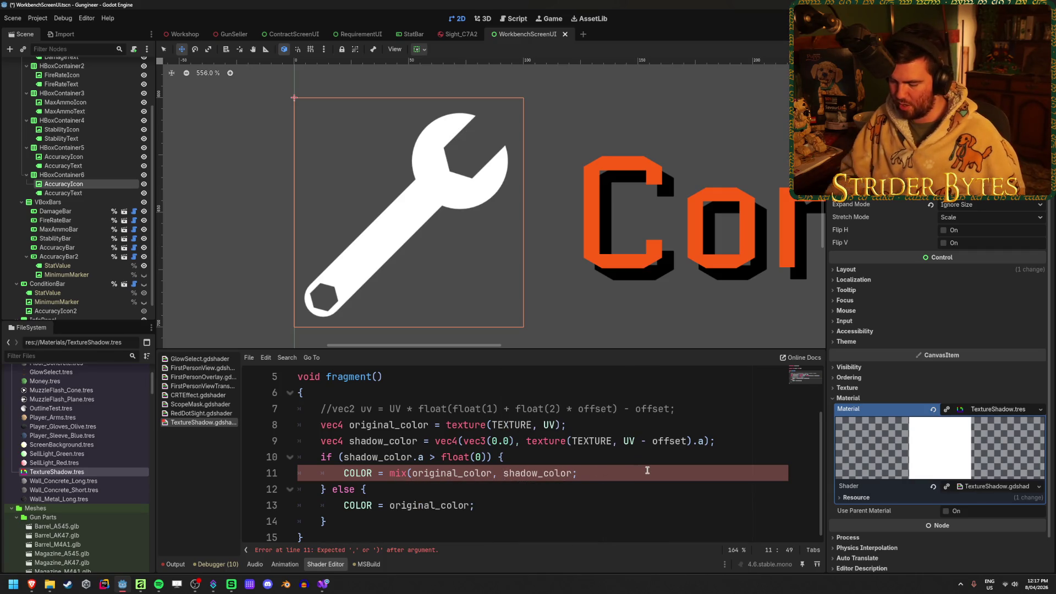
{"action": "type", "text": ","}
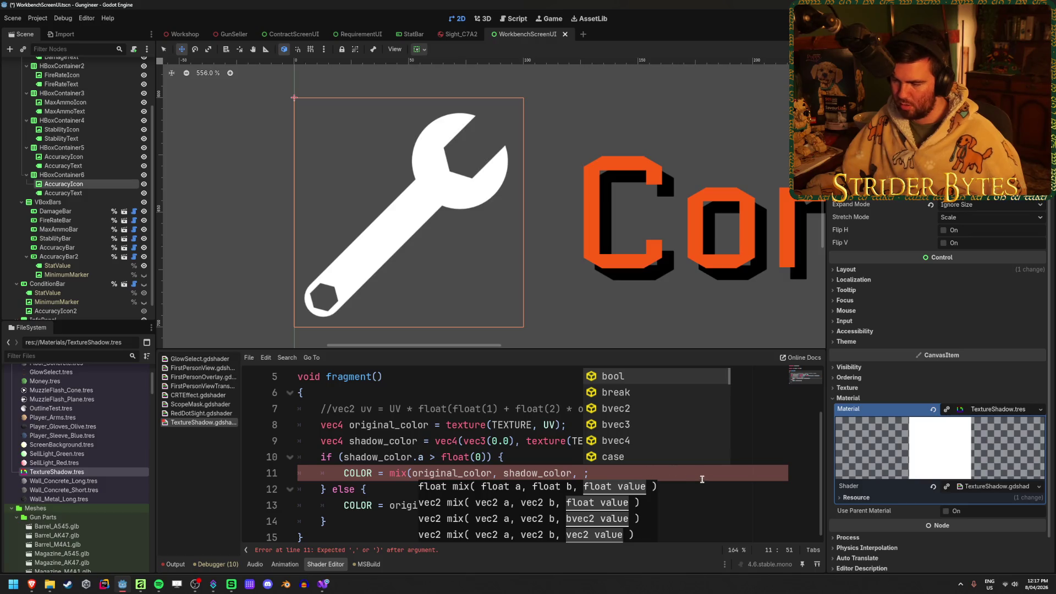
{"action": "key", "text": "Escape"}
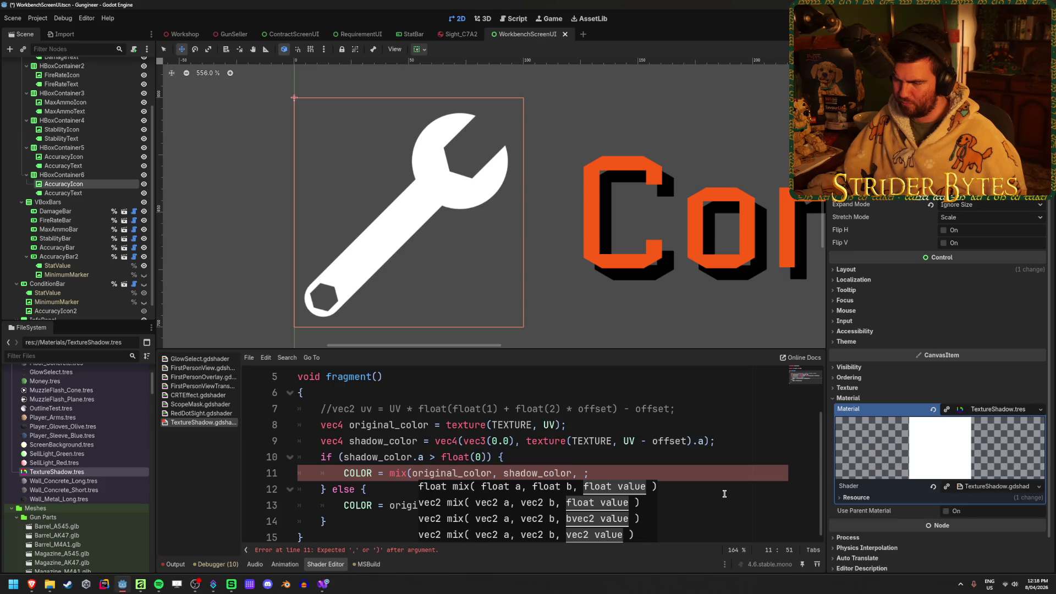
{"action": "type", "text": "shadow_color.a)"}
{"action": "key", "text": "Down"}
{"action": "left_click", "coordinate": [701, 475]}
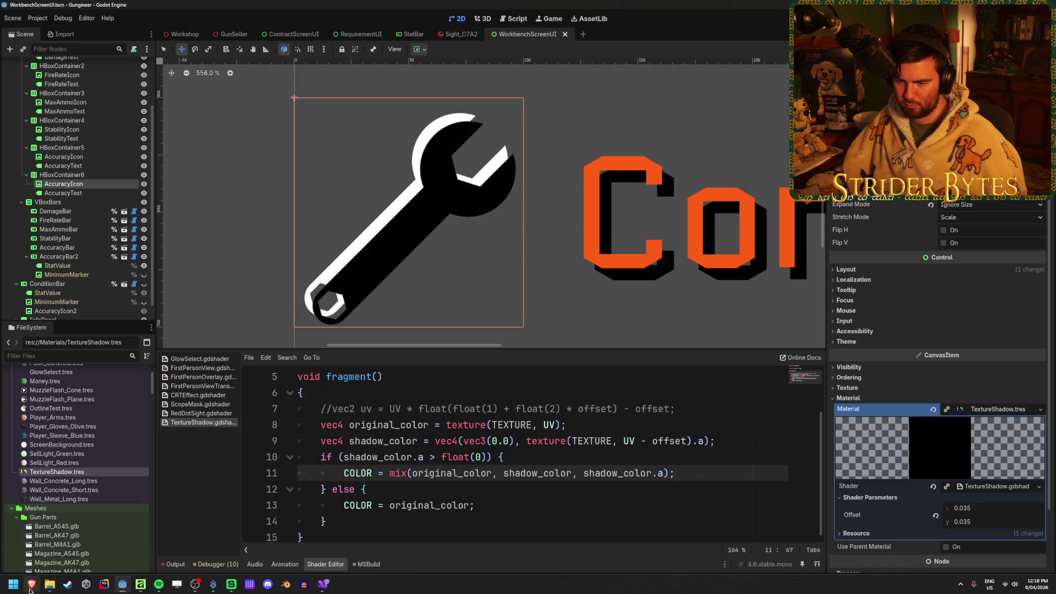
{"action": "left_click", "coordinate": [32, 584]}
Step: Jump to the mix() description and check the Khronos mix.xhtml reference, then return
{"action": "left_click", "coordinate": [456, 8]}
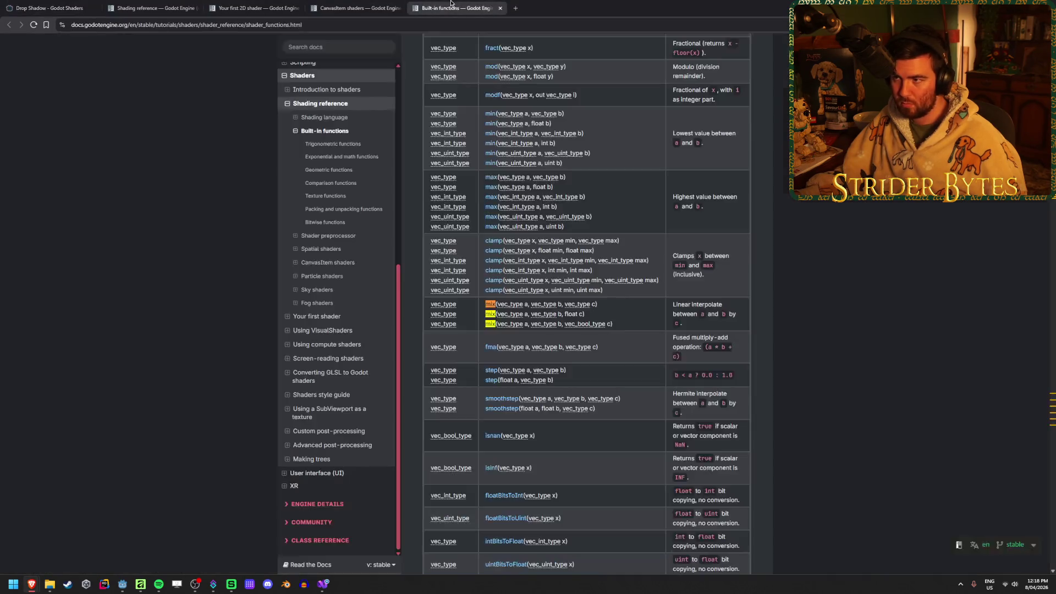
{"action": "left_click", "coordinate": [498, 311]}
{"action": "scroll", "coordinate": [584, 259], "scroll_direction": "up", "scroll_amount": 2}
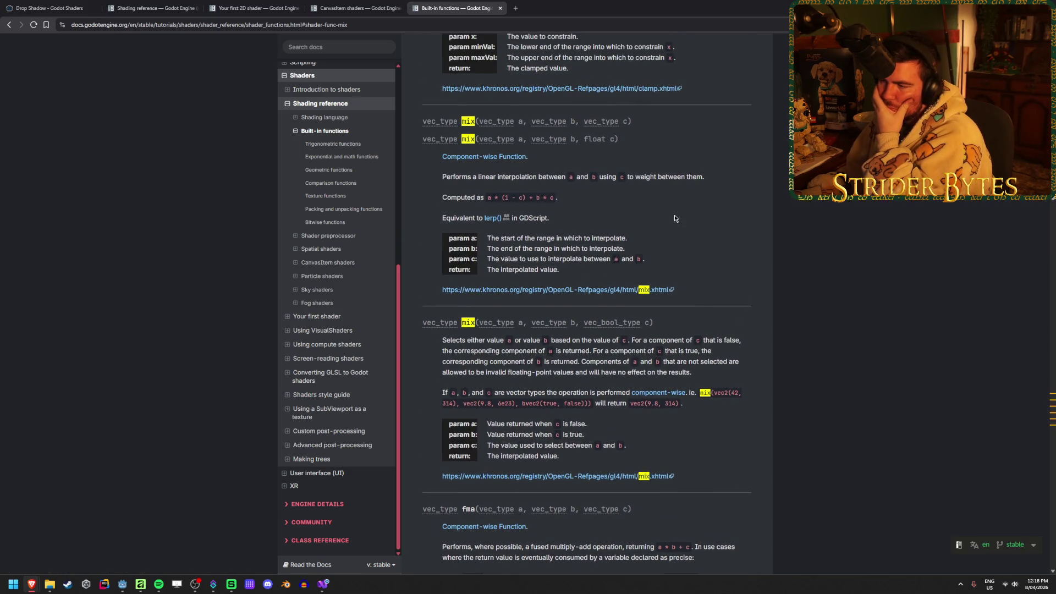
{"action": "left_click", "coordinate": [643, 289]}
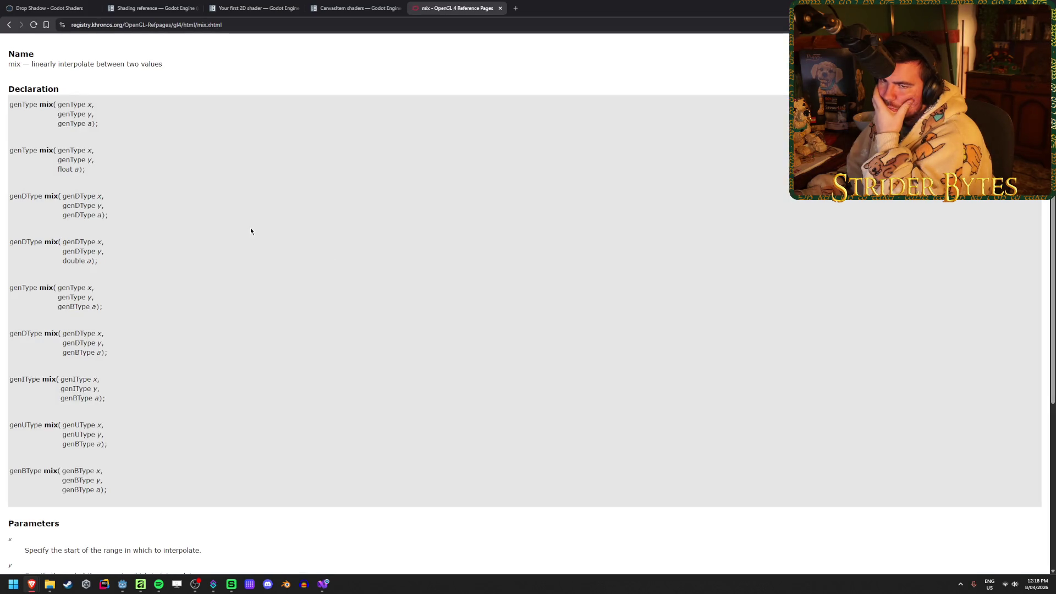
{"action": "scroll", "coordinate": [231, 212], "scroll_direction": "down", "scroll_amount": 5}
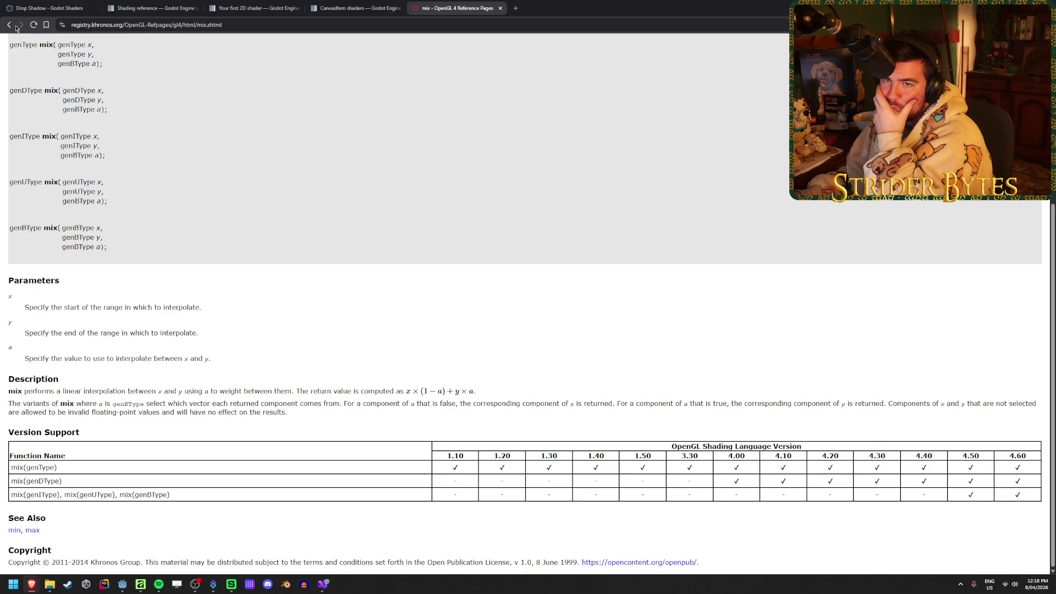
{"action": "key", "text": "alt+Left"}
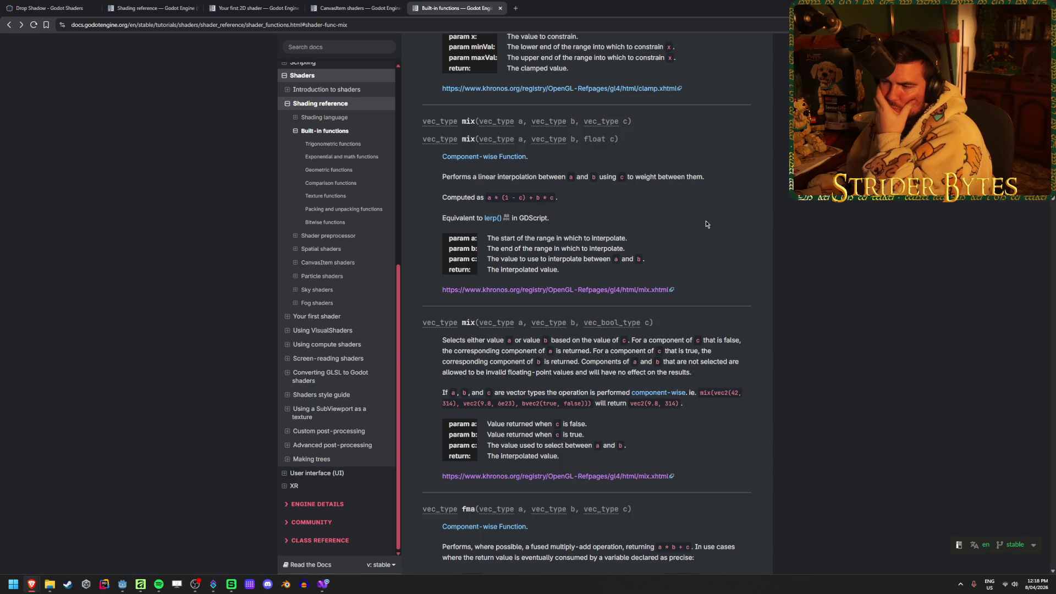
Step: Read the mix() description, including the rule for a true c and the bvec2 example
{"action": "scroll", "coordinate": [552, 280], "scroll_direction": "down", "scroll_amount": 2}
{"action": "left_click_drag", "start_coordinate": [443, 258], "coordinate": [519, 258]}
{"action": "left_click", "coordinate": [646, 259]}
{"action": "mouse_move", "coordinate": [582, 258]}
{"action": "left_mouse_down"}
{"action": "mouse_move", "coordinate": [739, 259]}
{"action": "mouse_move", "coordinate": [702, 266]}
{"action": "left_mouse_up"}
{"action": "left_click", "coordinate": [813, 232]}
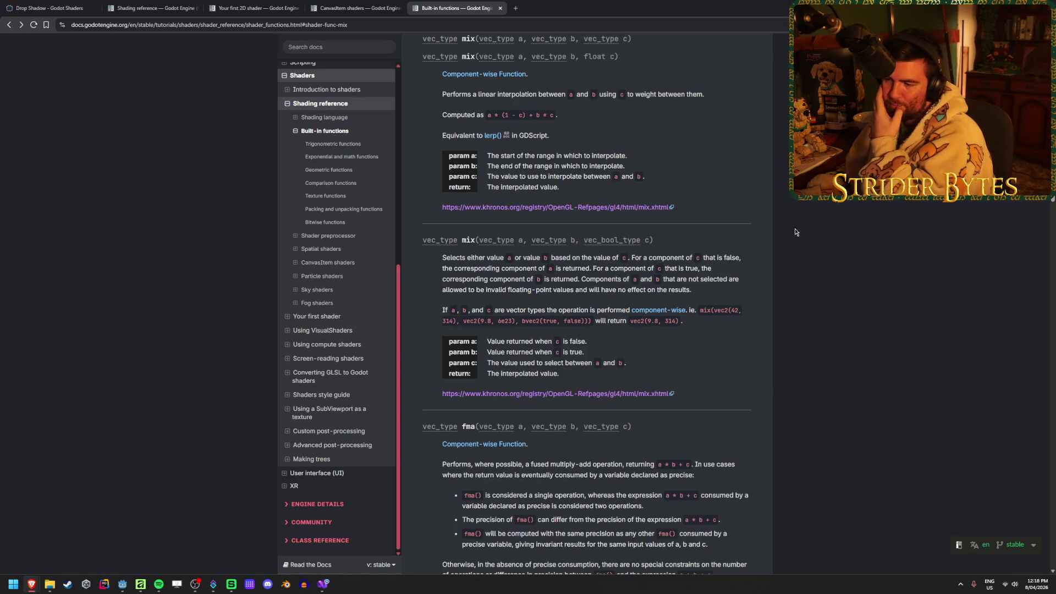
{"action": "scroll", "coordinate": [803, 248], "scroll_direction": "down", "scroll_amount": 2}
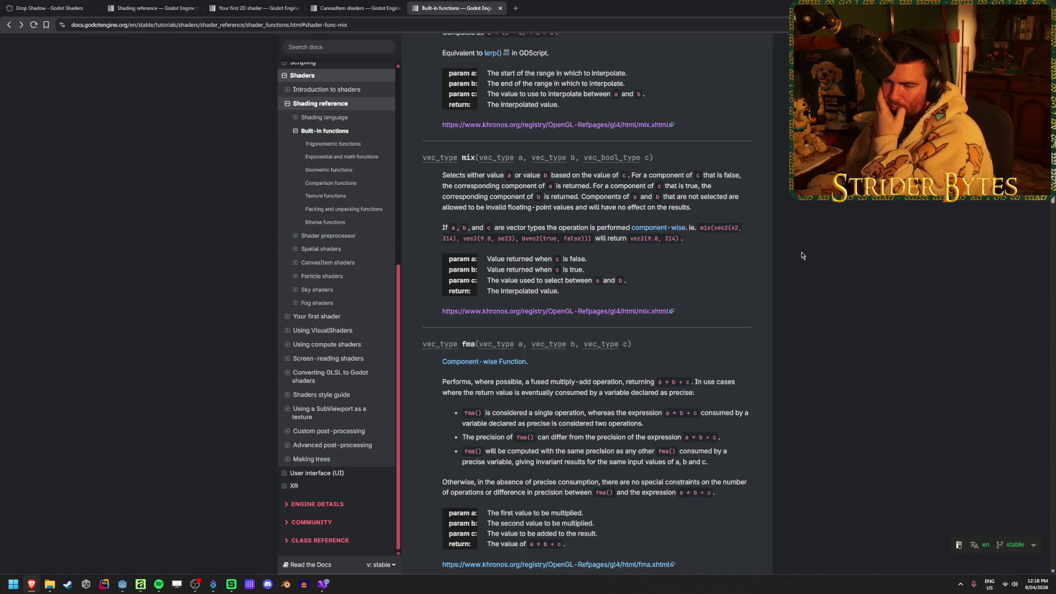
{"action": "scroll", "coordinate": [802, 256], "scroll_direction": "up", "scroll_amount": 2}
{"action": "scroll", "coordinate": [801, 255], "scroll_direction": "up", "scroll_amount": 1}
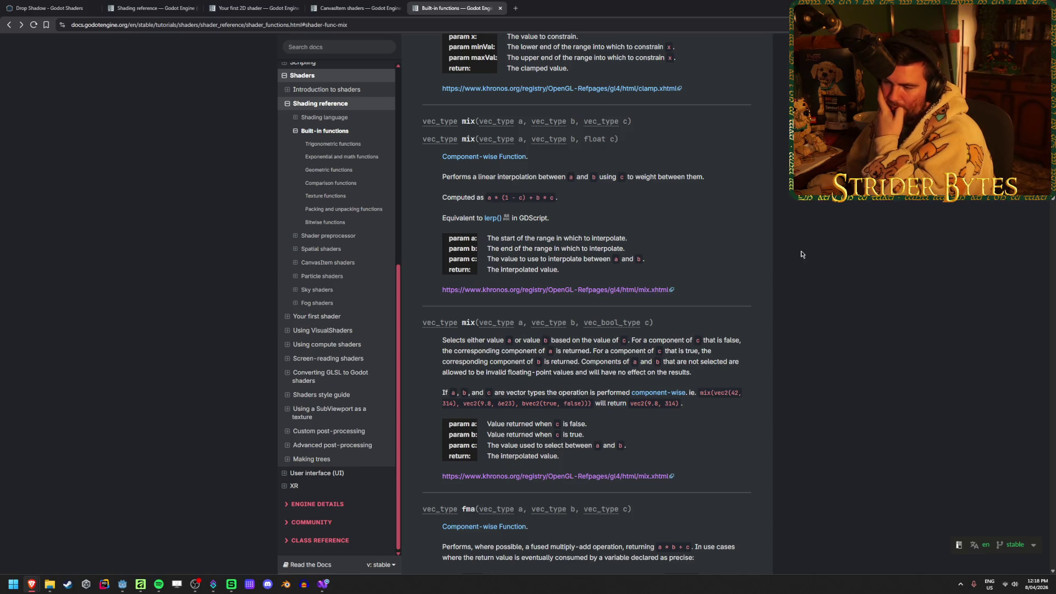
{"action": "double_click", "coordinate": [522, 403]}
{"action": "left_click", "coordinate": [523, 403]}
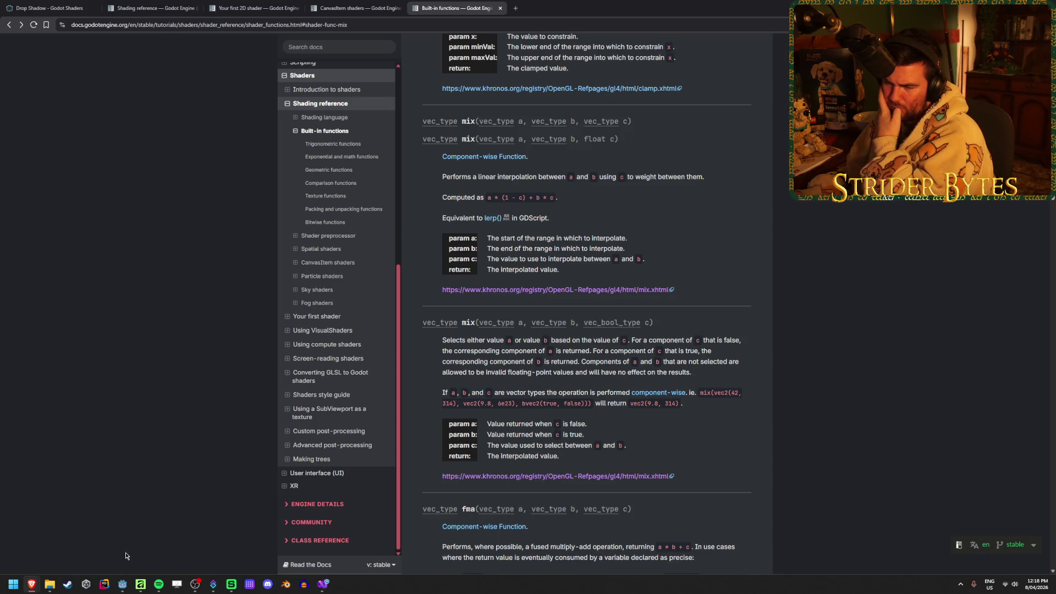
Step: Scroll the docs page to the Exponential and math functions table
{"action": "key", "text": "Home"}
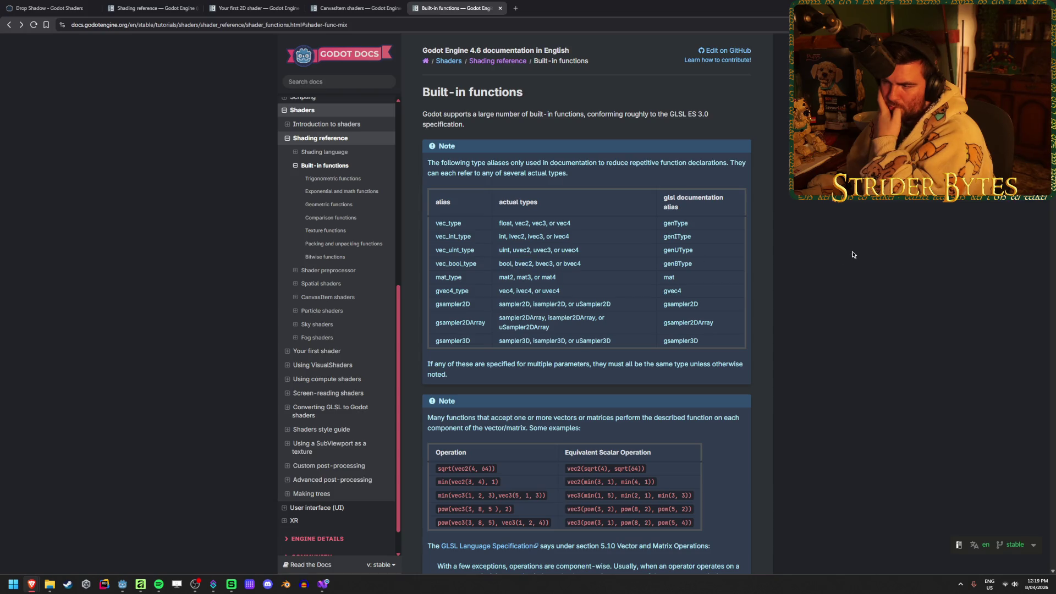
{"action": "scroll", "coordinate": [810, 281], "scroll_direction": "down", "scroll_amount": 20}
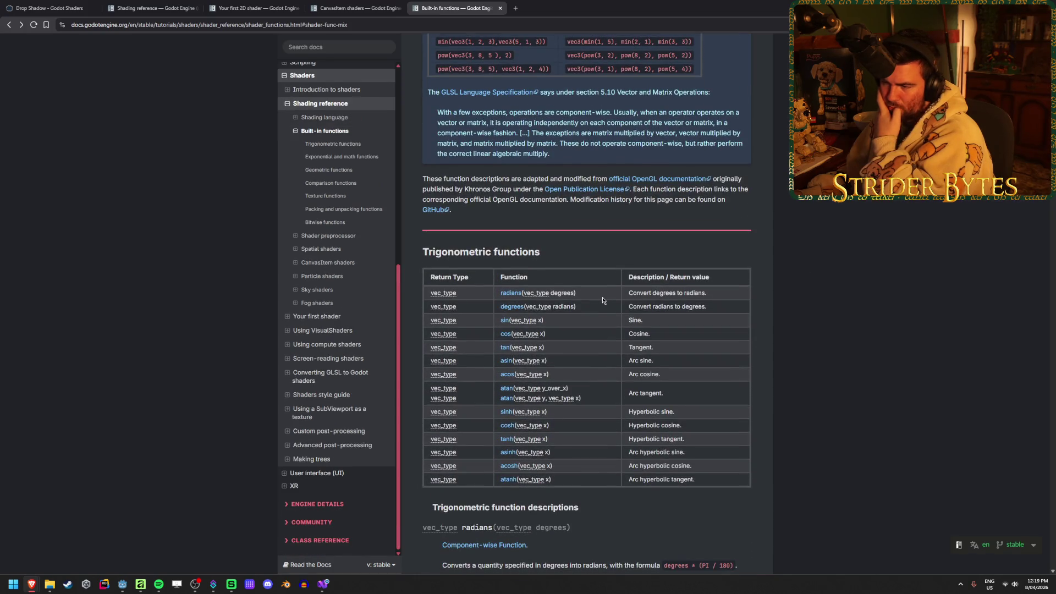
{"action": "scroll", "coordinate": [600, 296], "scroll_direction": "down", "scroll_amount": 2}
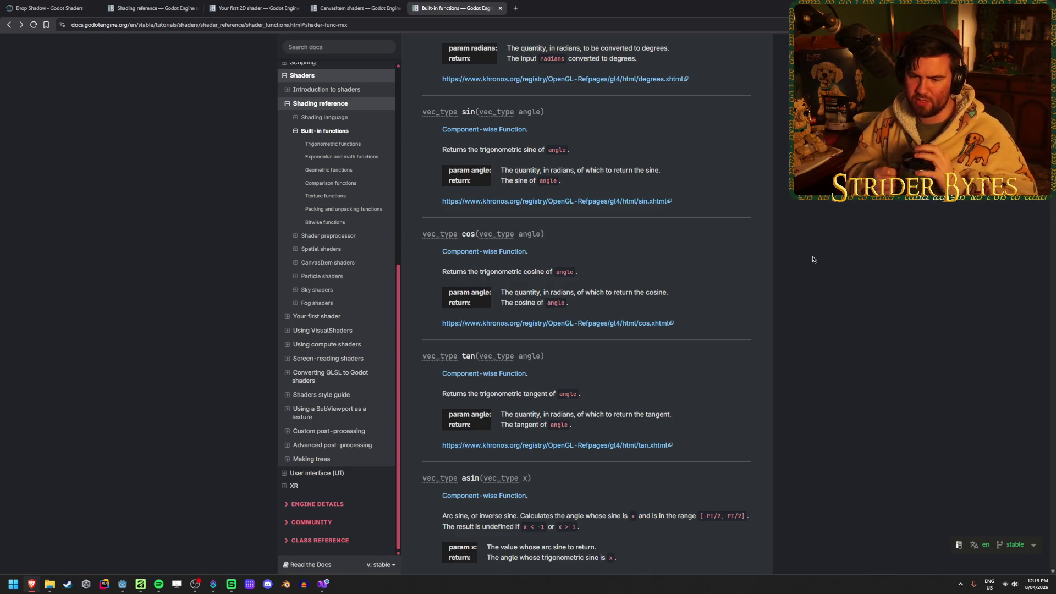
{"action": "scroll", "coordinate": [813, 259], "scroll_direction": "down", "scroll_amount": 9}
{"action": "scroll", "coordinate": [798, 283], "scroll_direction": "down", "scroll_amount": 20}
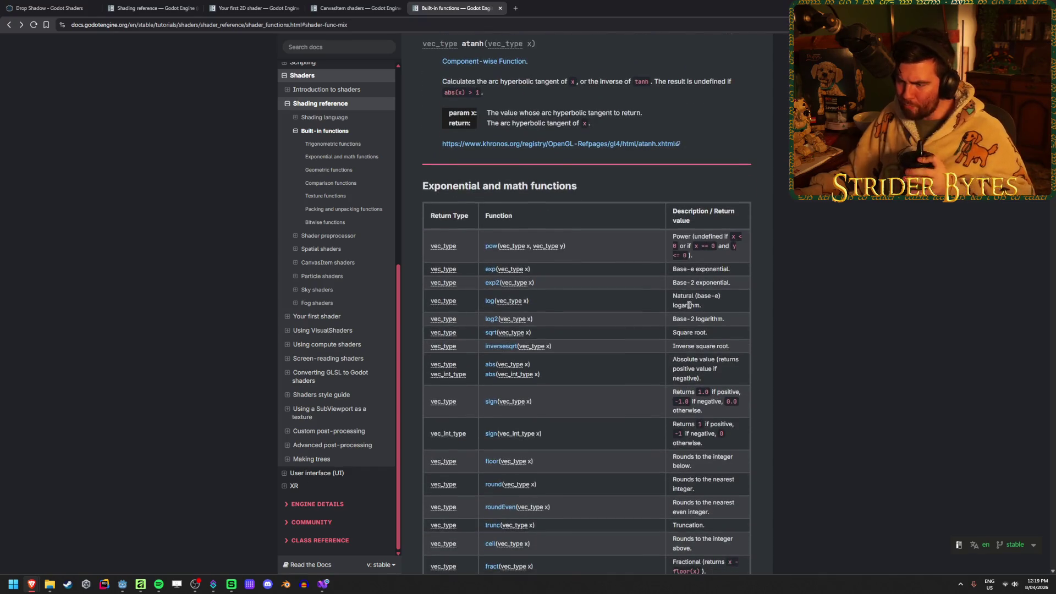
{"action": "scroll", "coordinate": [689, 304], "scroll_direction": "down", "scroll_amount": 8}
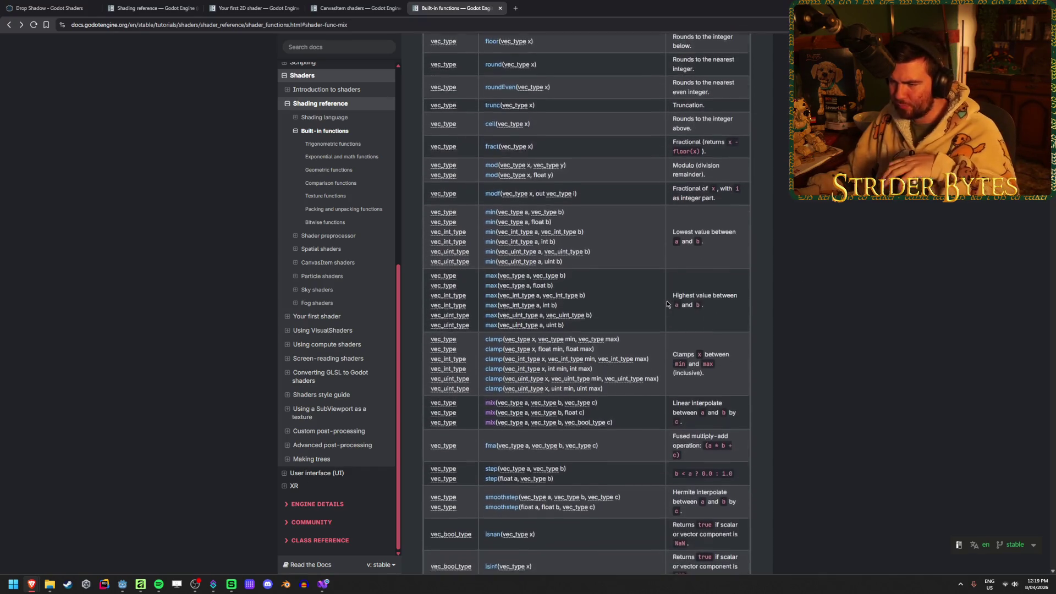
{"action": "scroll", "coordinate": [667, 304], "scroll_direction": "down", "scroll_amount": 3}
{"action": "scroll", "coordinate": [667, 304], "scroll_direction": "up", "scroll_amount": 8}
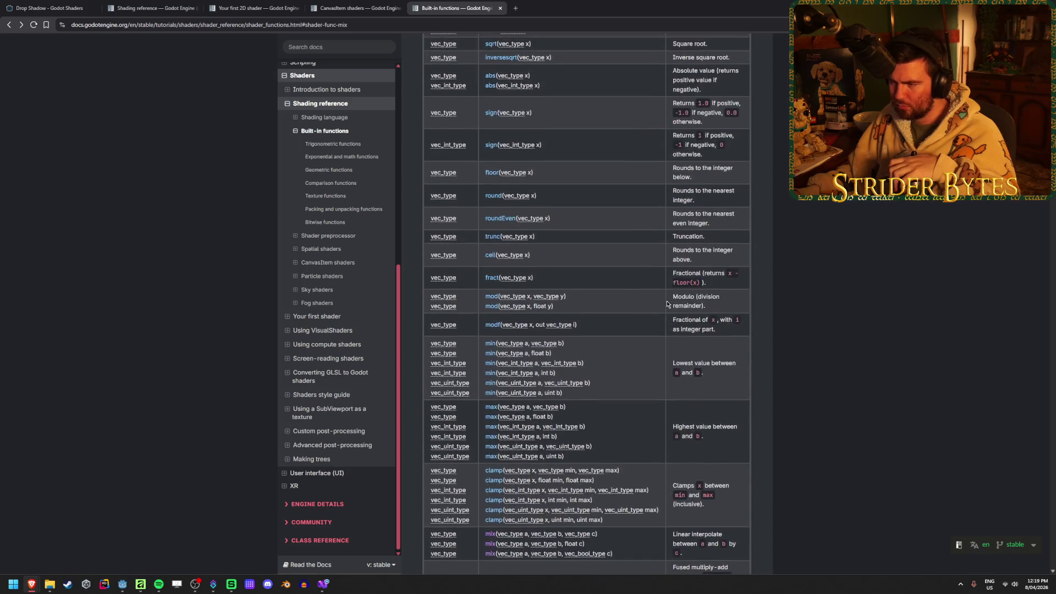
{"action": "scroll", "coordinate": [667, 304], "scroll_direction": "up", "scroll_amount": 2}
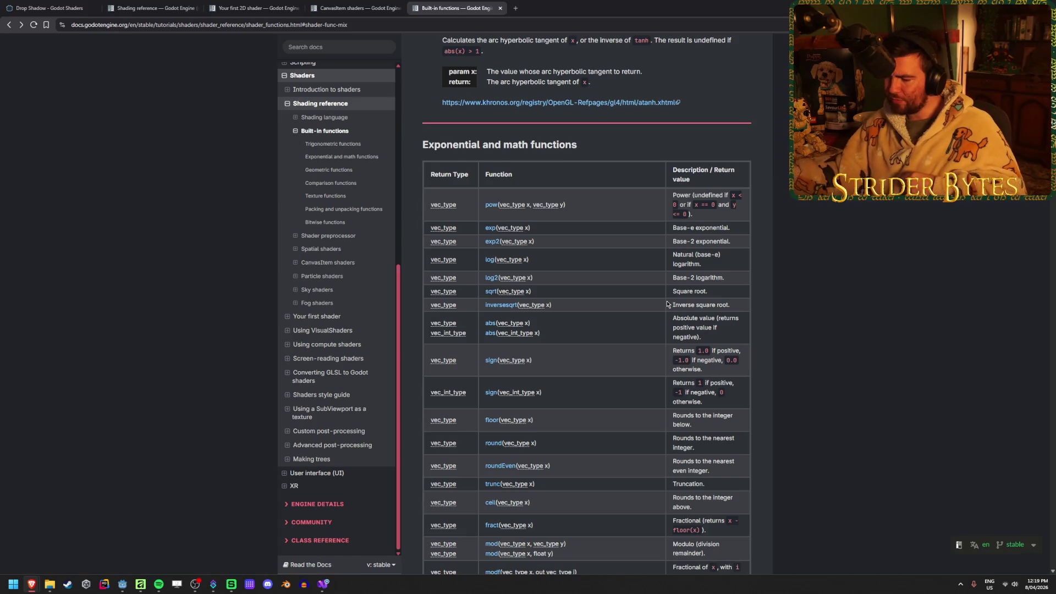
{"action": "left_click", "coordinate": [55, 4]}
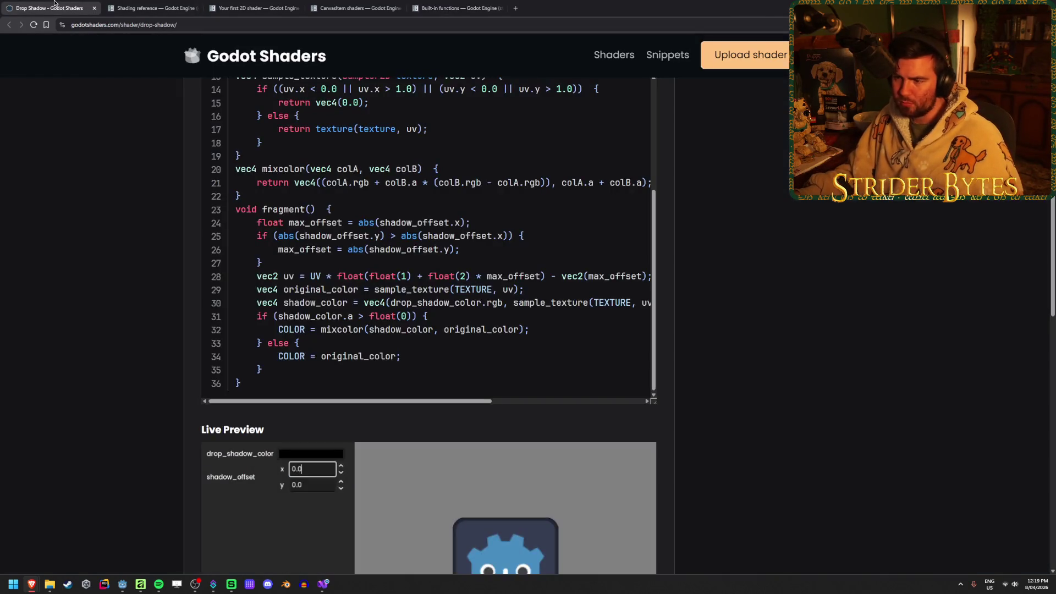
{"action": "left_click", "coordinate": [457, 8]}
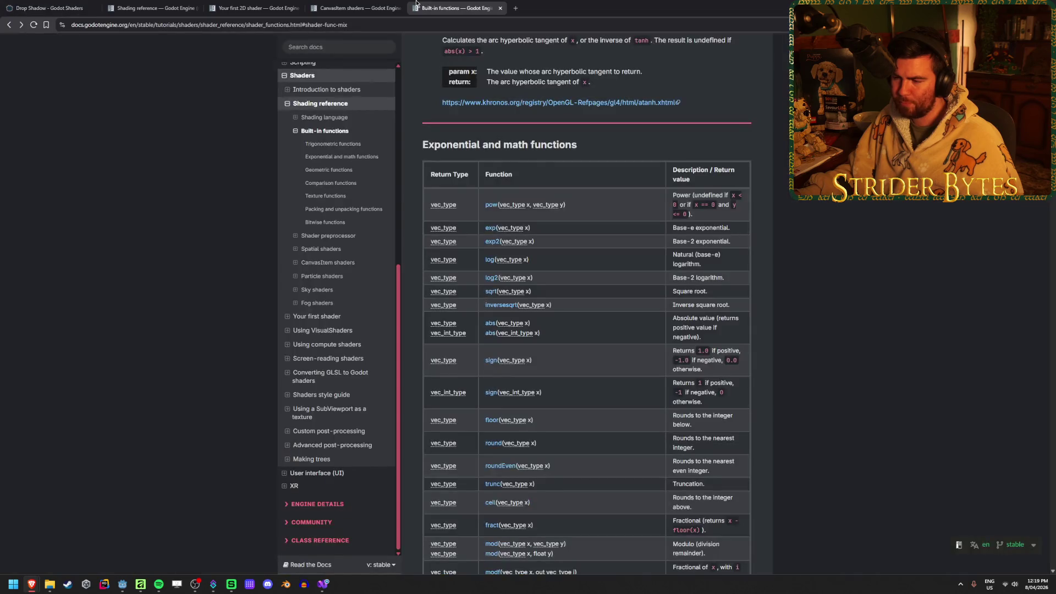
Step: Try UV, then UV.r, as the third argument of mix() on line 11
{"action": "left_click", "coordinate": [122, 584]}
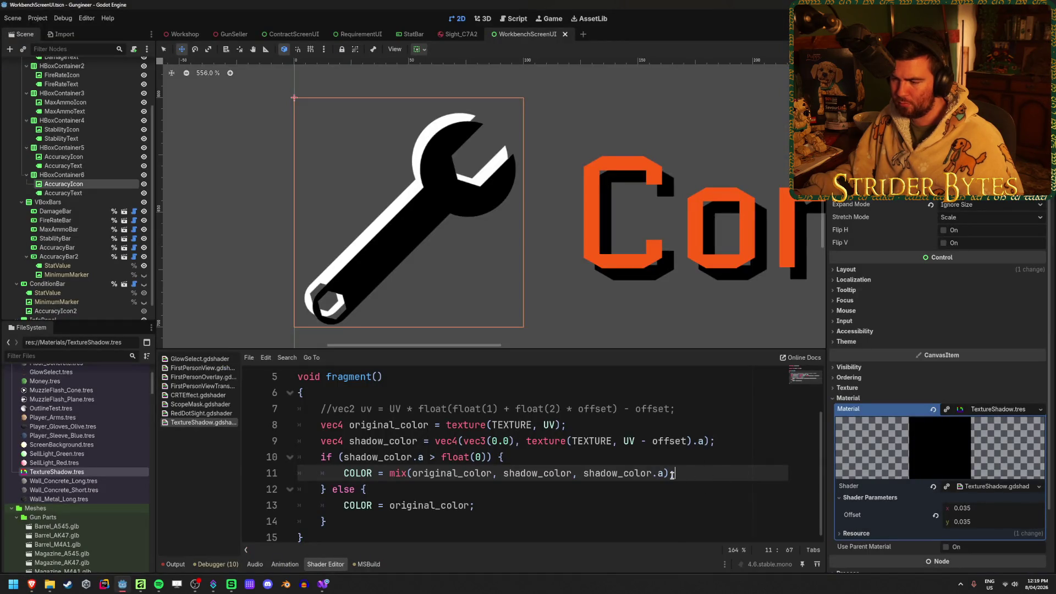
{"action": "left_click_drag", "start_coordinate": [663, 474], "coordinate": [584, 476]}
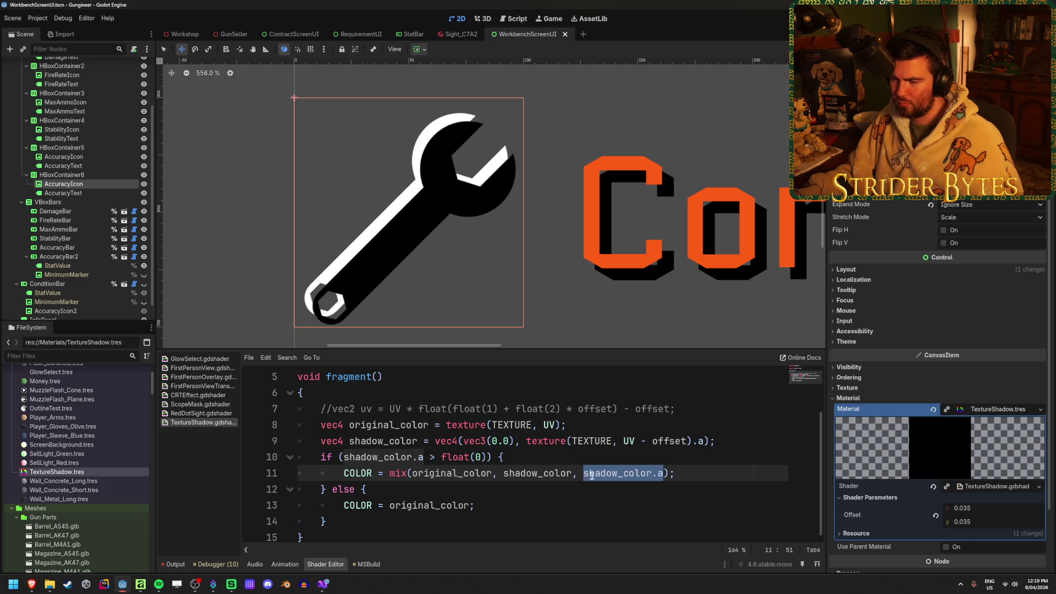
{"action": "type", "text": "UV"}
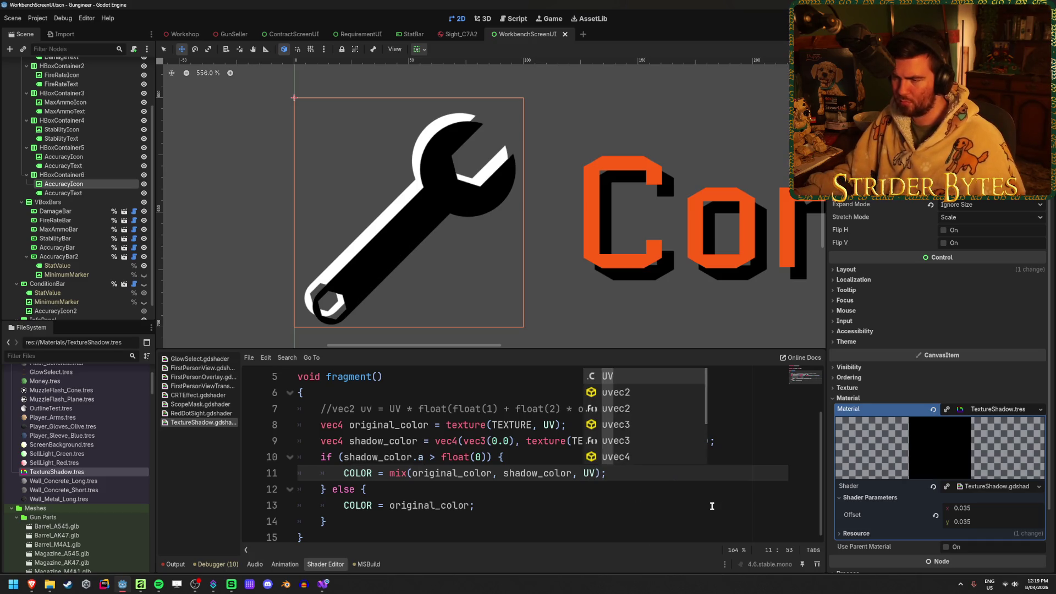
{"action": "key", "text": "Escape"}
{"action": "left_click", "coordinate": [632, 474]}
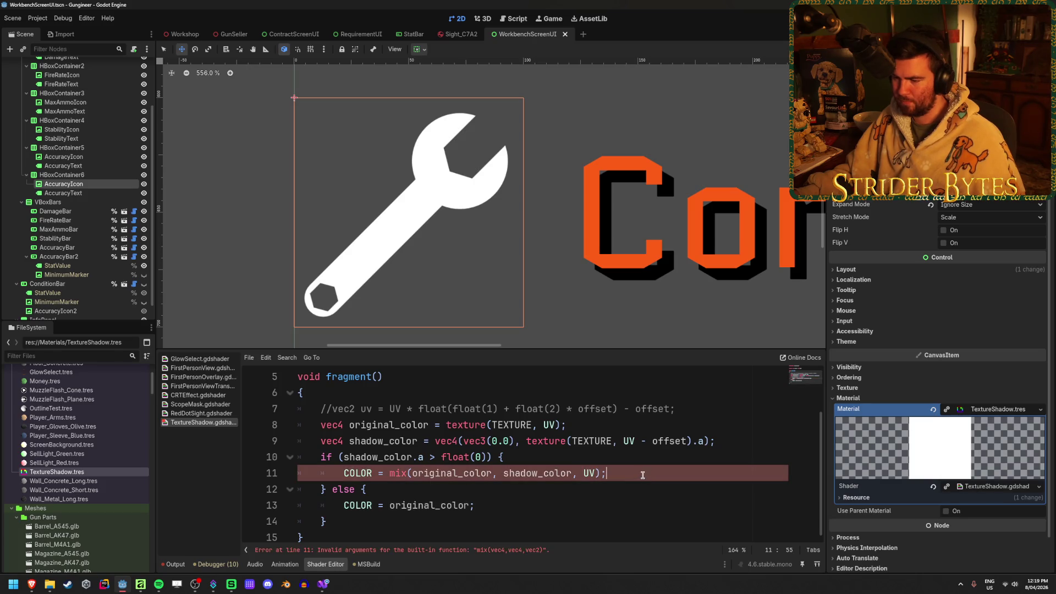
{"action": "key", "text": "Left"}
{"action": "key", "text": "Left"}
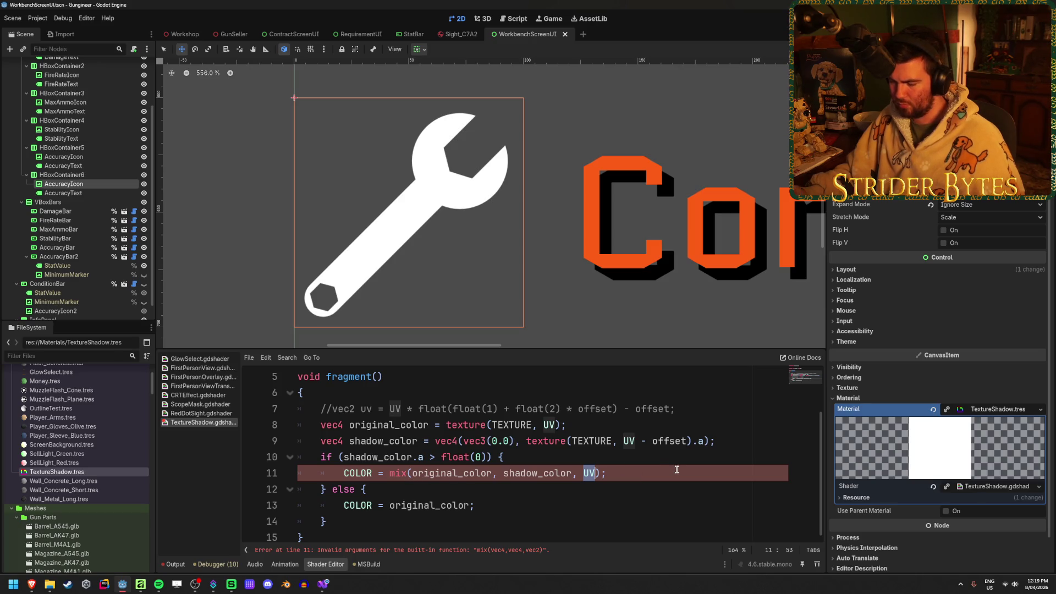
{"action": "key", "text": "BackSpace"}
{"action": "key", "text": "BackSpace"}
{"action": "type", "text": "UV."}
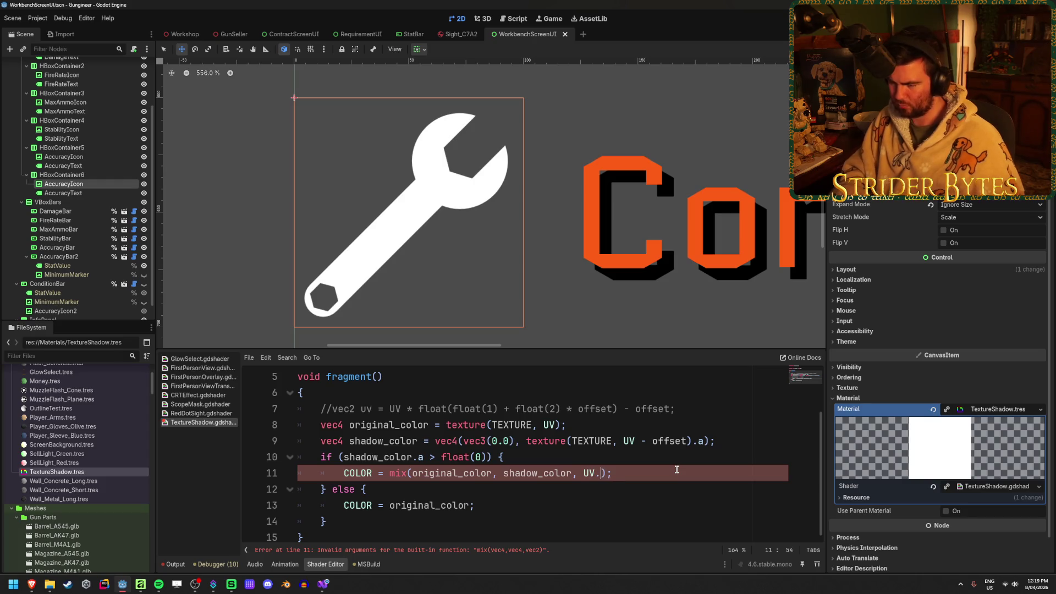
{"action": "type", "text": "x"}
{"action": "key", "text": "BackSpace"}
{"action": "type", "text": "r"}
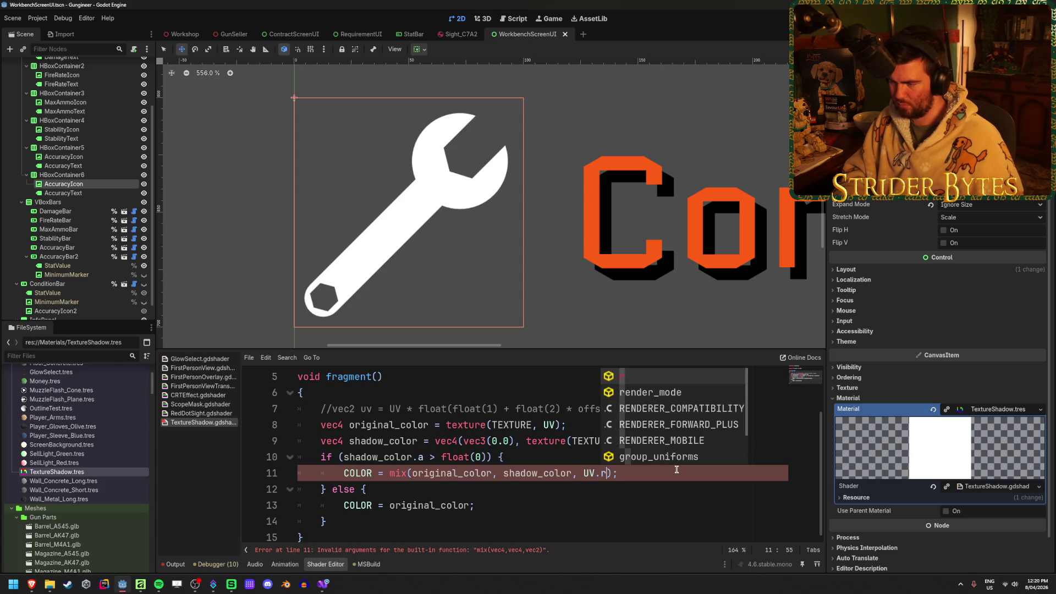
{"action": "key", "text": "Escape"}
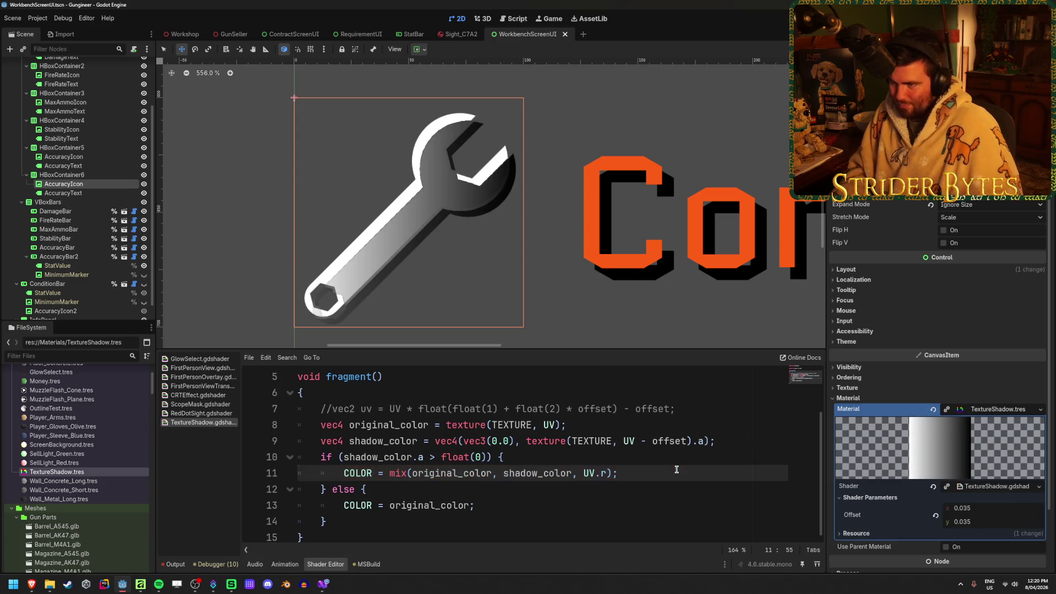
{"action": "scroll", "coordinate": [402, 225], "scroll_direction": "up", "scroll_amount": 5}
{"action": "scroll", "coordinate": [437, 234], "scroll_direction": "down", "scroll_amount": 6}
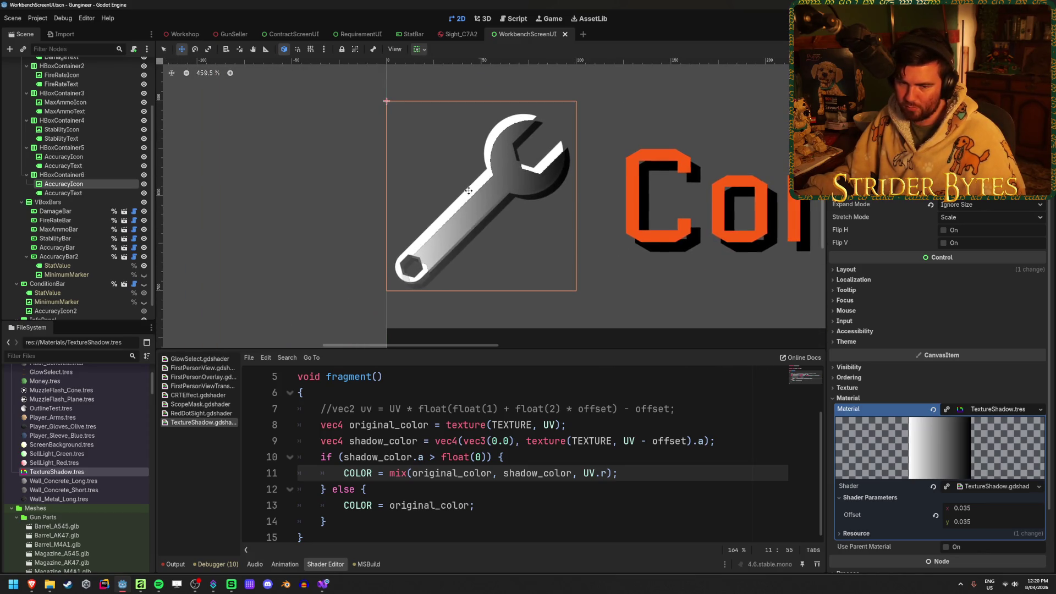
{"action": "left_click_drag", "start_coordinate": [469, 191], "coordinate": [471, 205]}
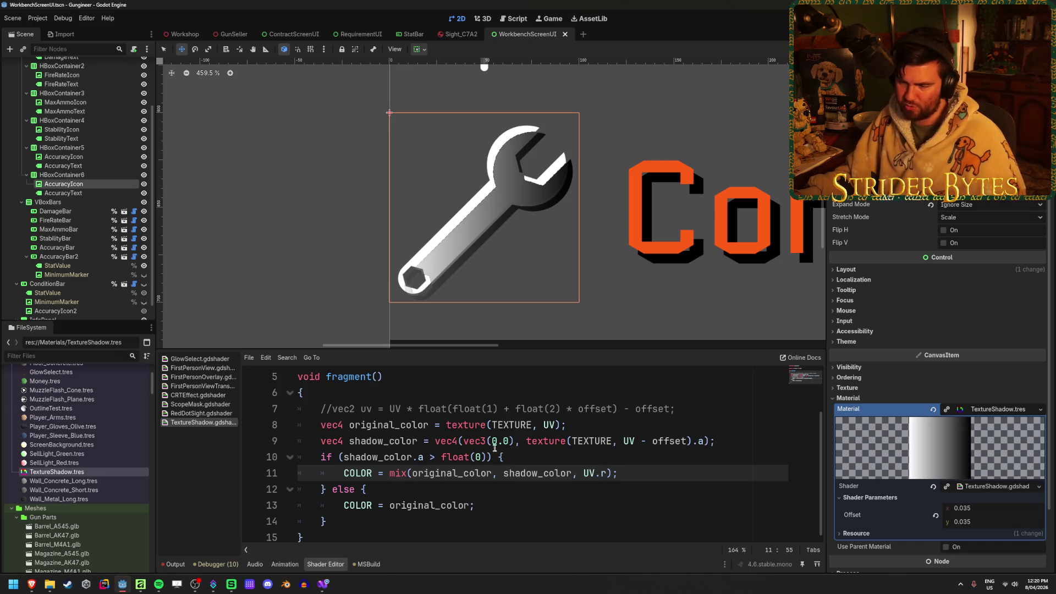
Step: Replace the mix() weight with a boolean vector of original_color.a
{"action": "left_click_drag", "start_coordinate": [607, 474], "coordinate": [584, 474]}
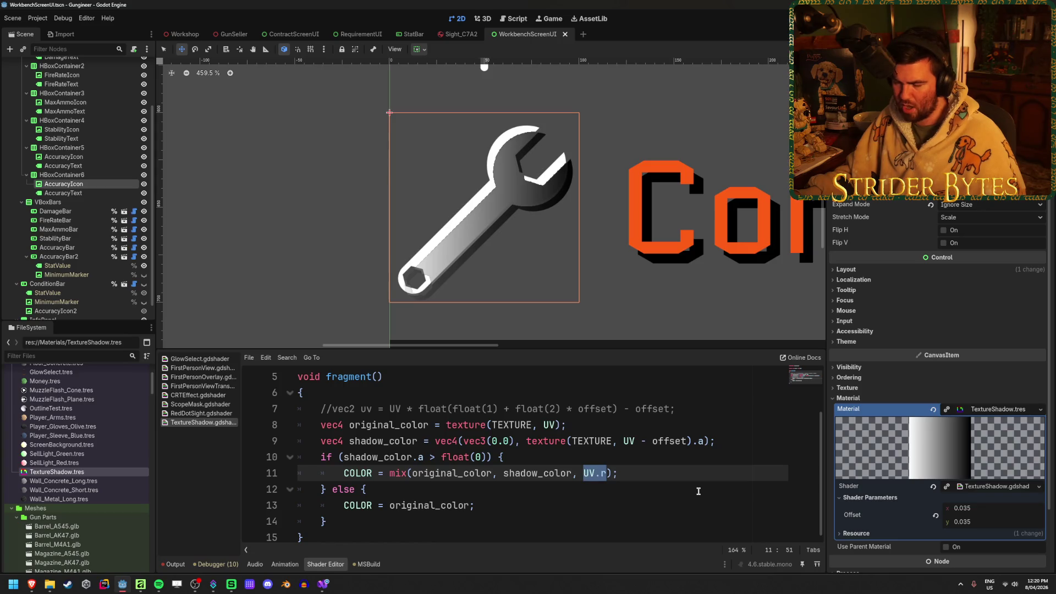
{"action": "key", "text": "BackSpace"}
{"action": "type", "text": "bvec"}
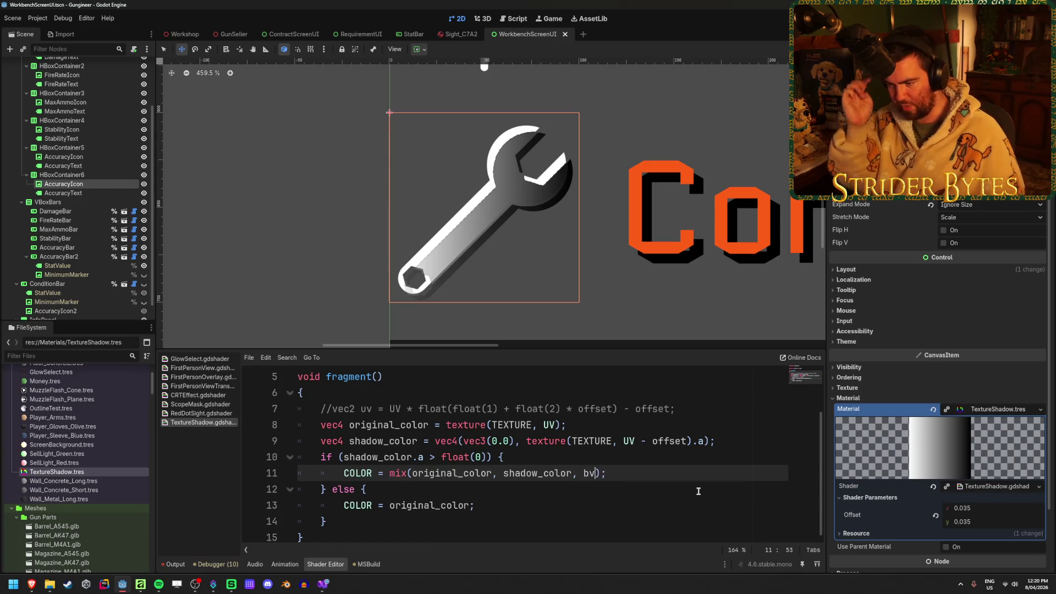
{"action": "key", "text": "Return"}
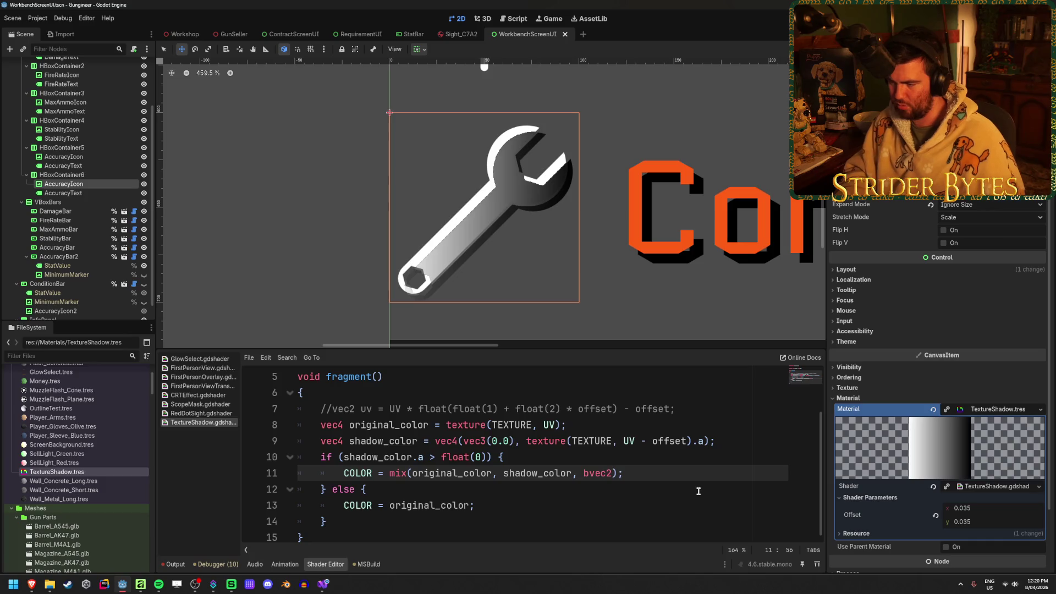
{"action": "type", "text": "origi"}
{"action": "key", "text": "Return"}
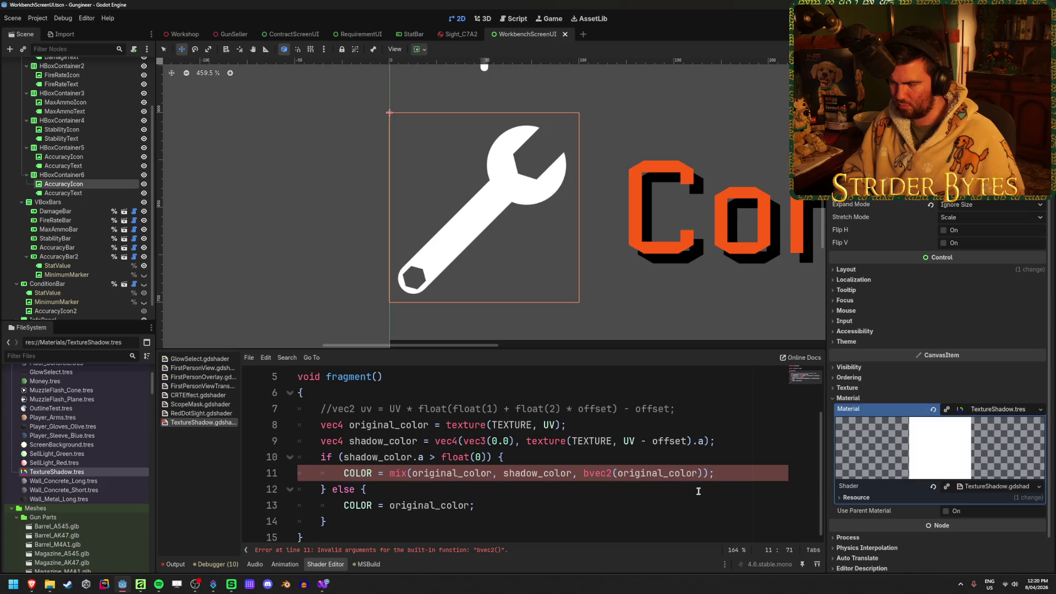
{"action": "type", "text": "a"}
{"action": "left_click", "coordinate": [610, 474]}
{"action": "key", "text": "BackSpace"}
{"action": "key", "text": "BackSpace"}
{"action": "key", "text": "BackSpace"}
{"action": "key", "text": "BackSpace"}
{"action": "key", "text": "BackSpace"}
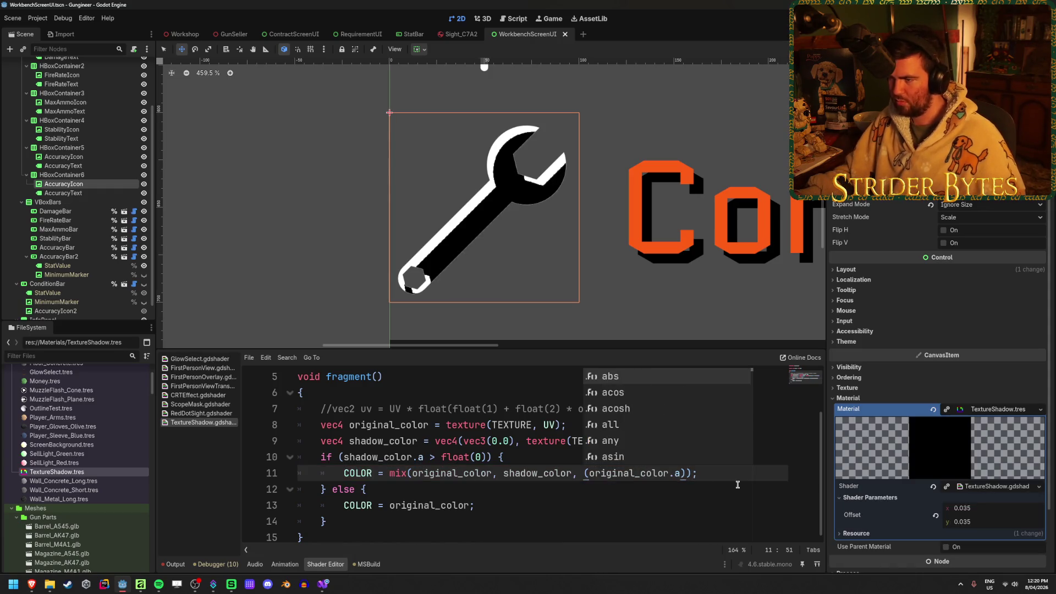
{"action": "left_click", "coordinate": [737, 485]}
{"action": "scroll", "coordinate": [462, 193], "scroll_direction": "up", "scroll_amount": 3}
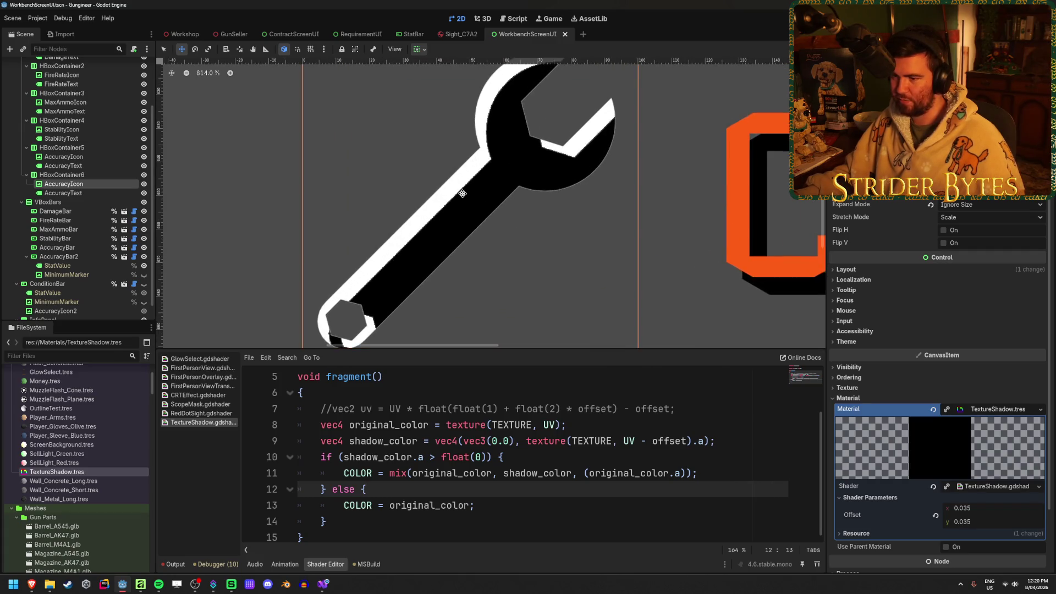
{"action": "scroll", "coordinate": [462, 193], "scroll_direction": "down", "scroll_amount": 3}
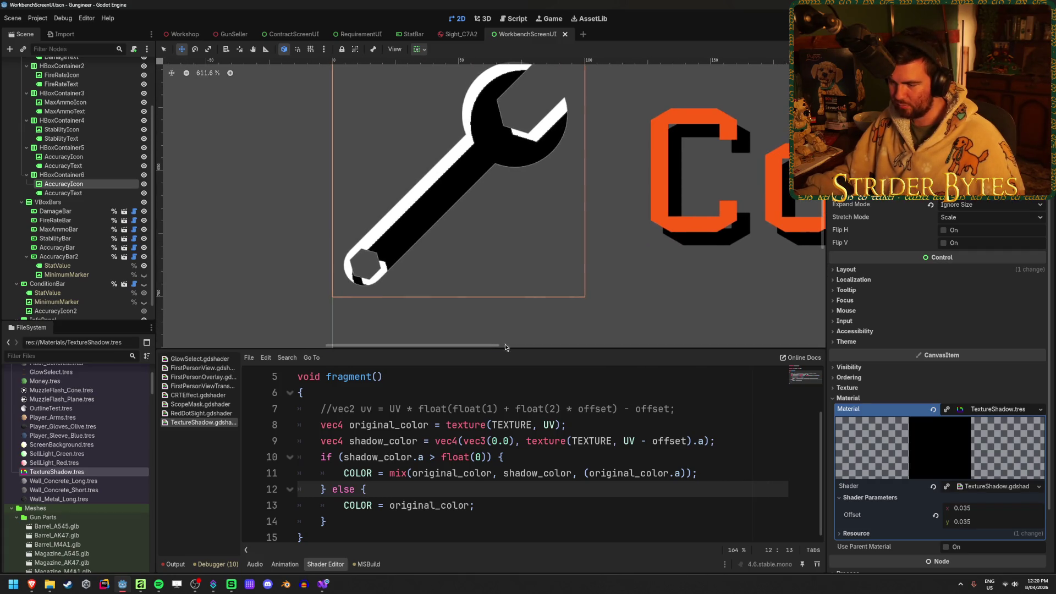
Step: Delete the third argument, leaving mix(original_color, shadow_color, ), and inspect lines 9–10
{"action": "left_click", "coordinate": [721, 474]}
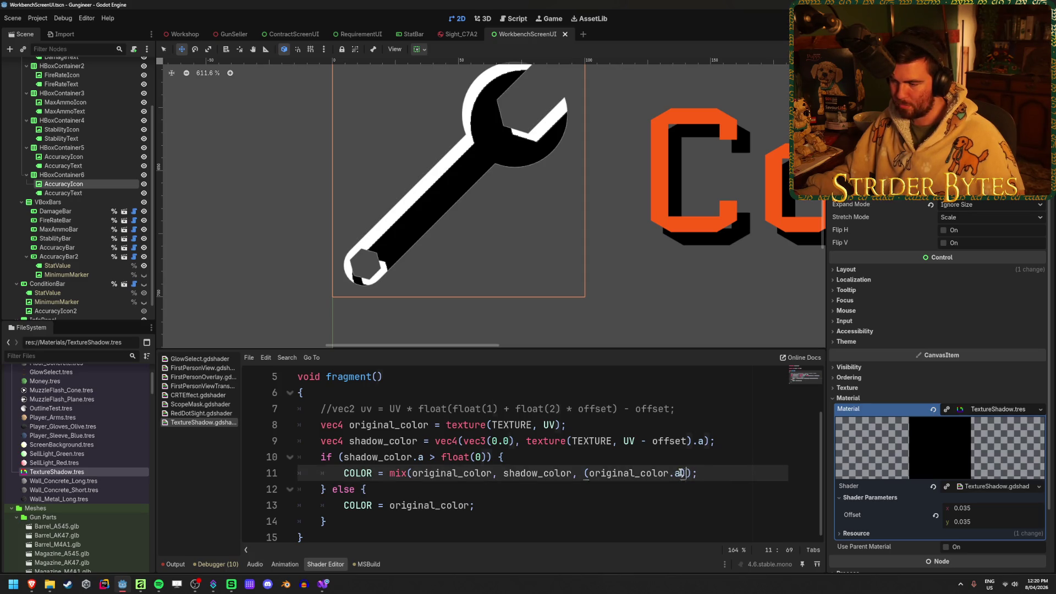
{"action": "left_click_drag", "start_coordinate": [685, 474], "coordinate": [584, 473]}
{"action": "key", "text": "BackSpace"}
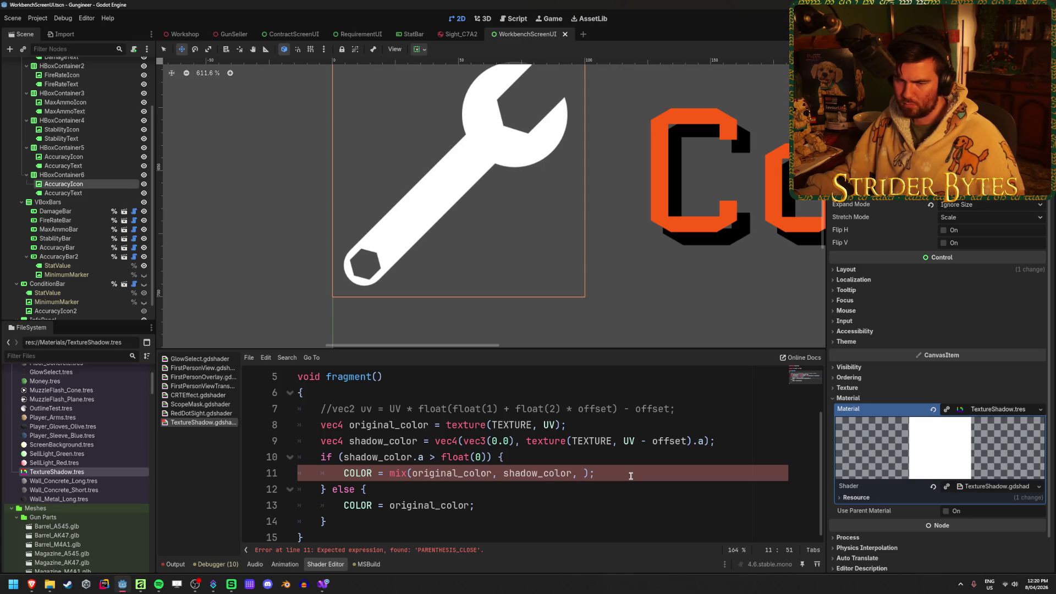
{"action": "left_click", "coordinate": [631, 475]}
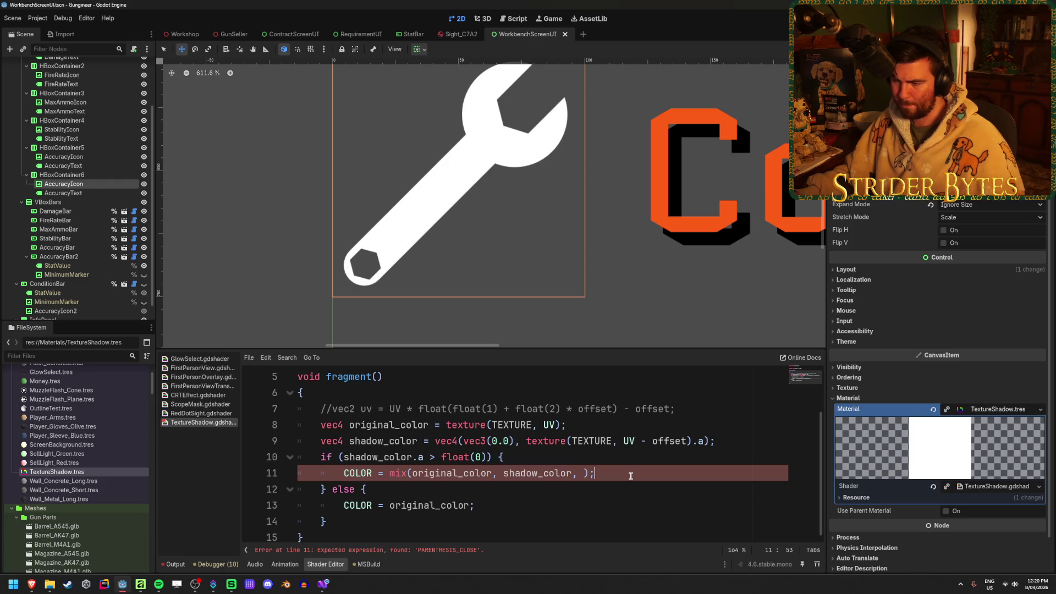
{"action": "left_click", "coordinate": [347, 457]}
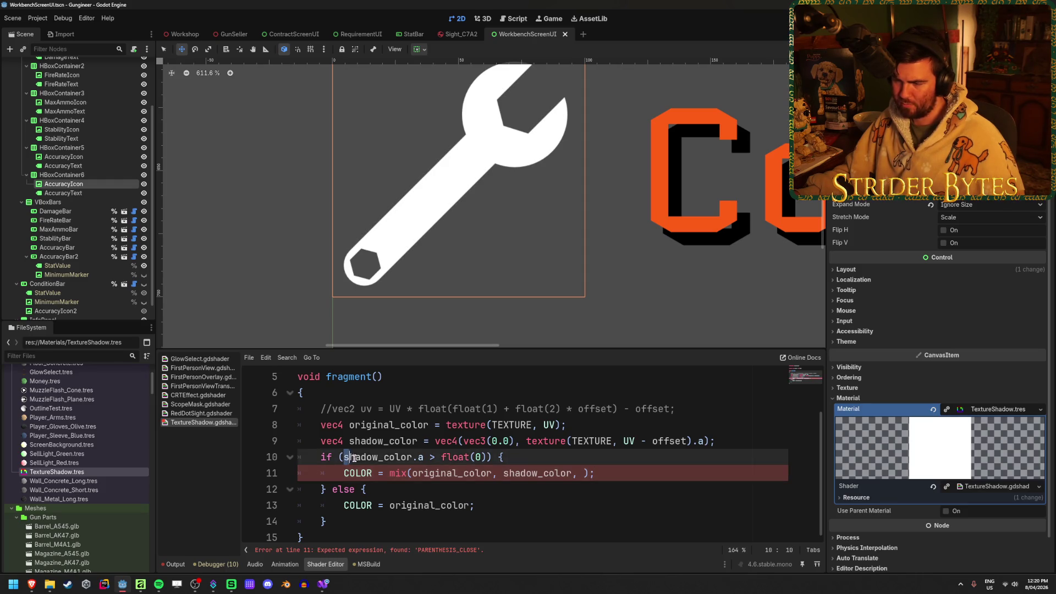
{"action": "left_click", "coordinate": [533, 457]}
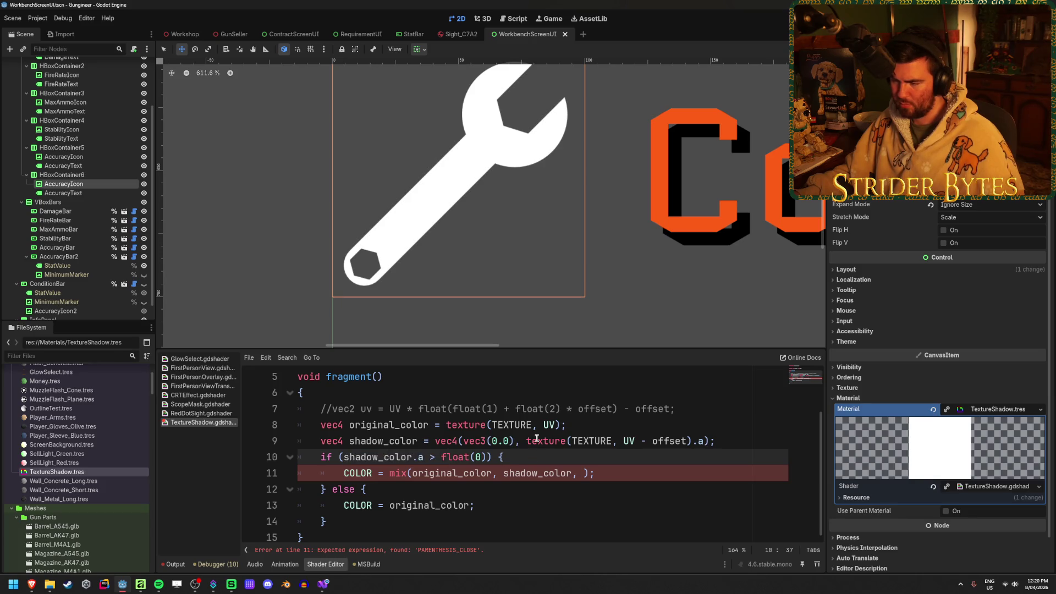
{"action": "left_click_drag", "start_coordinate": [625, 442], "coordinate": [714, 442]}
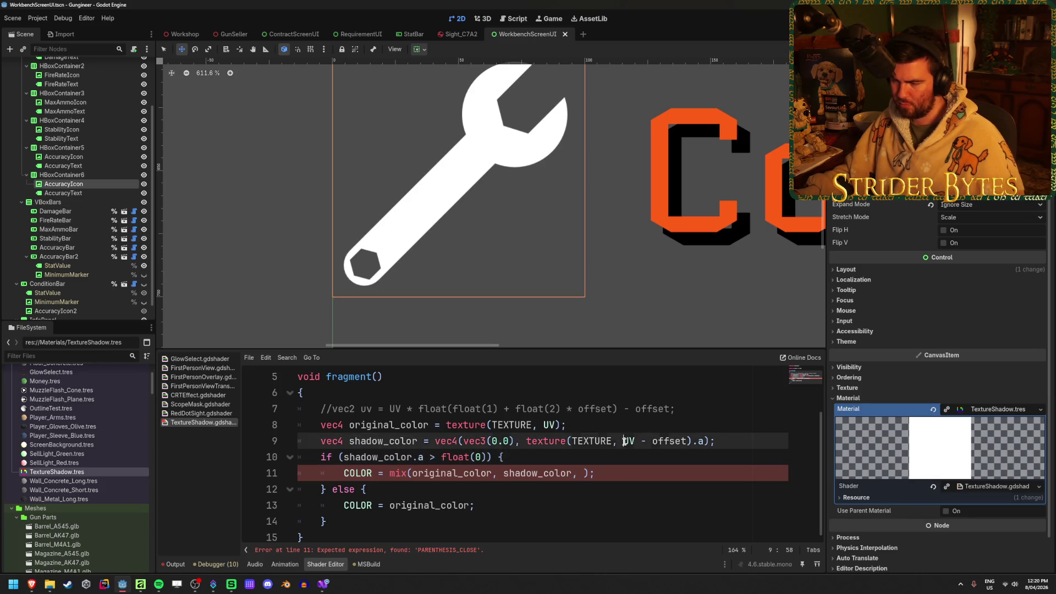
{"action": "left_click", "coordinate": [731, 443]}
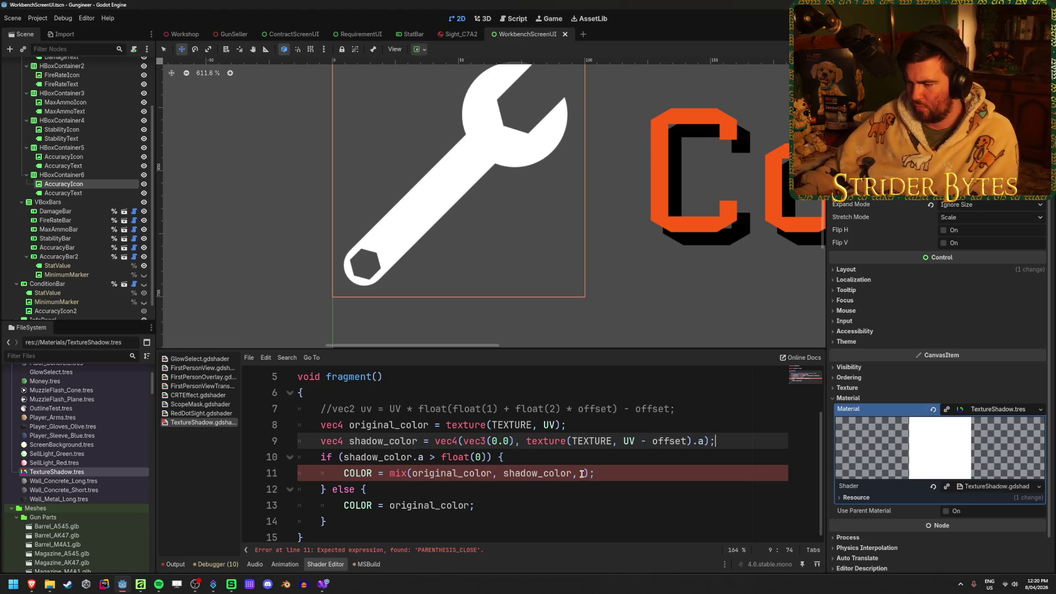
Step: Try !original_color.a as the mix weight, then drop the '!' and save
{"action": "key", "text": "Down"}
{"action": "key", "text": "Down"}
{"action": "key", "text": "Left"}
{"action": "key", "text": "Left"}
{"action": "type", "text": "!original.color.a"}
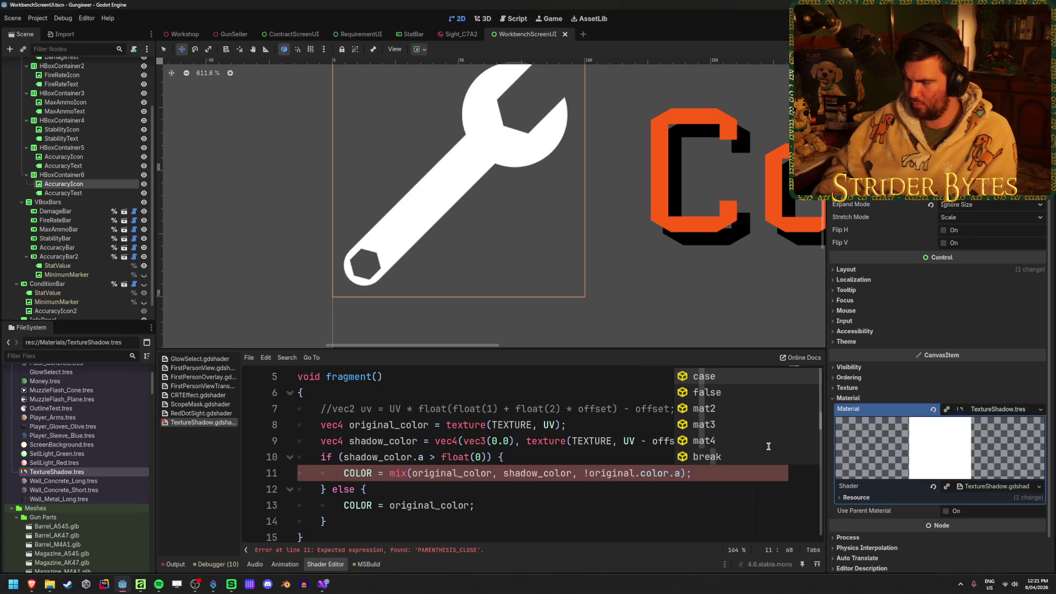
{"action": "key", "text": "Escape"}
{"action": "key", "text": "Delete"}
{"action": "type", "text": "_"}
{"action": "left_click", "coordinate": [732, 478]}
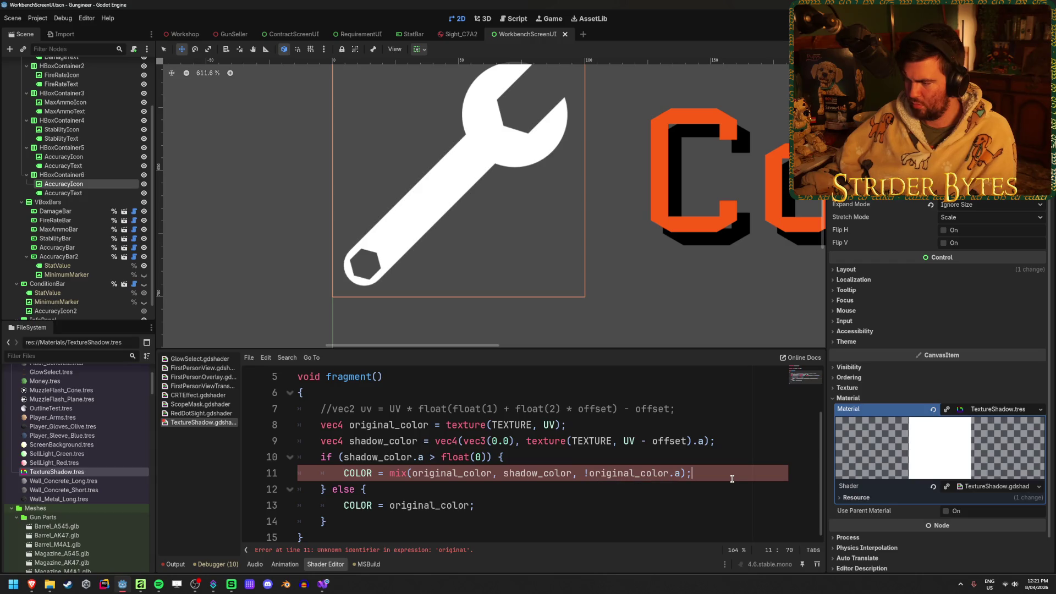
{"action": "key", "text": "ctrl+s"}
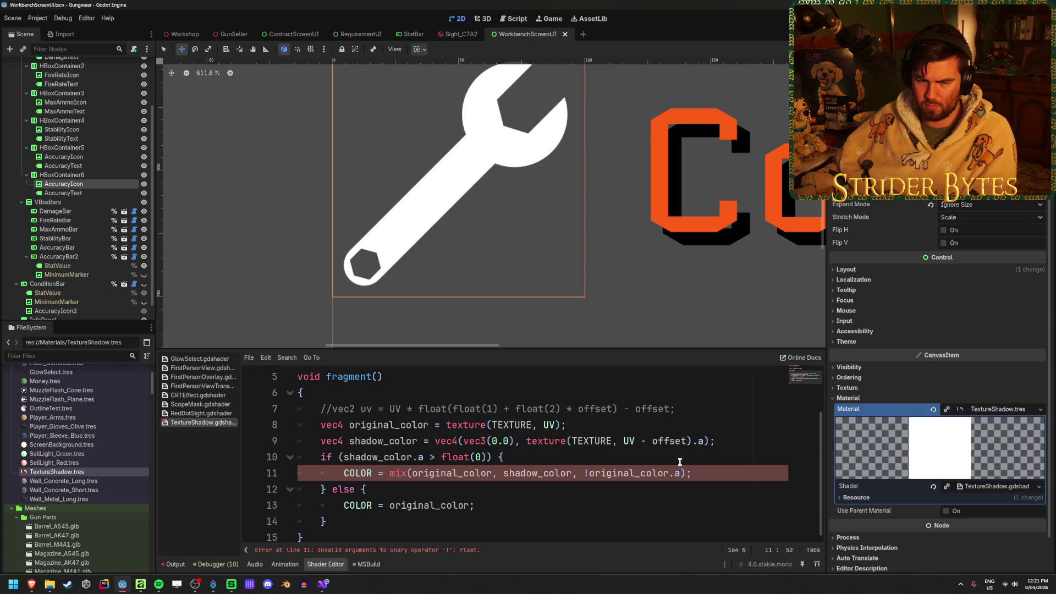
{"action": "key", "text": "BackSpace"}
{"action": "key", "text": "ctrl+s"}
Step: Change the mix weight to original_color.a * -1.0 and save the shader
{"action": "type", "text": "- 1"}
{"action": "key", "text": "ctrl+s"}
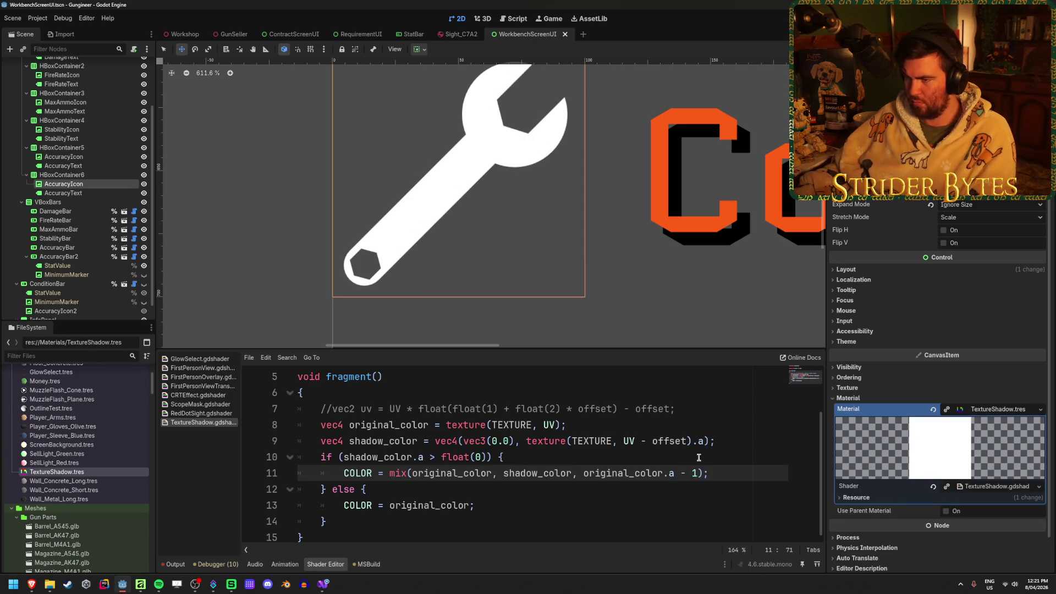
{"action": "key", "text": "End"}
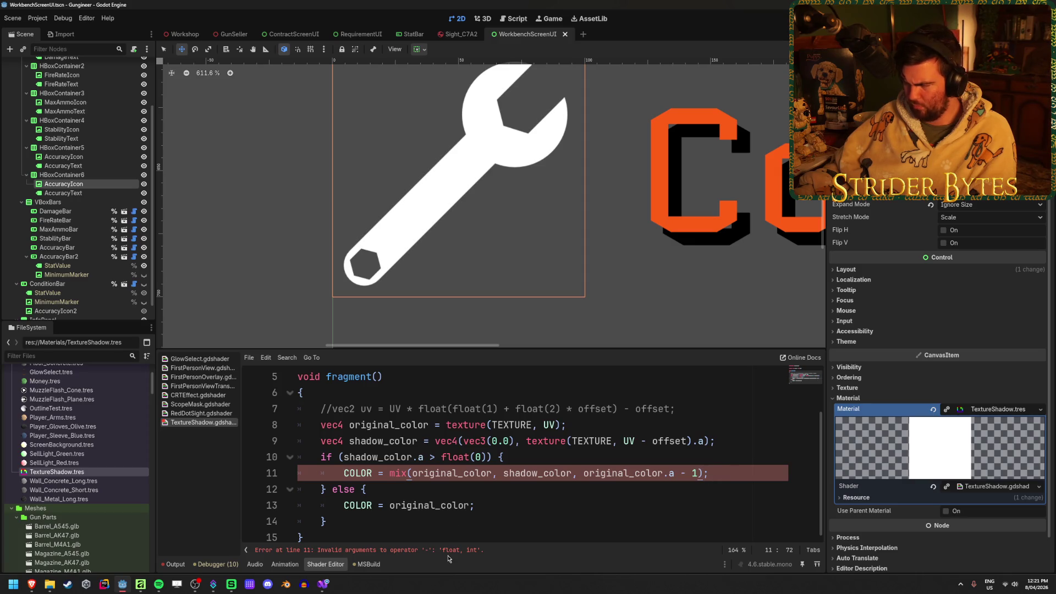
{"action": "type", "text": ".0"}
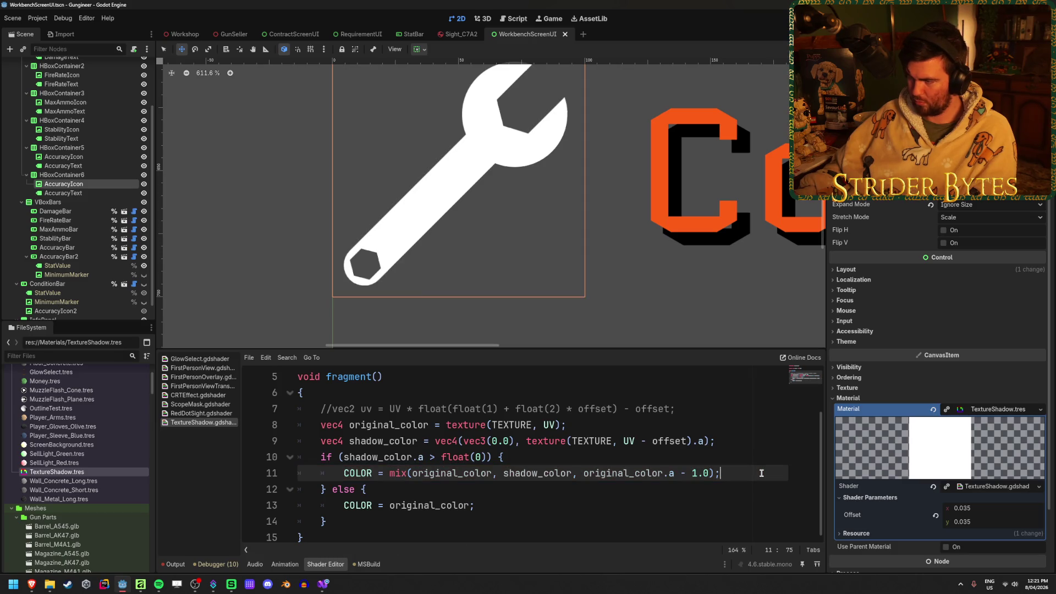
{"action": "mouse_move", "coordinate": [709, 473]}
{"action": "left_mouse_down"}
{"action": "mouse_move", "coordinate": [582, 473]}
{"action": "mouse_move", "coordinate": [694, 473]}
{"action": "mouse_move", "coordinate": [682, 474]}
{"action": "left_mouse_up"}
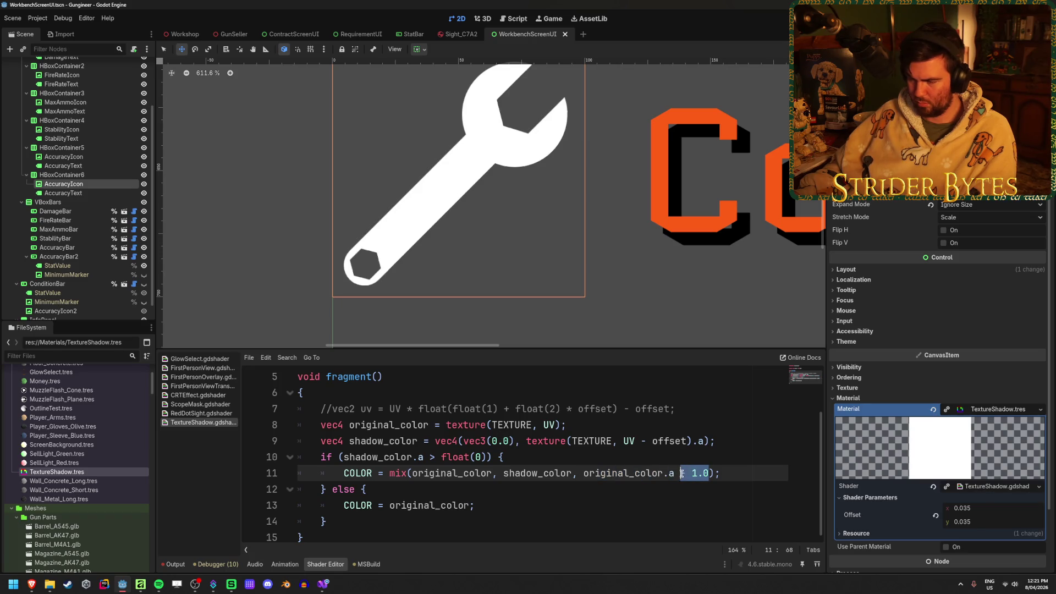
{"action": "left_click", "coordinate": [691, 473]}
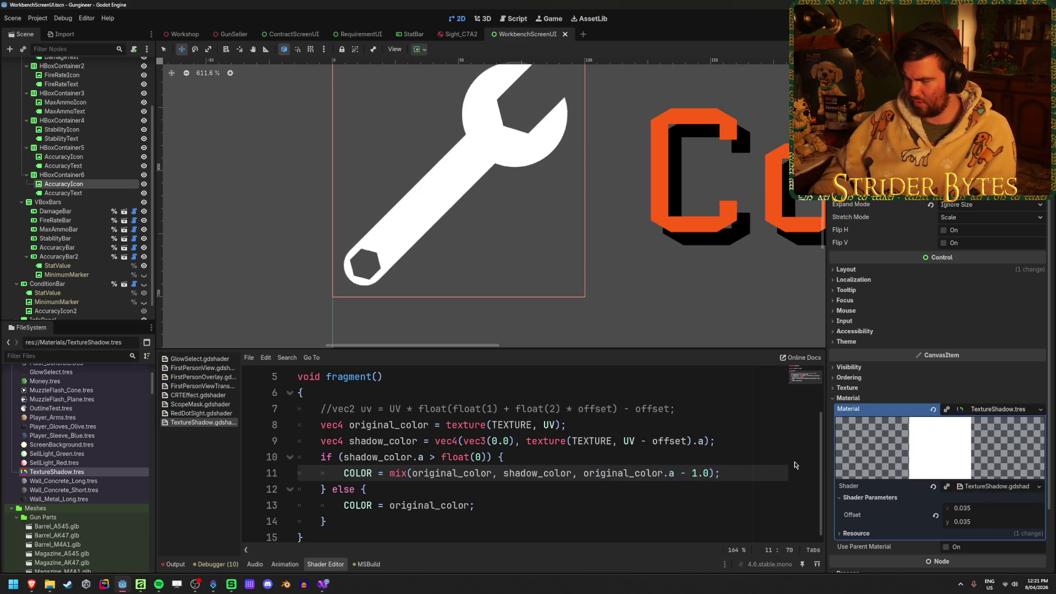
{"action": "key", "text": "BackSpace"}
{"action": "key", "text": "Left"}
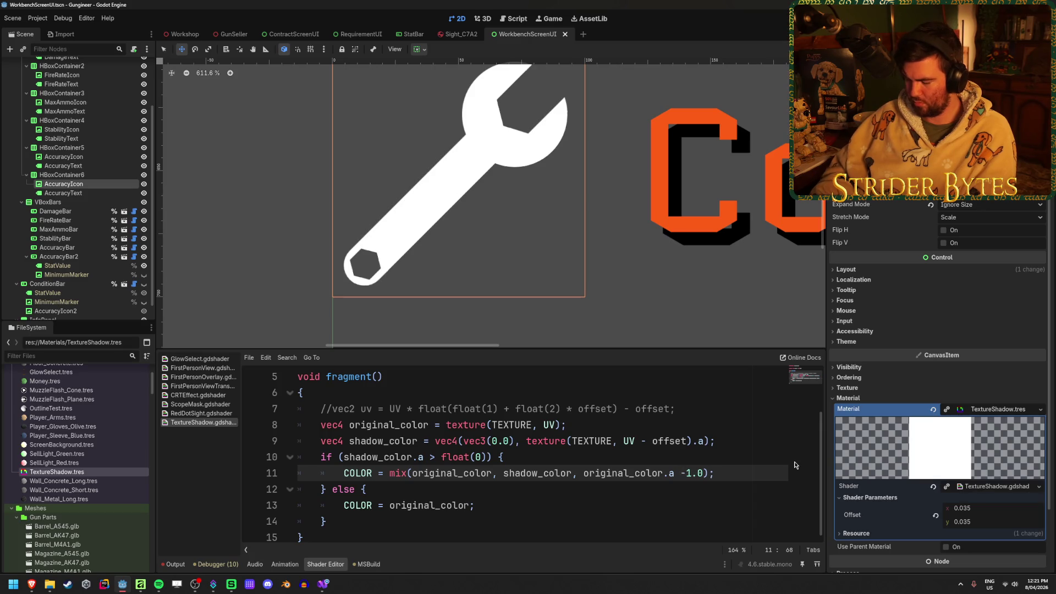
{"action": "type", "text": "*"}
{"action": "key", "text": "ctrl+s"}
{"action": "key", "text": "ctrl+s"}
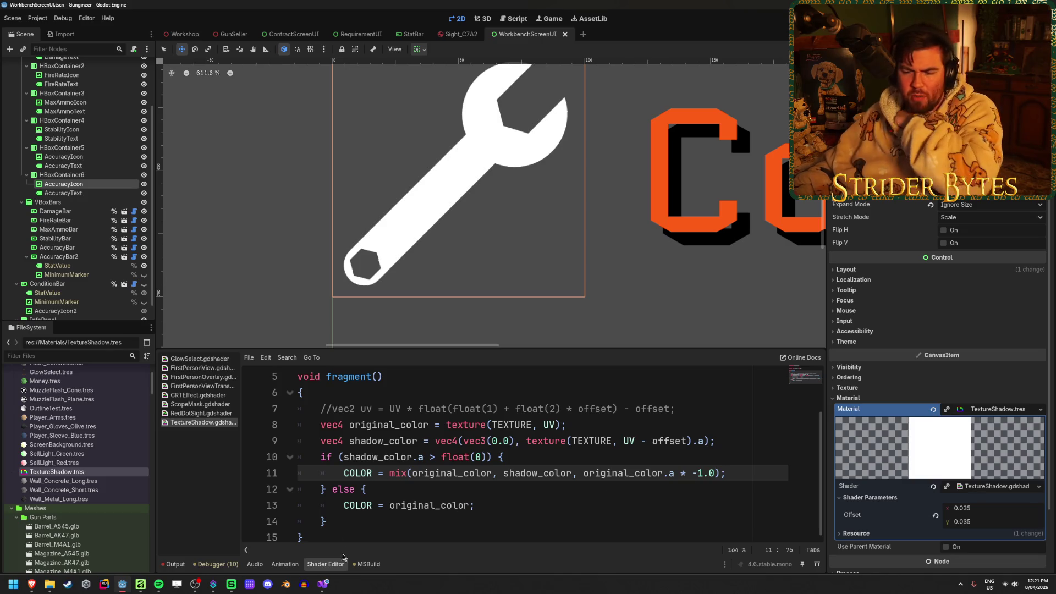
{"action": "key", "text": "alt+Tab"}
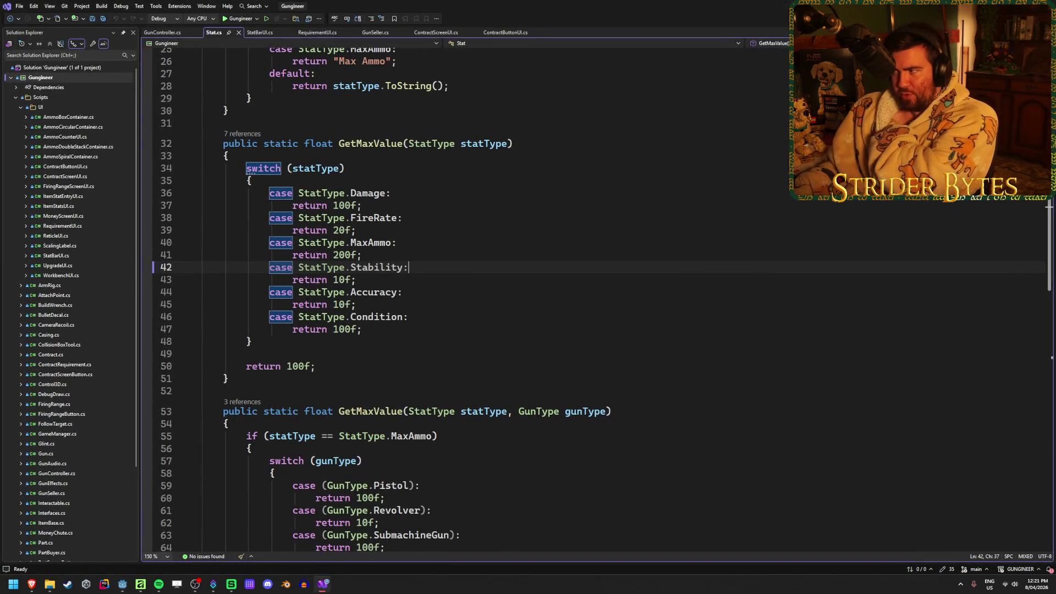
{"action": "key", "text": "alt+Tab"}
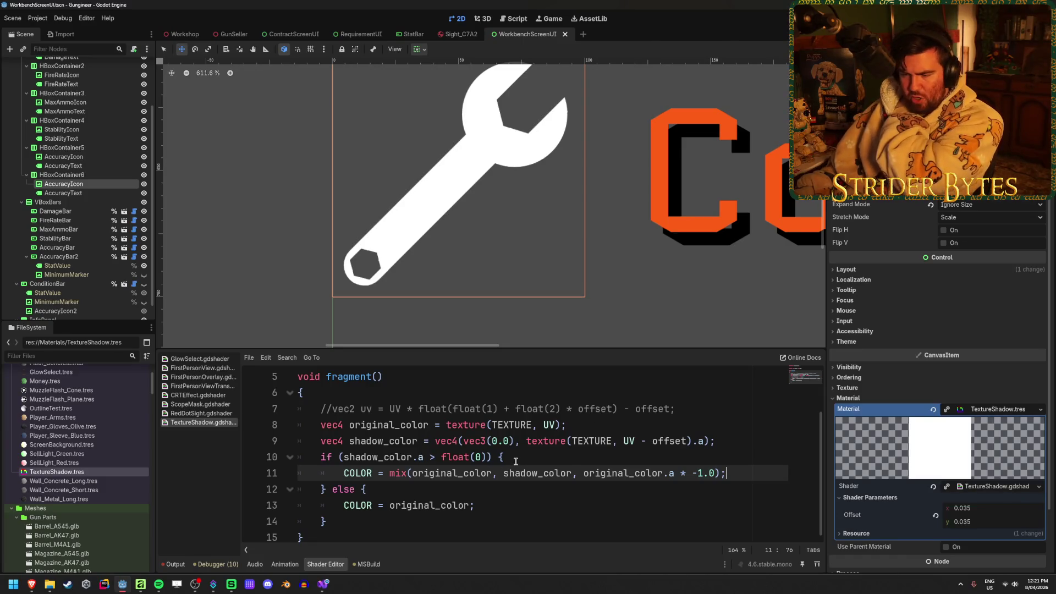
Step: Remove ' * -1.0' and change the mix weight to shadow_color.a, then save
{"action": "left_click_drag", "start_coordinate": [712, 473], "coordinate": [584, 473]}
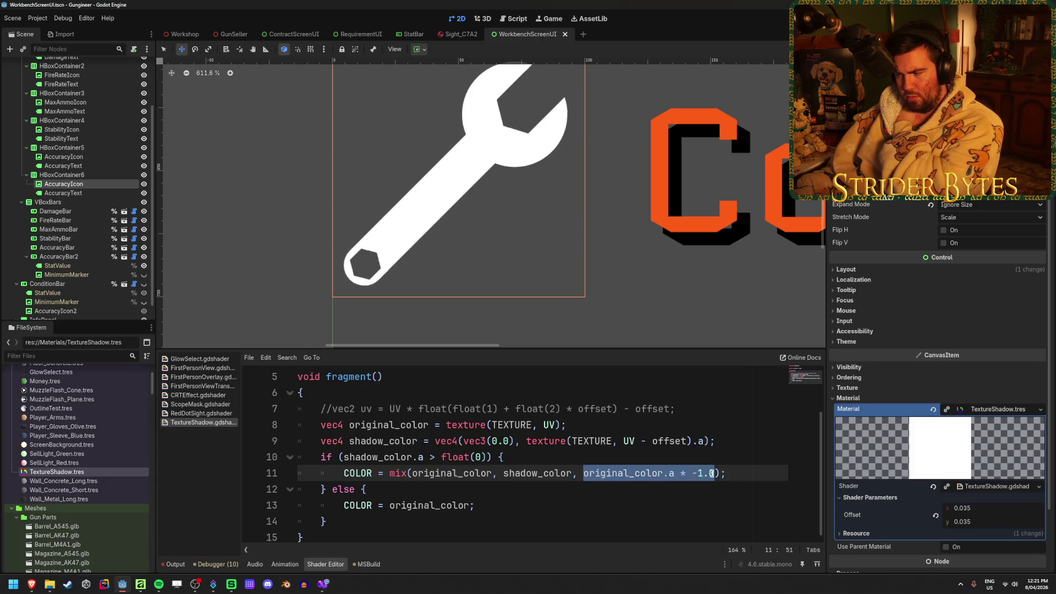
{"action": "left_click", "coordinate": [713, 473]}
{"action": "key", "text": "BackSpace"}
{"action": "key", "text": "BackSpace"}
{"action": "key", "text": "BackSpace"}
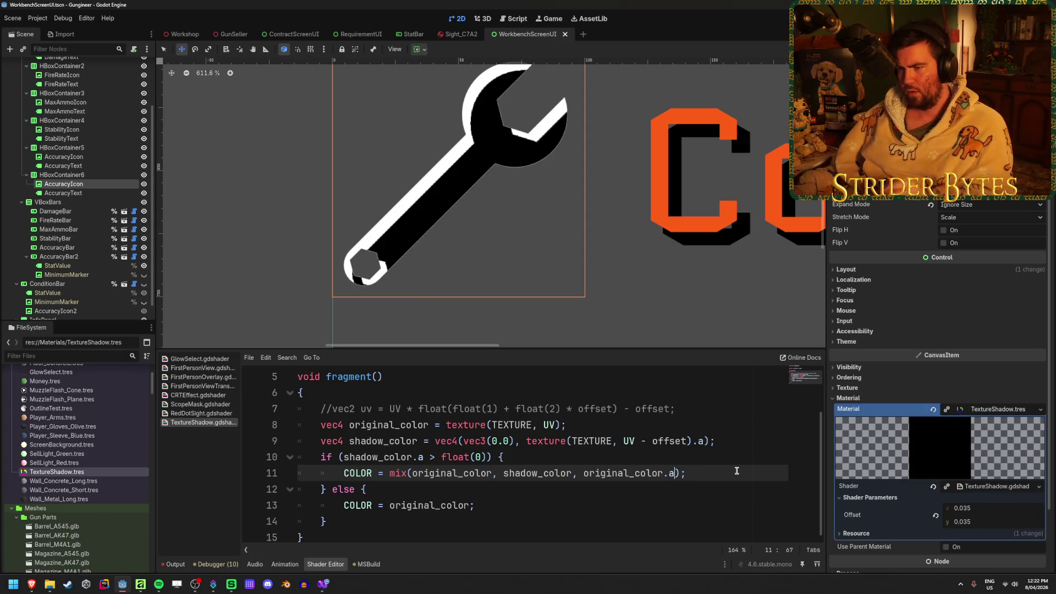
{"action": "left_click", "coordinate": [703, 474]}
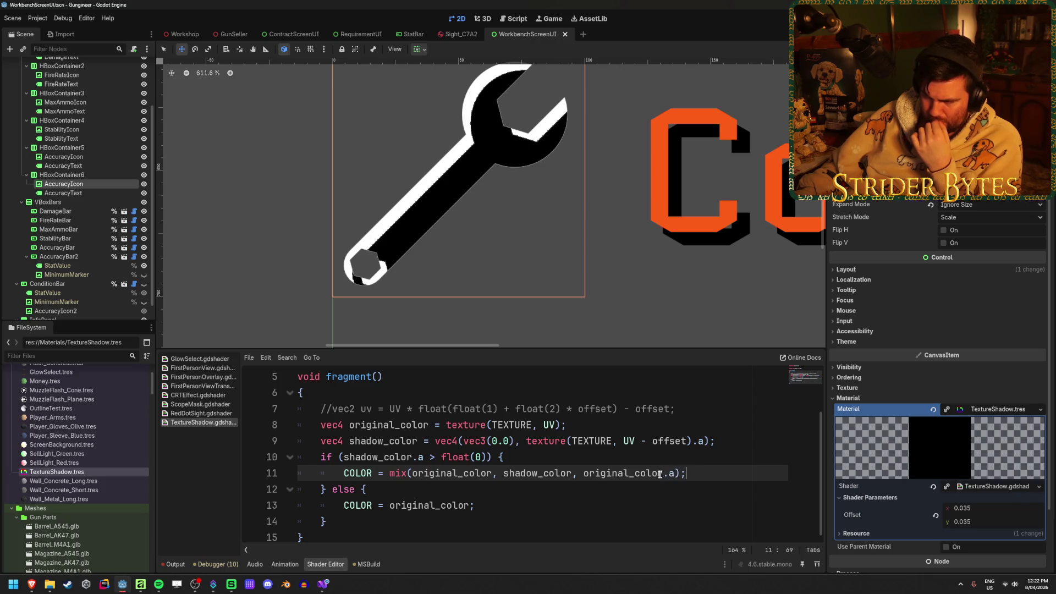
{"action": "double_click", "coordinate": [595, 472]}
{"action": "left_click", "coordinate": [627, 472]}
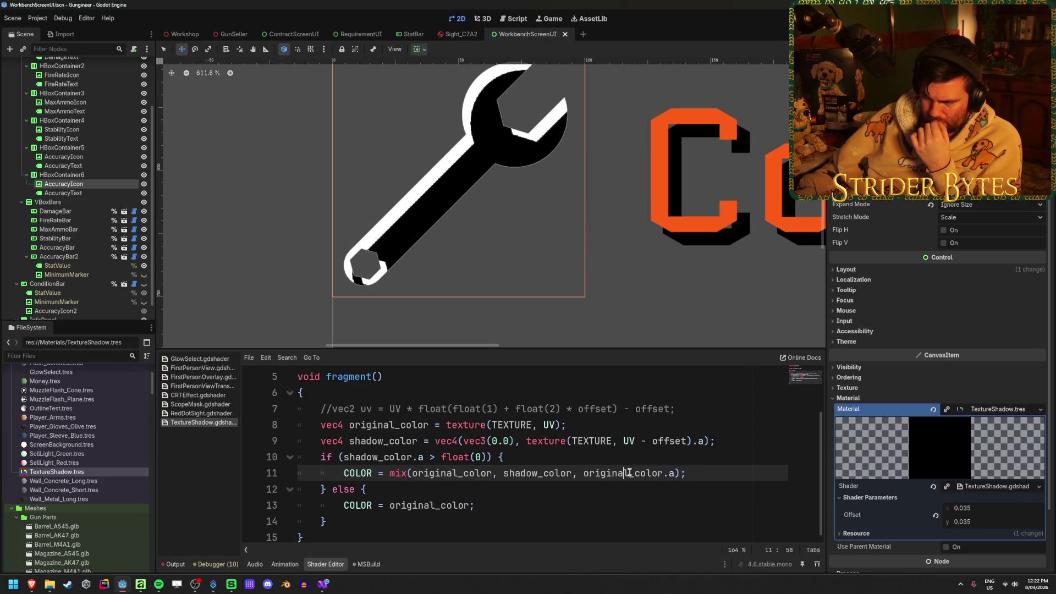
{"action": "left_click_drag", "start_coordinate": [627, 473], "coordinate": [583, 474]}
{"action": "type", "text": "shadow"}
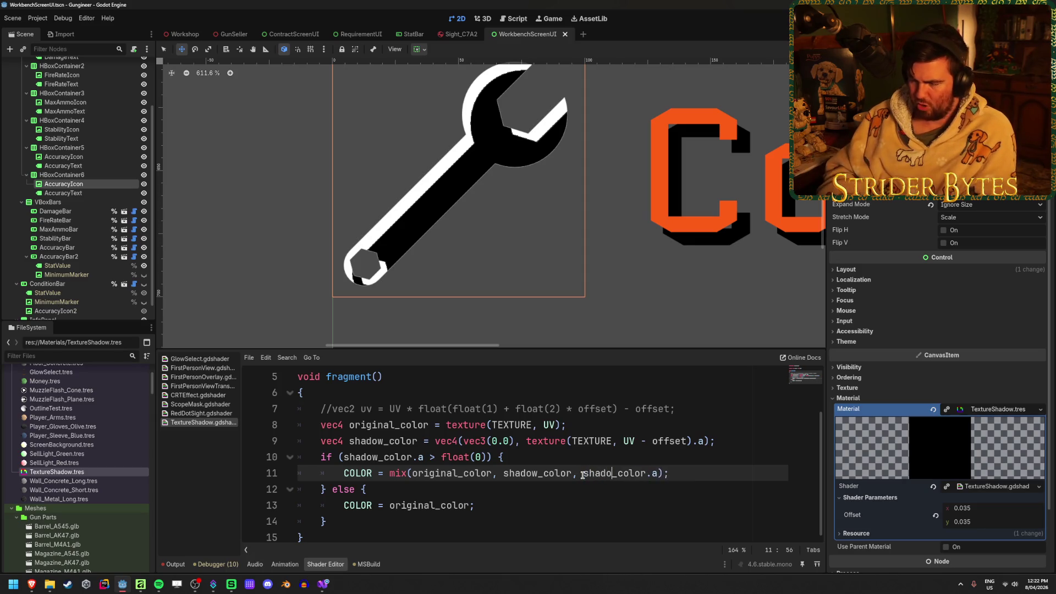
{"action": "key", "text": "ctrl+s"}
Step: Make the mix weight original_color.a - shadow_color.a and save the shader
{"action": "left_click", "coordinate": [715, 474]}
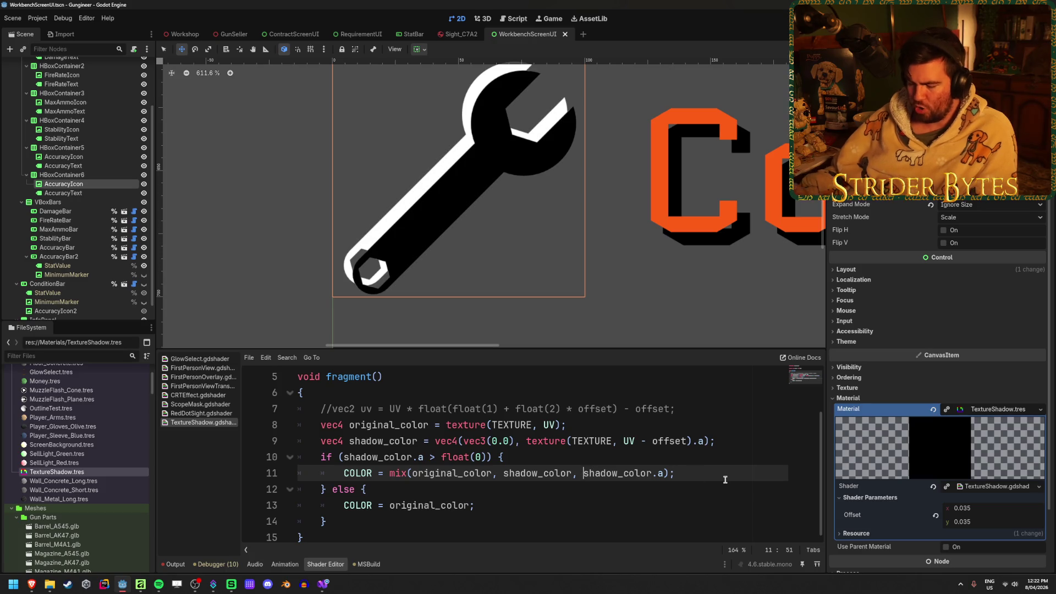
{"action": "type", "text": "original"}
{"action": "type", "text": "_color.a"}
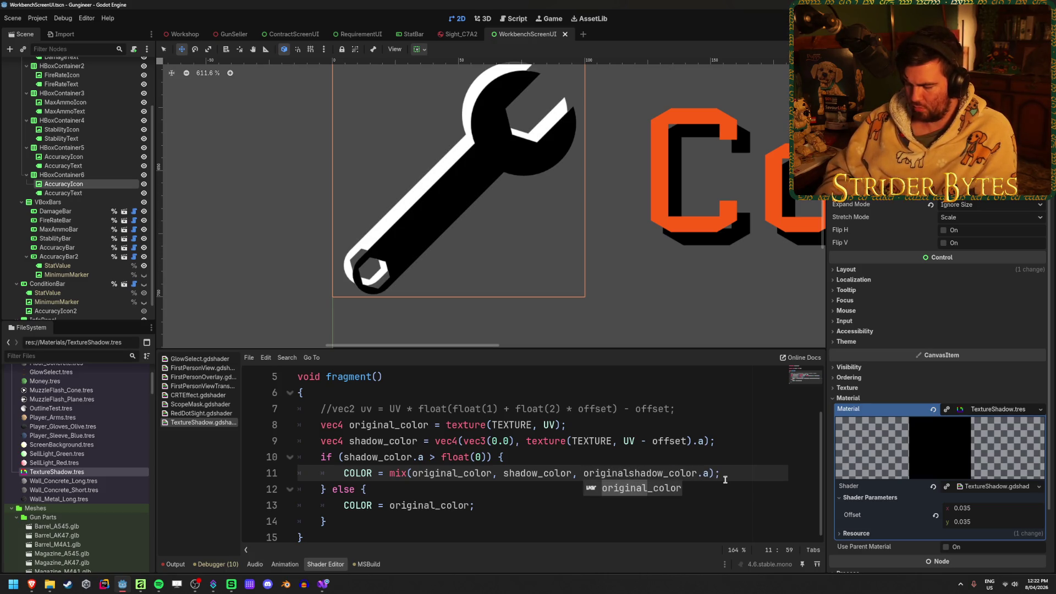
{"action": "type", "text": " -"}
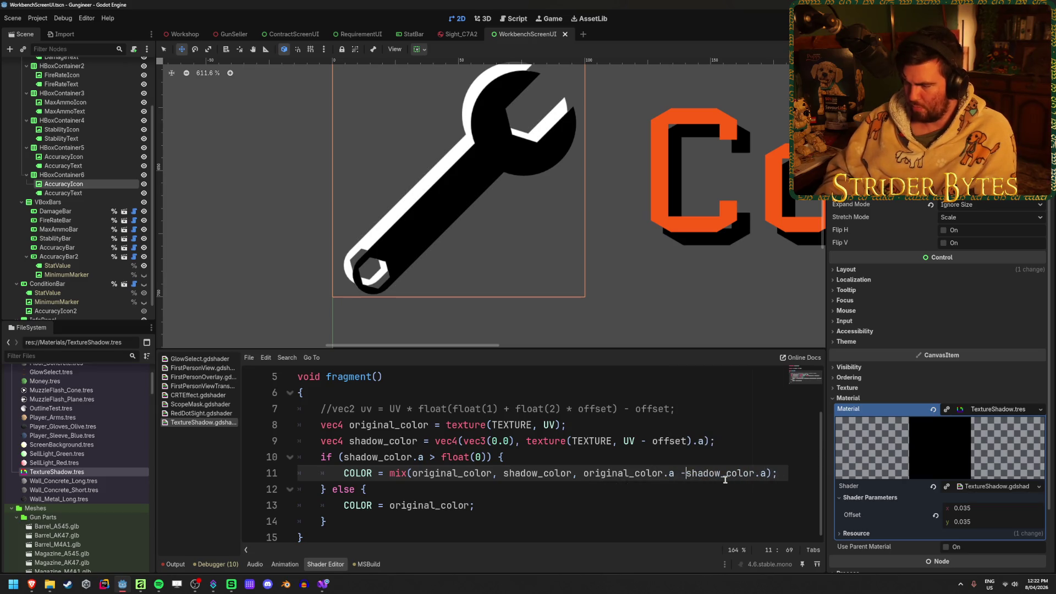
{"action": "left_click", "coordinate": [725, 473]}
{"action": "key", "text": "ctrl+s"}
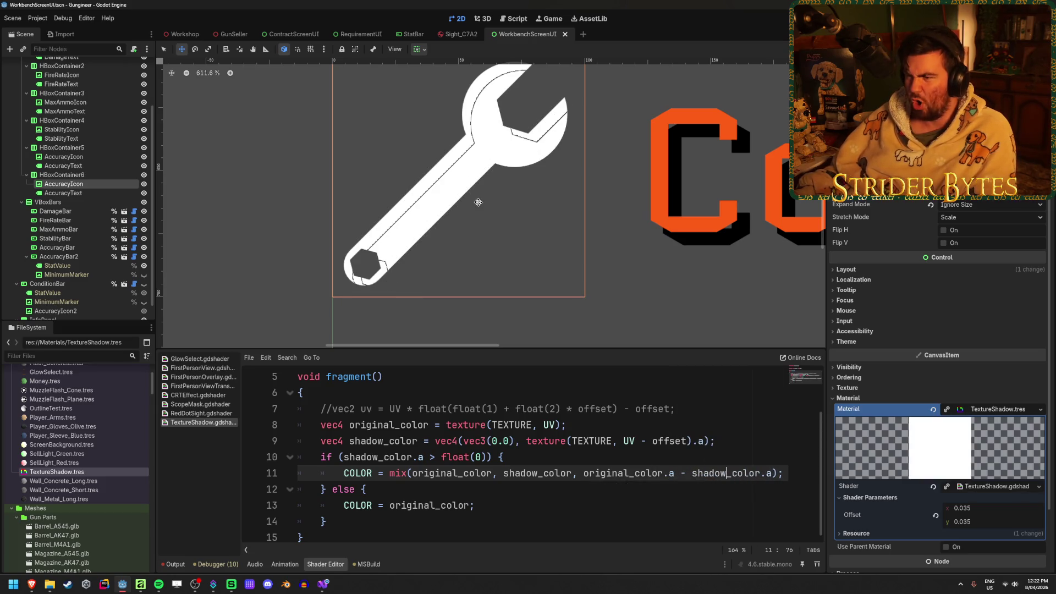
{"action": "scroll", "coordinate": [421, 157], "scroll_direction": "up", "scroll_amount": 2}
{"action": "scroll", "coordinate": [404, 227], "scroll_direction": "down", "scroll_amount": 3}
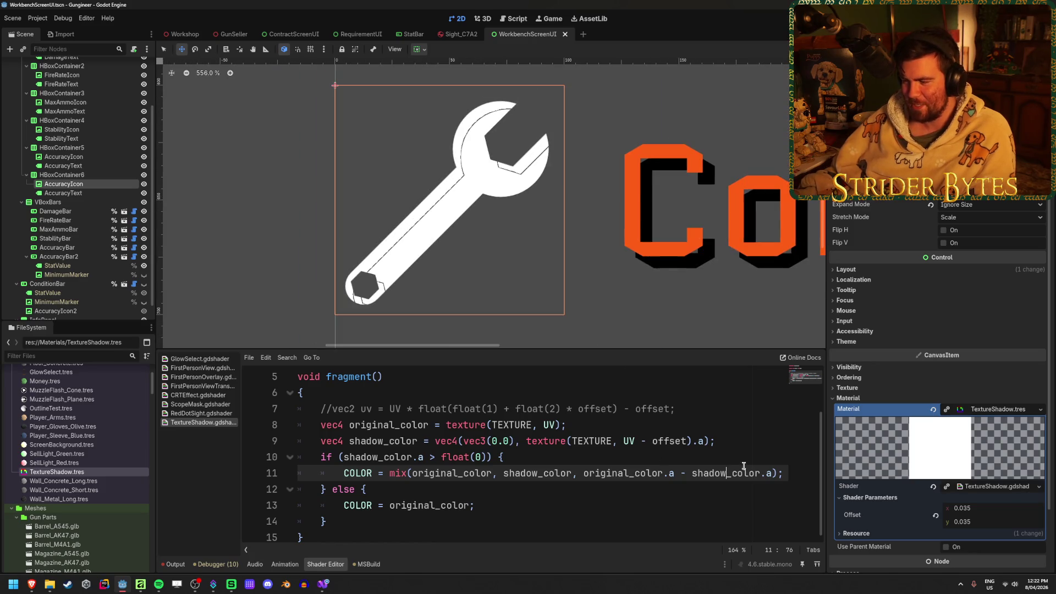
{"action": "left_click", "coordinate": [799, 474]}
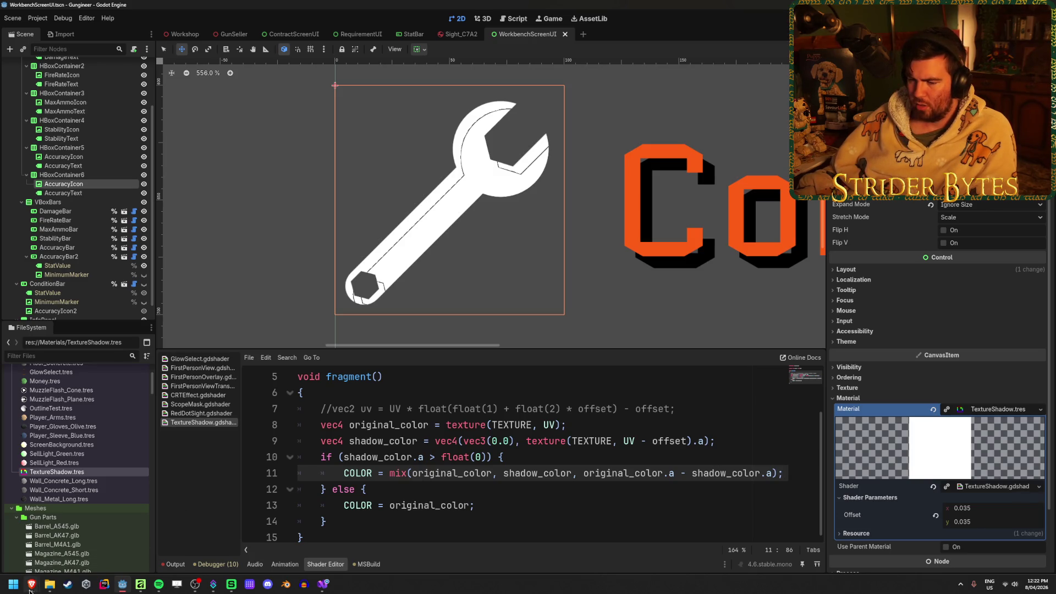
{"action": "left_click", "coordinate": [32, 584]}
{"action": "scroll", "coordinate": [554, 426], "scroll_direction": "down", "scroll_amount": 15}
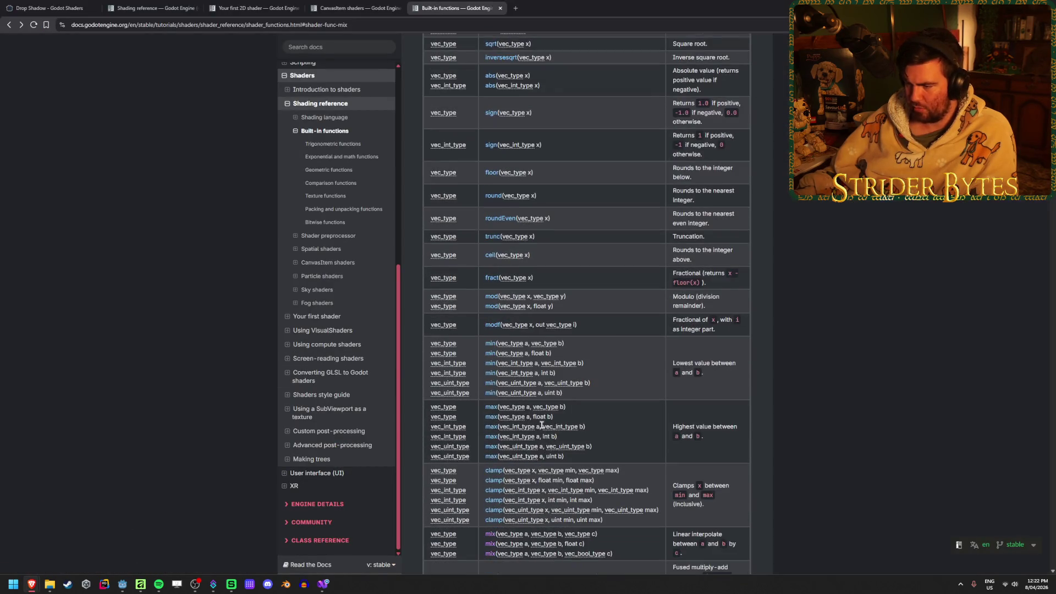
{"action": "scroll", "coordinate": [528, 260], "scroll_direction": "up", "scroll_amount": 2}
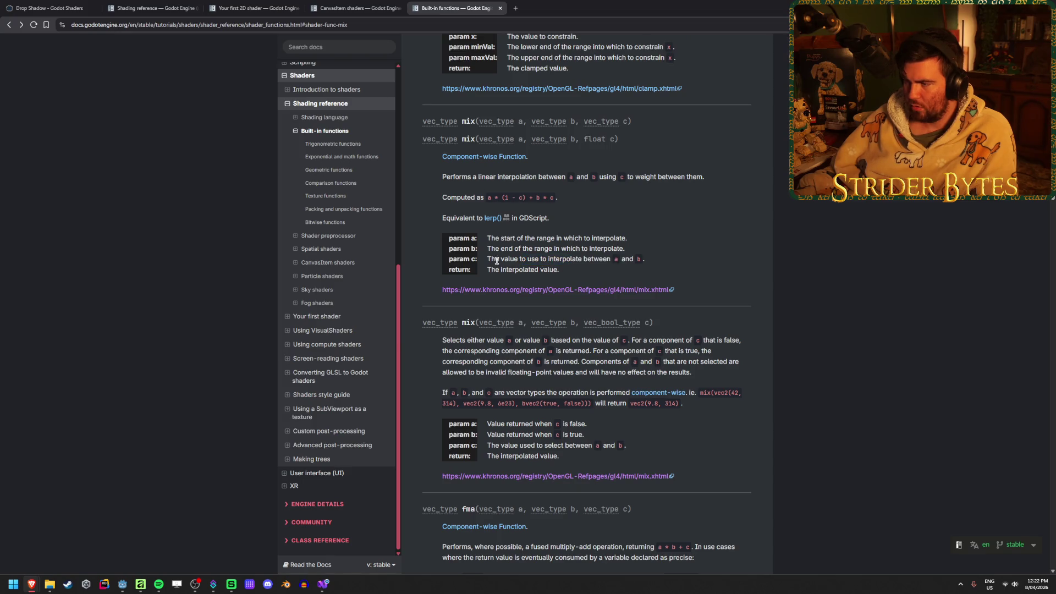
{"action": "left_click", "coordinate": [574, 256]}
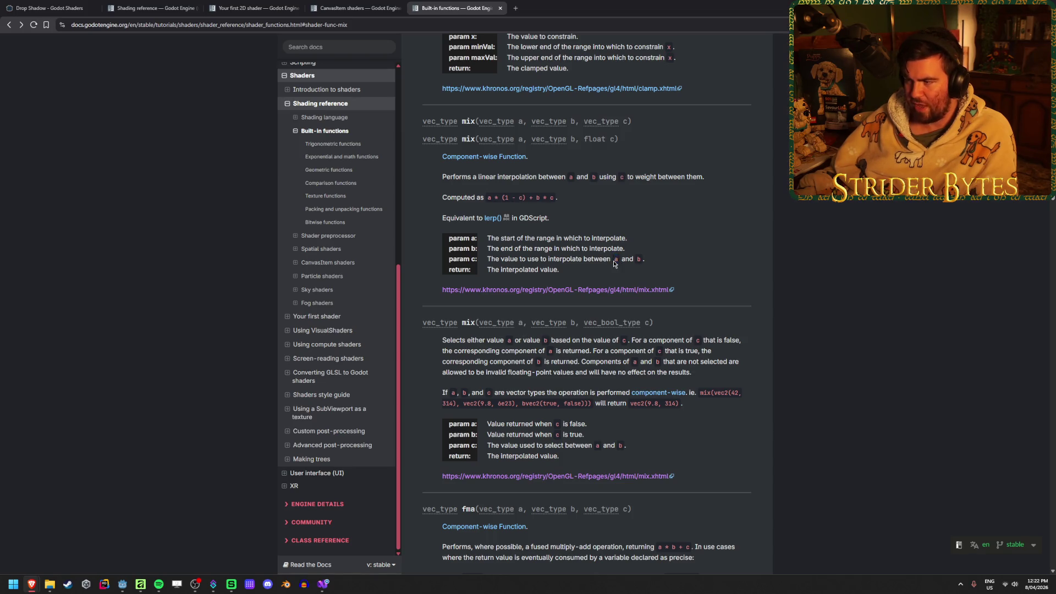
{"action": "left_click_drag", "start_coordinate": [635, 258], "coordinate": [643, 258]}
{"action": "left_click", "coordinate": [643, 259]}
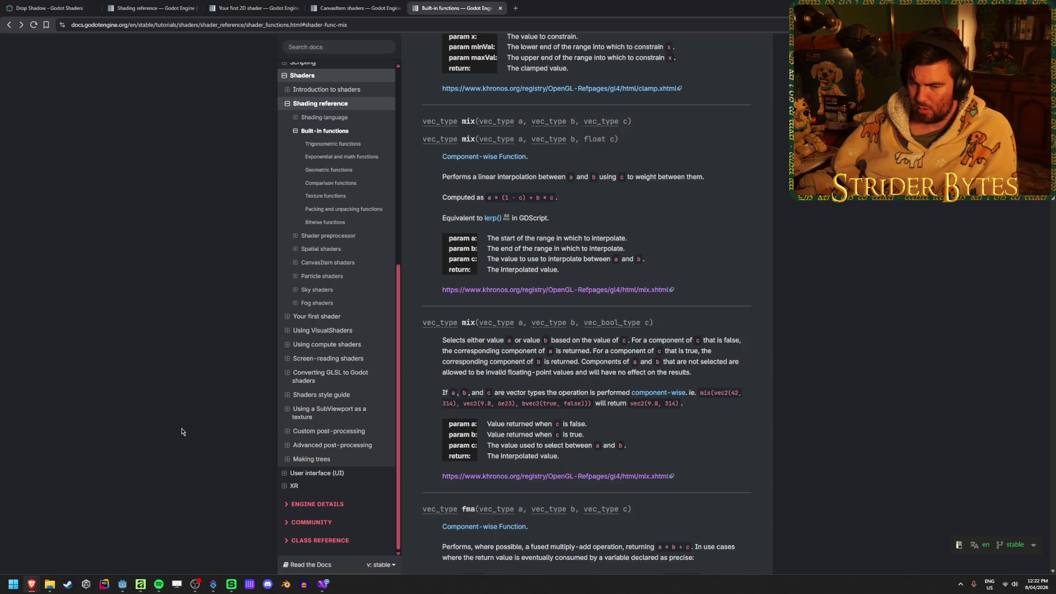
{"action": "left_click", "coordinate": [321, 586]}
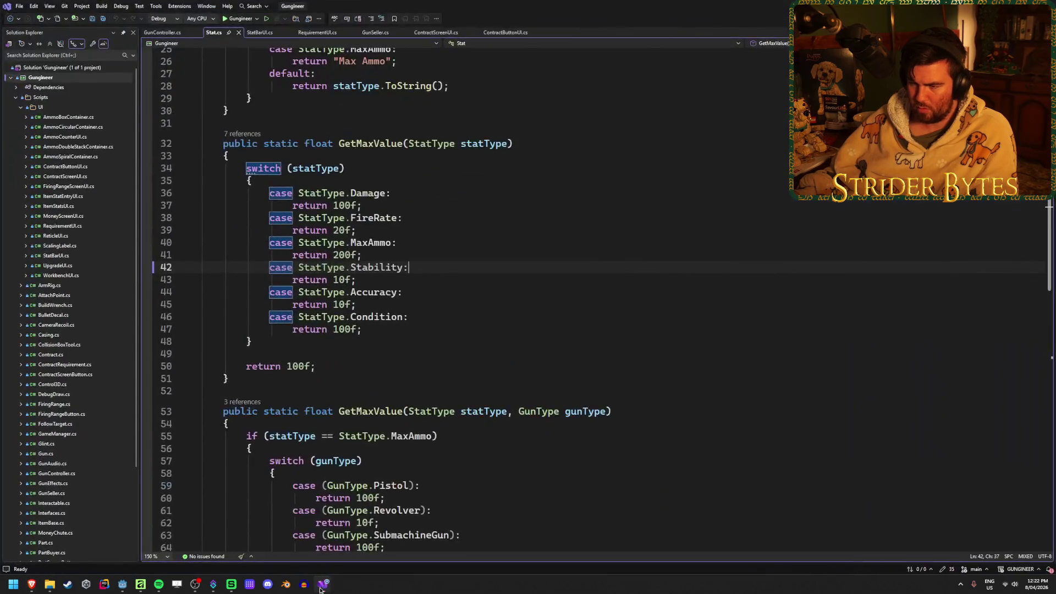
{"action": "left_click", "coordinate": [122, 584]}
{"action": "left_click", "coordinate": [510, 486]}
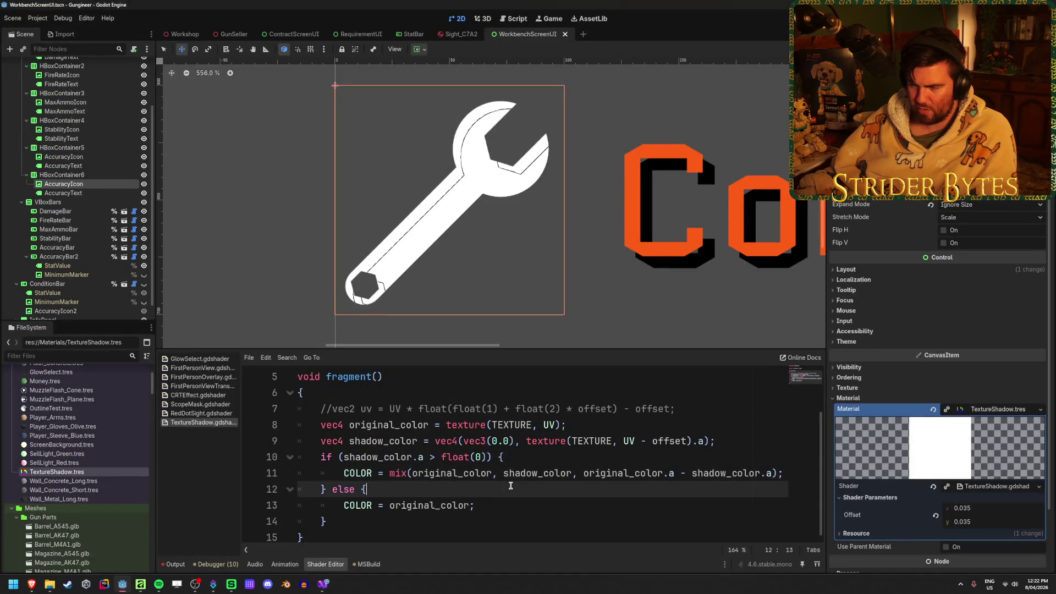
Step: Delete the else block from the TextureShadow shader's fragment function
{"action": "key", "text": "Down"}
{"action": "left_click", "coordinate": [495, 474]}
{"action": "key", "text": "ctrl+shift+Left"}
{"action": "key", "text": "ctrl+shift+Left"}
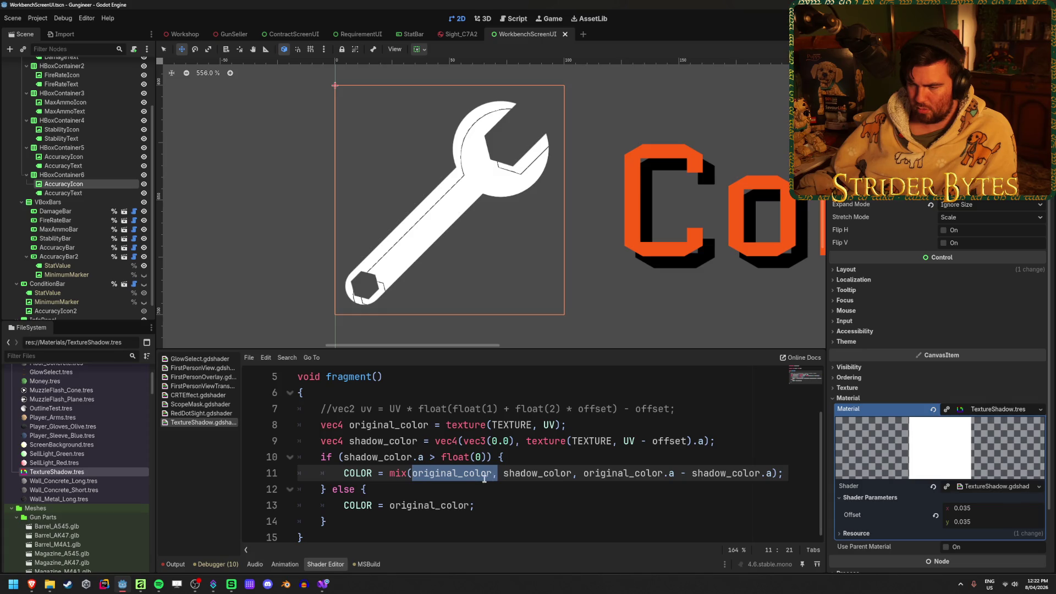
{"action": "left_click", "coordinate": [497, 474]}
{"action": "left_click", "coordinate": [498, 493]}
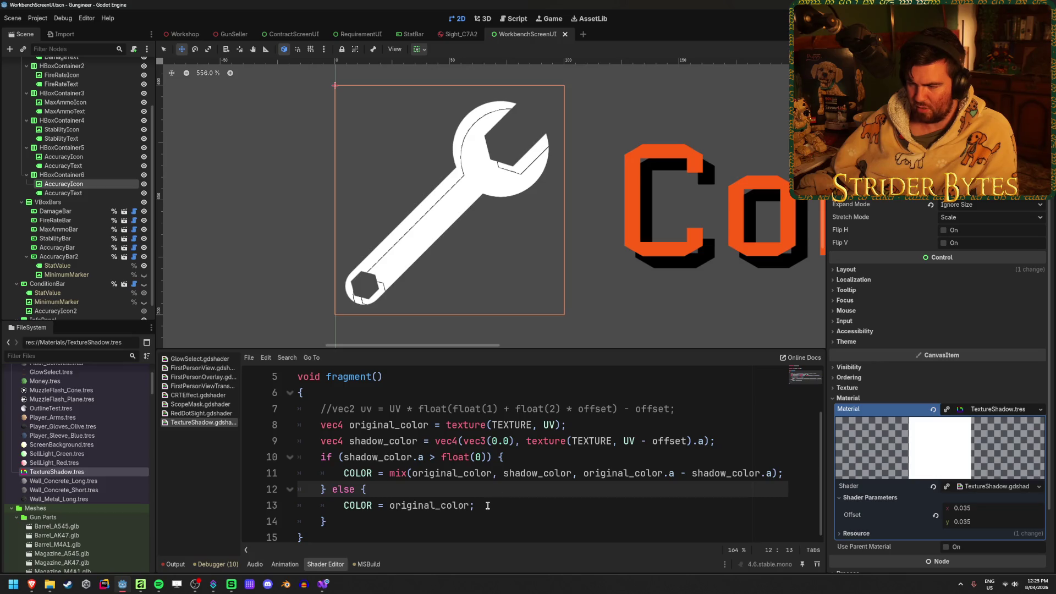
{"action": "left_click", "coordinate": [487, 505]}
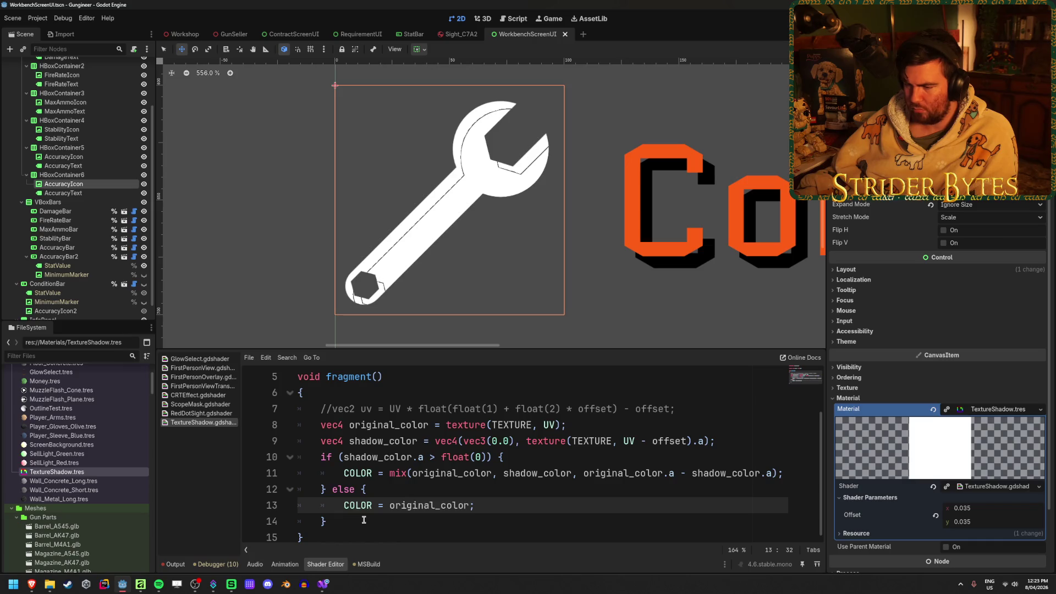
{"action": "left_click", "coordinate": [417, 527]}
{"action": "left_click", "coordinate": [319, 489], "text": "shift"}
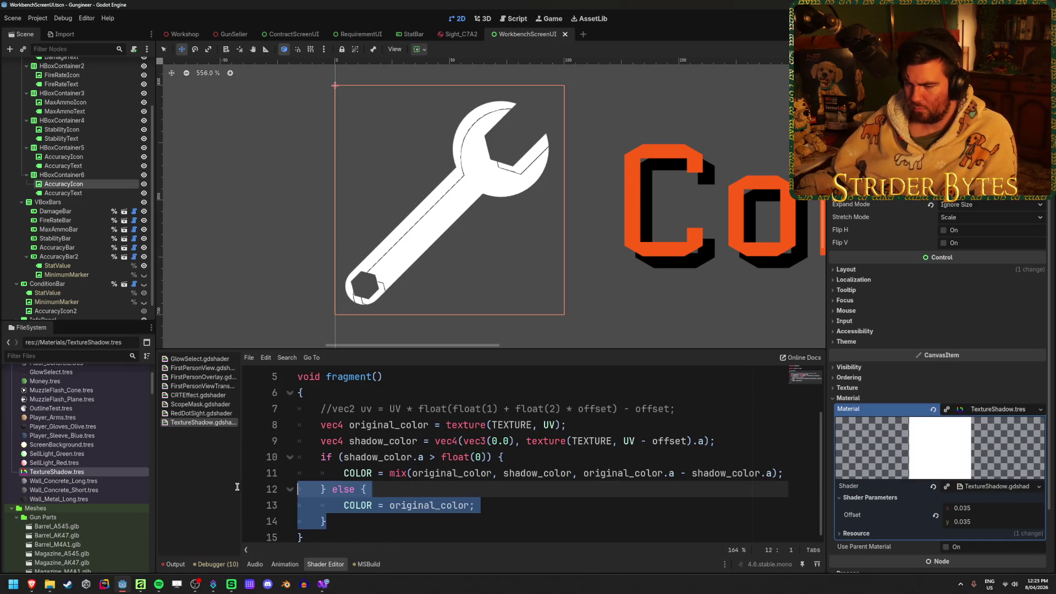
{"action": "key", "text": "BackSpace"}
Step: Remove the if condition line and unindent the remaining COLOR = mix(...) line
{"action": "left_click_drag", "start_coordinate": [504, 453], "coordinate": [307, 459]}
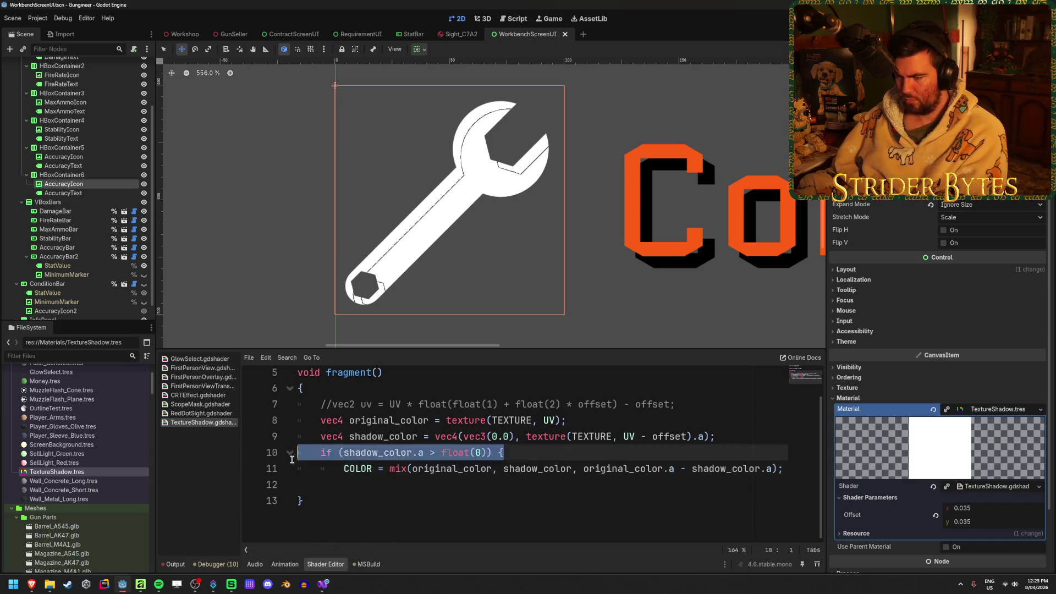
{"action": "key", "text": "BackSpace"}
{"action": "left_click", "coordinate": [344, 468]}
{"action": "key", "text": "BackSpace"}
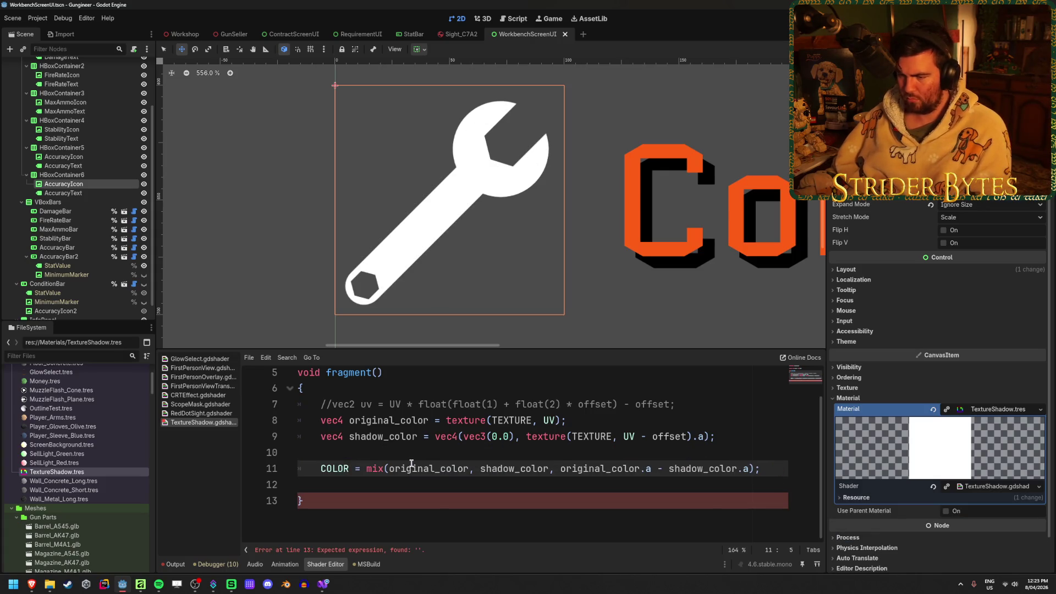
{"action": "left_click", "coordinate": [348, 483]}
{"action": "key", "text": "BackSpace"}
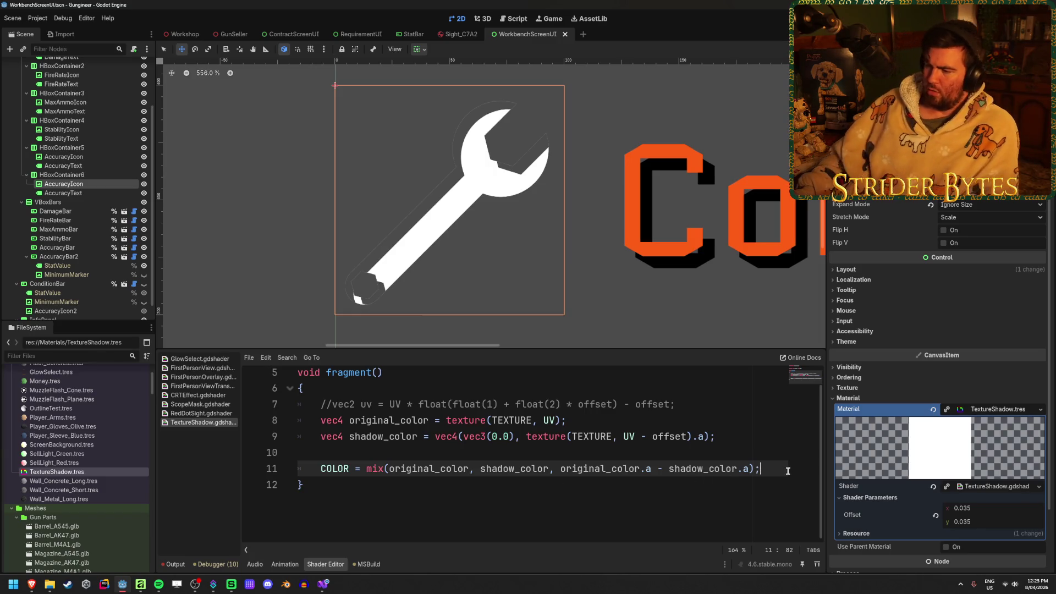
Step: Try mix weights of 1, 0 and 0.5 on line 11, then leave the weight empty
{"action": "left_click_drag", "start_coordinate": [752, 469], "coordinate": [560, 468]}
{"action": "type", "text": "1"}
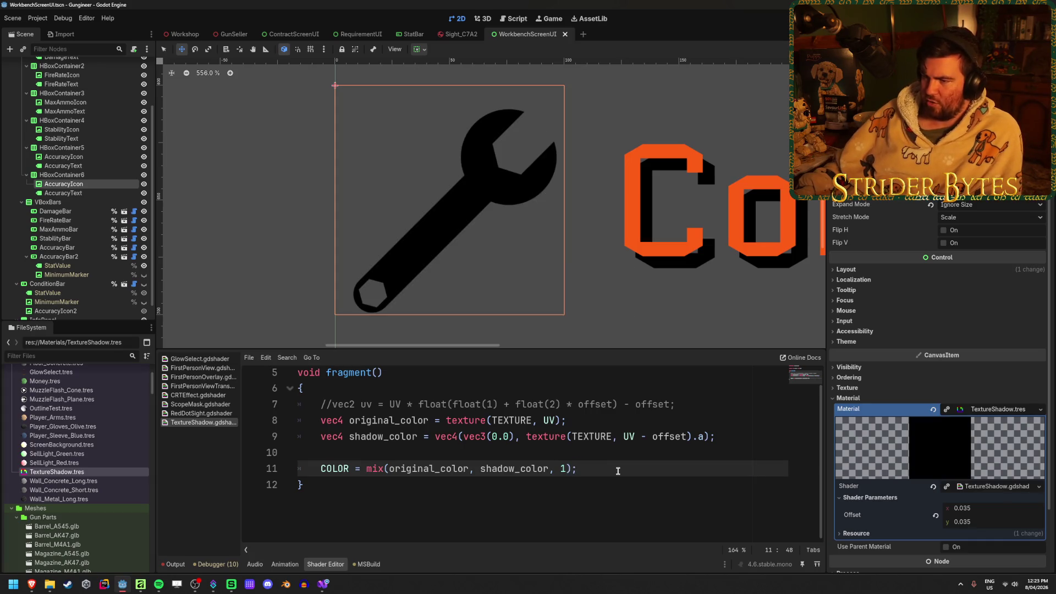
{"action": "key", "text": "BackSpace"}
{"action": "type", "text": "0.5"}
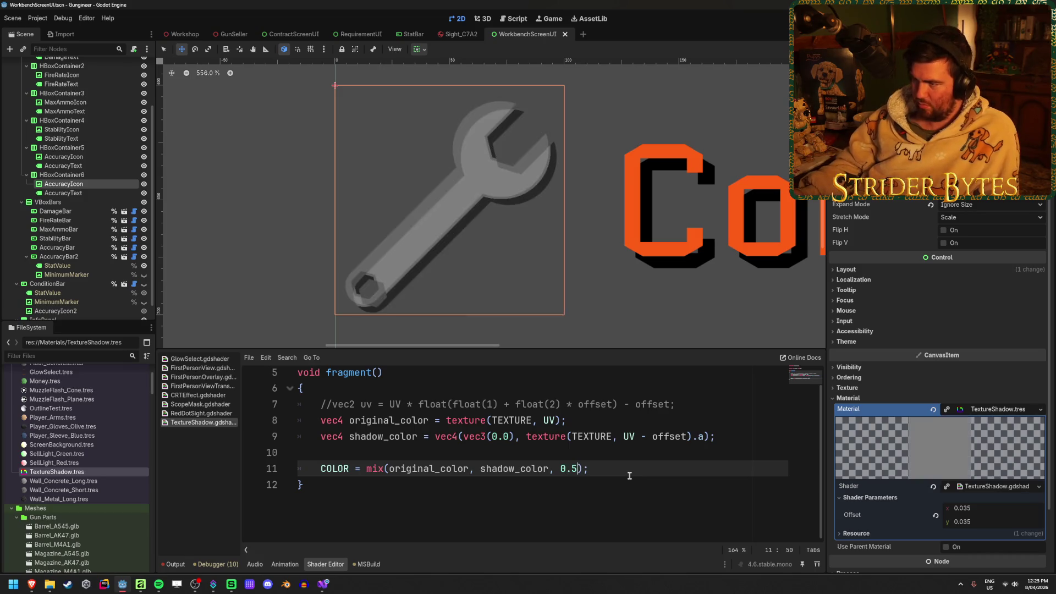
{"action": "left_click", "coordinate": [629, 475]}
{"action": "scroll", "coordinate": [546, 267], "scroll_direction": "up", "scroll_amount": 2}
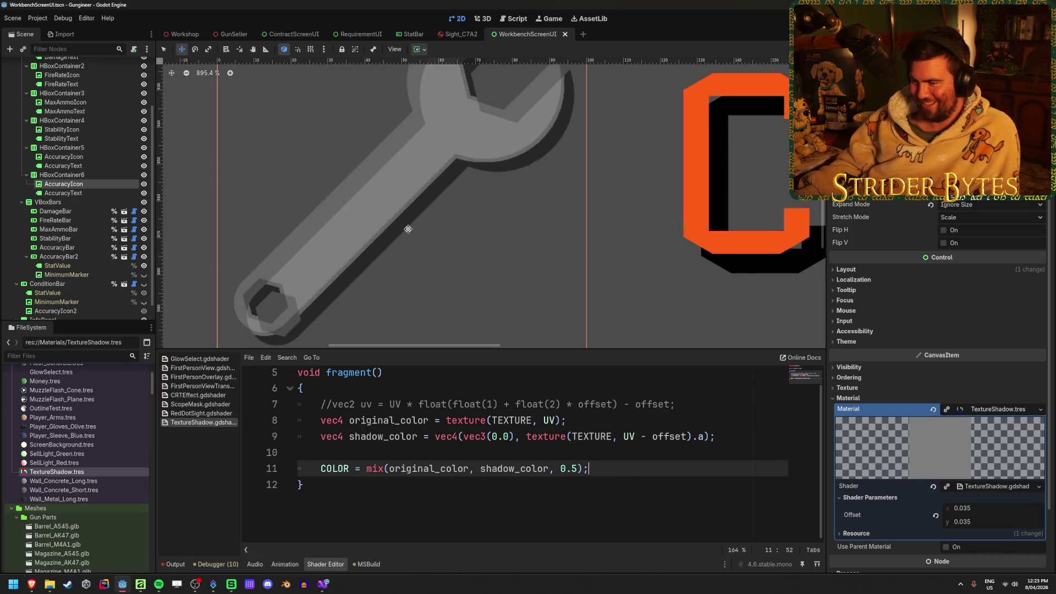
{"action": "scroll", "coordinate": [392, 213], "scroll_direction": "down", "scroll_amount": 2}
{"action": "scroll", "coordinate": [392, 214], "scroll_direction": "left", "scroll_amount": 3}
{"action": "double_click", "coordinate": [569, 468]}
{"action": "key", "text": "BackSpace"}
{"action": "double_click", "coordinate": [480, 467]}
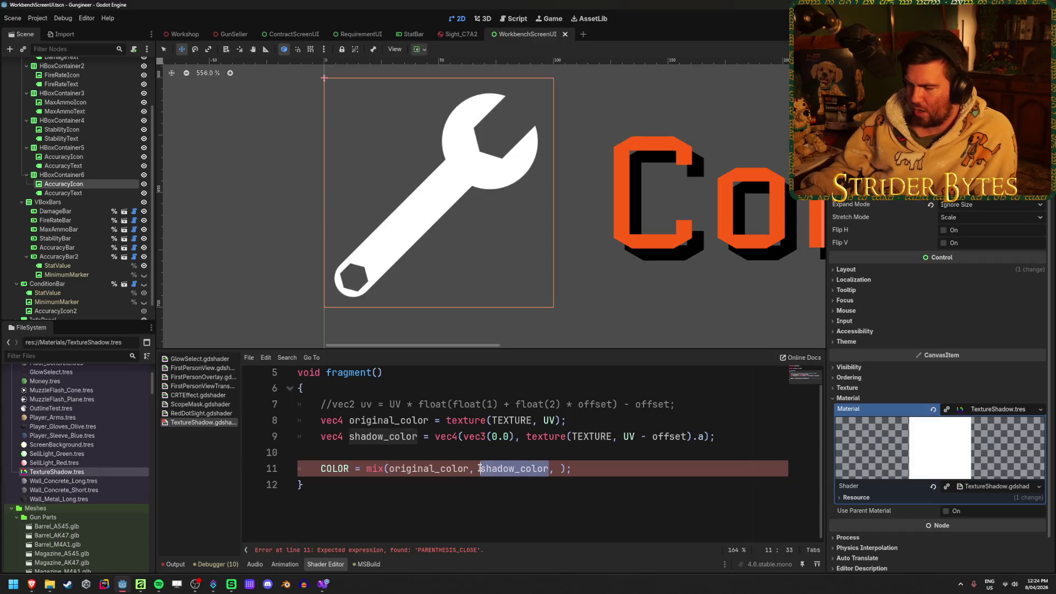
Step: Swap the mix arguments so shadow_color comes first and original_color second
{"action": "left_click", "coordinate": [474, 468]}
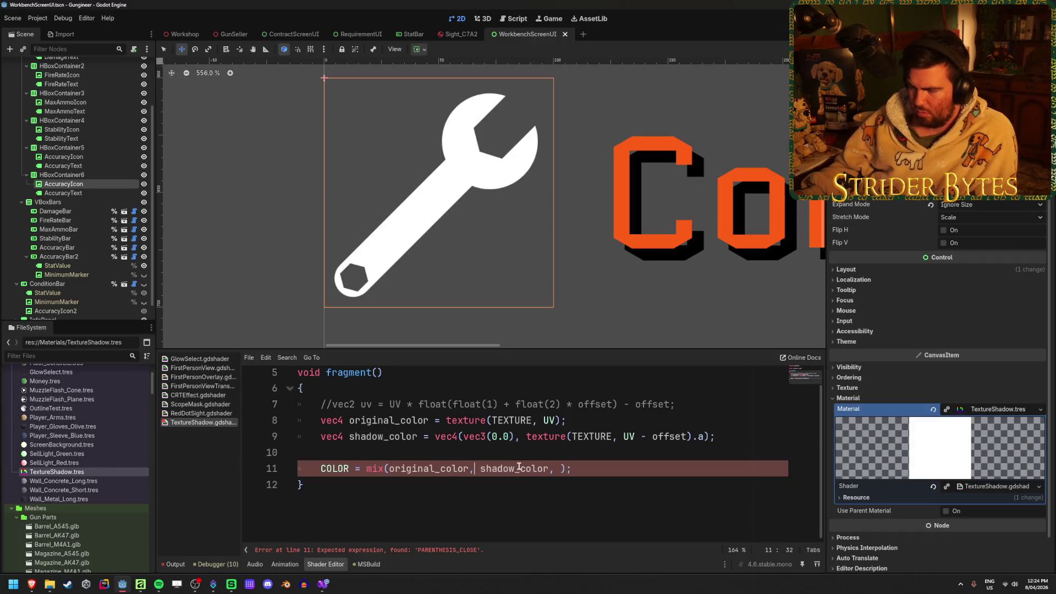
{"action": "key", "text": "BackSpace"}
{"action": "key", "text": "BackSpace"}
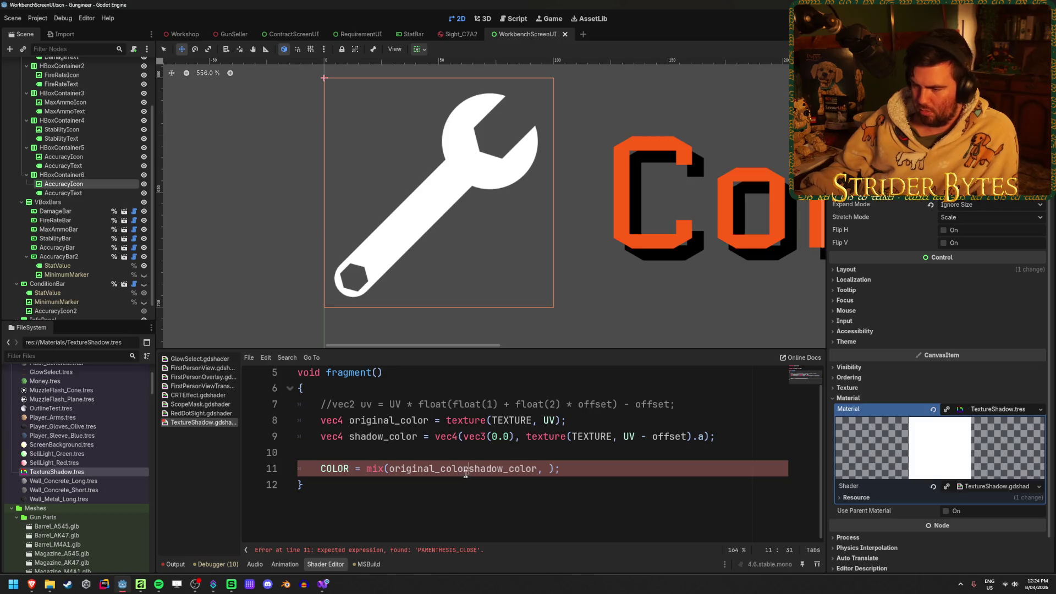
{"action": "left_click_drag", "start_coordinate": [469, 468], "coordinate": [390, 468]}
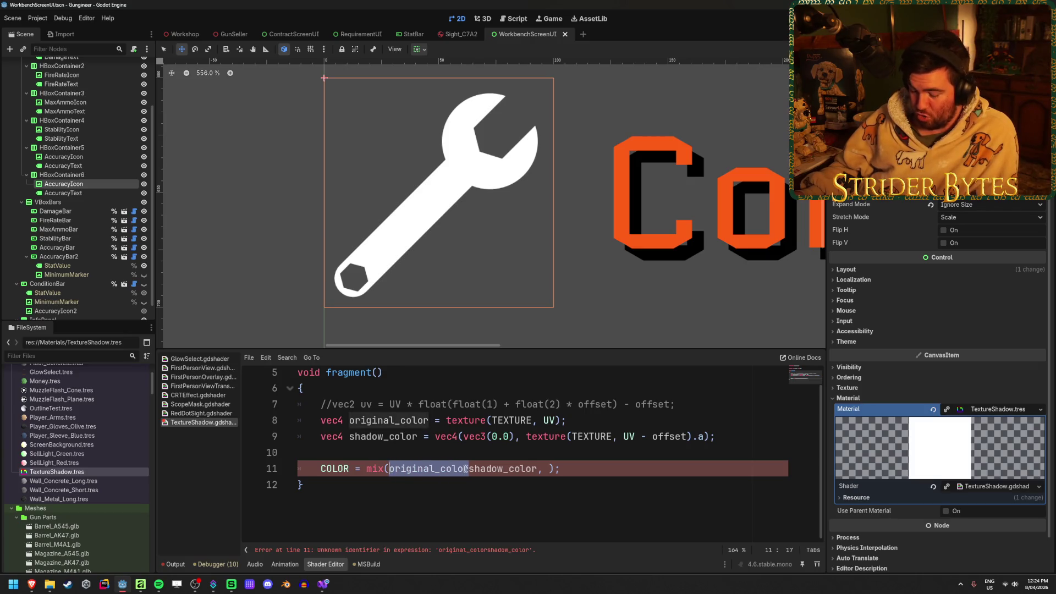
{"action": "key", "text": "ctrl+x"}
{"action": "left_click", "coordinate": [469, 468]}
{"action": "key", "text": "ctrl+v"}
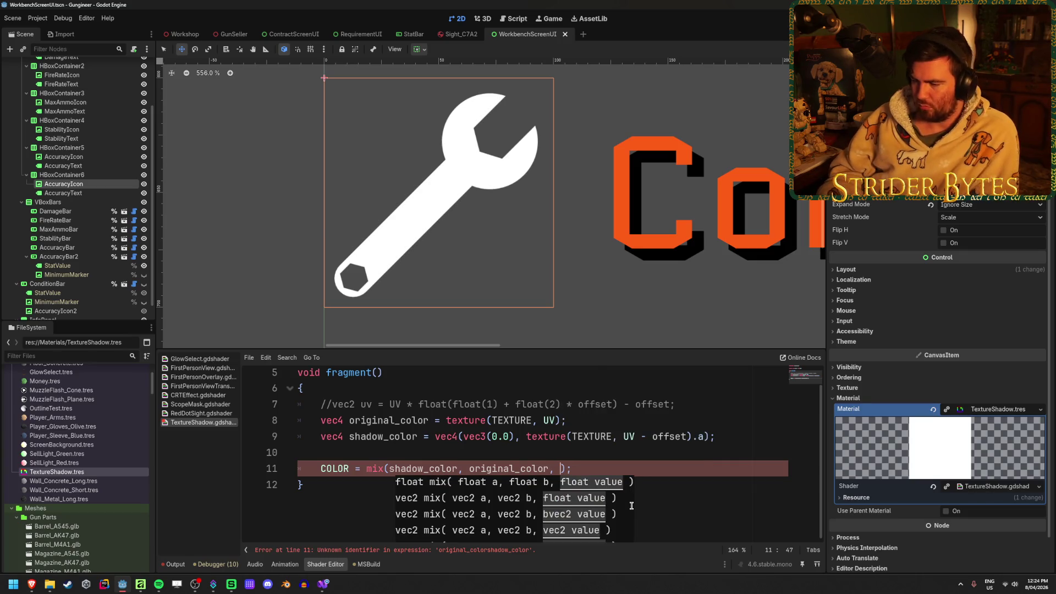
Step: Set the mix weight to original_color.a, save, and scrub Offset x to test the shadow
{"action": "type", "text": "origin"}
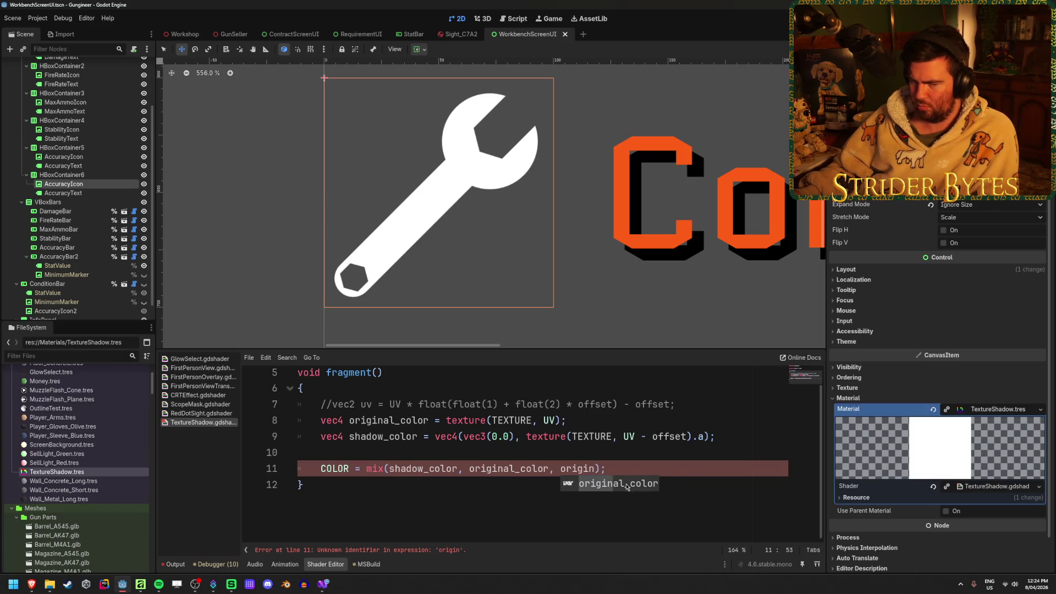
{"action": "left_click", "coordinate": [627, 484]}
{"action": "type", "text": "al_color.a"}
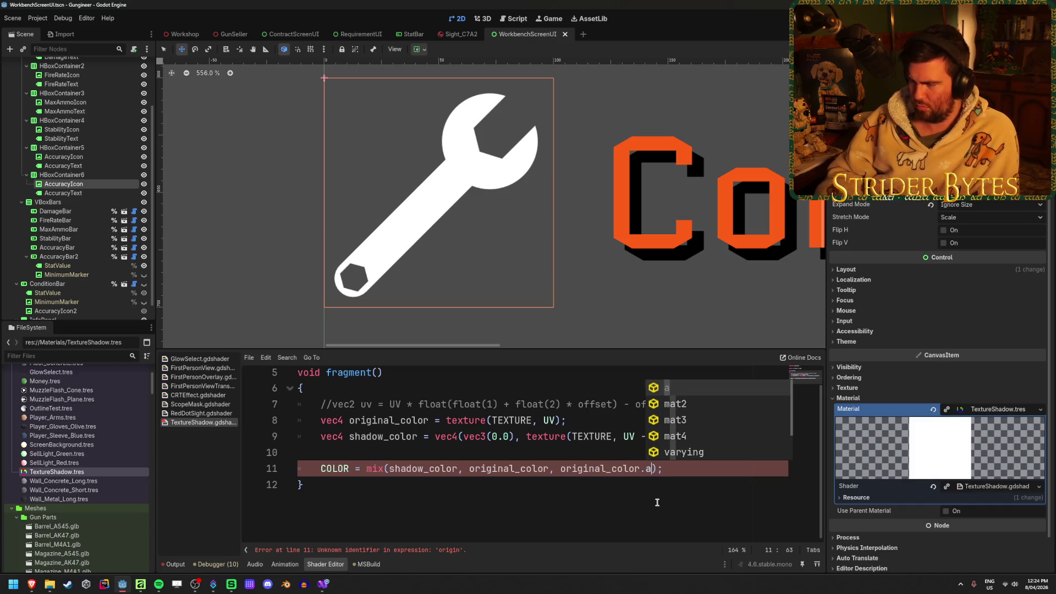
{"action": "left_click", "coordinate": [686, 486]}
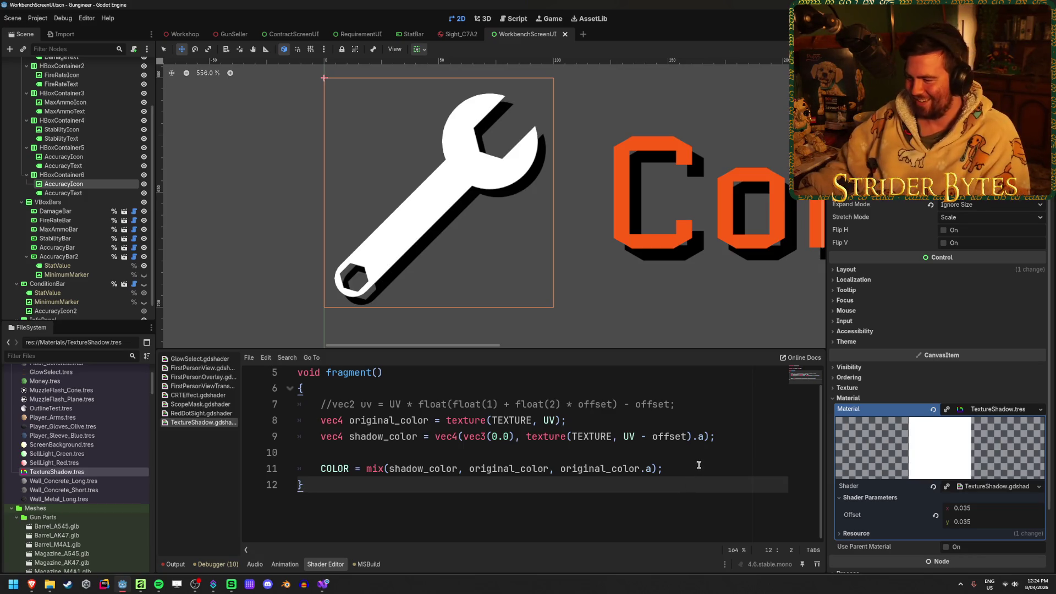
{"action": "left_click", "coordinate": [699, 467]}
{"action": "key", "text": "ctrl+s"}
{"action": "mouse_move", "coordinate": [968, 507]}
{"action": "left_mouse_down"}
{"action": "mouse_move", "coordinate": [929, 507]}
{"action": "mouse_move", "coordinate": [967, 508]}
{"action": "mouse_move", "coordinate": [971, 526]}
{"action": "left_mouse_up"}
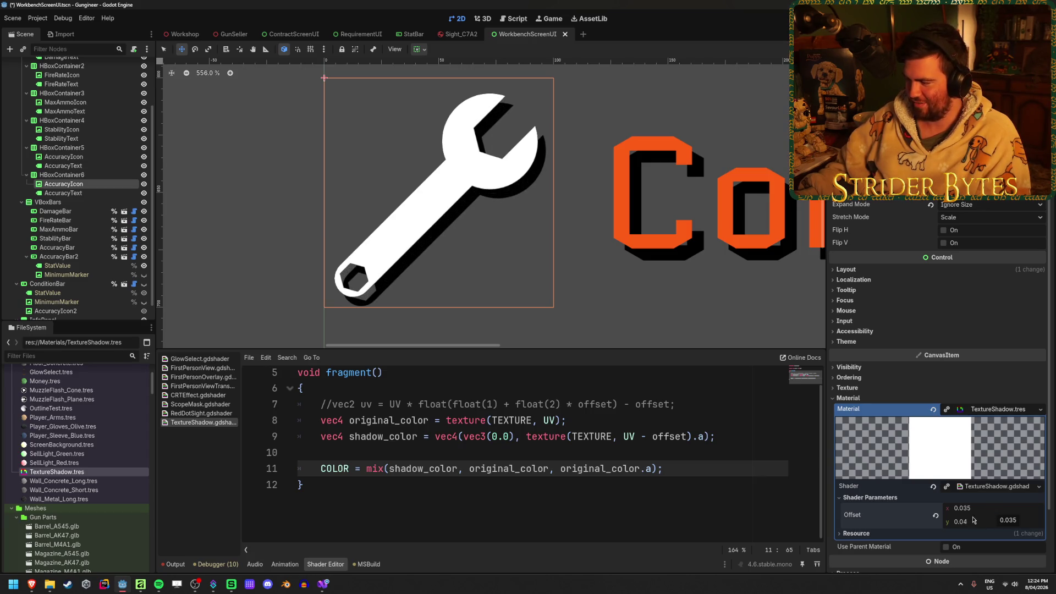
Step: Try uniform offset defaults of 0.01 and 0.05, resetting the Offset parameter each time
{"action": "left_click", "coordinate": [936, 516]}
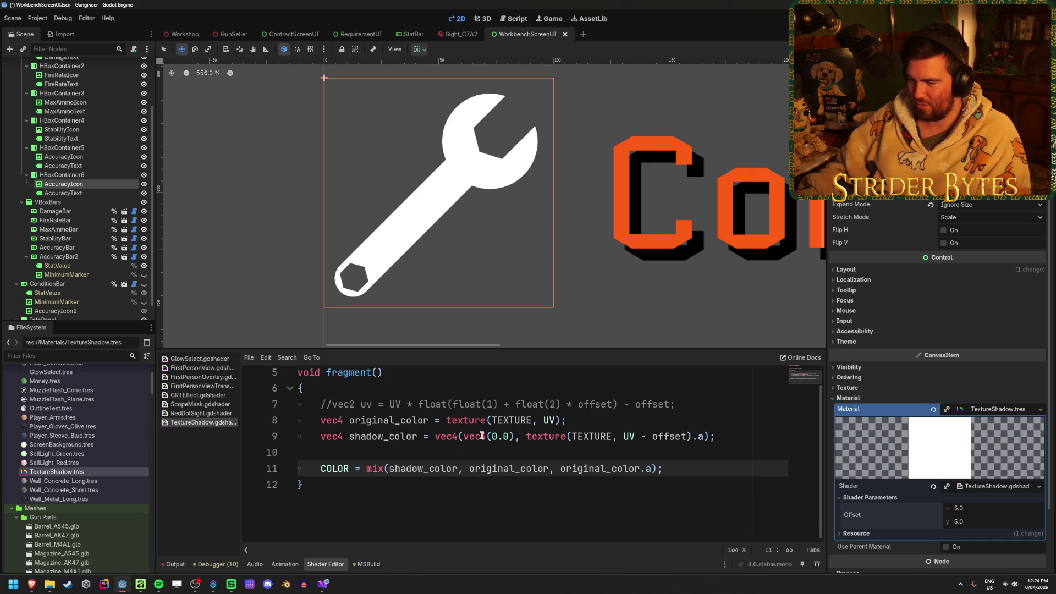
{"action": "scroll", "coordinate": [457, 419], "scroll_direction": "up", "scroll_amount": 2}
{"action": "left_click", "coordinate": [457, 408]}
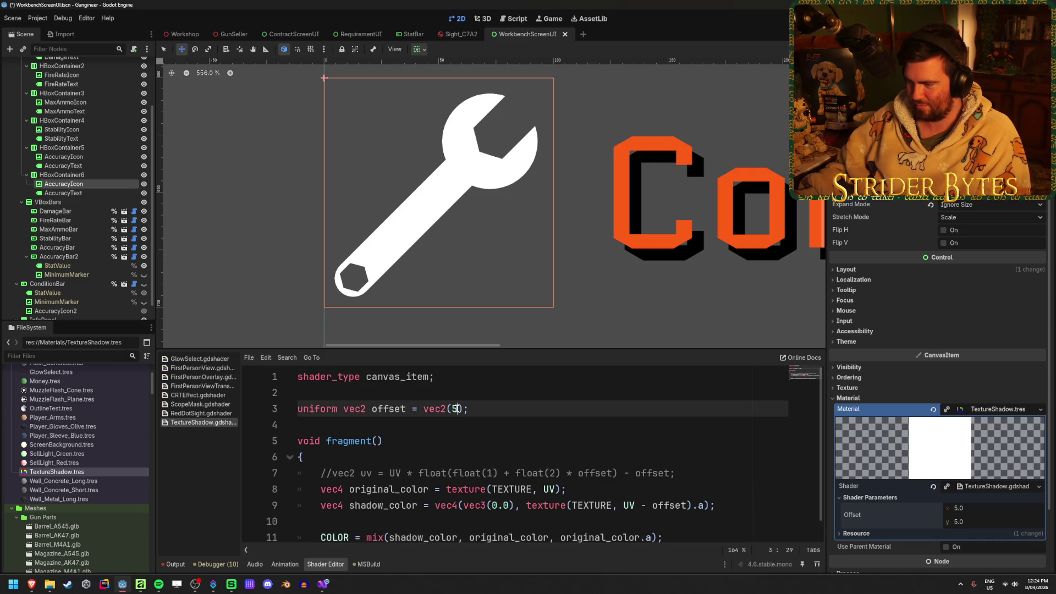
{"action": "key", "text": "BackSpace"}
{"action": "type", "text": "0.01"}
{"action": "key", "text": "ctrl+s"}
{"action": "scroll", "coordinate": [524, 413], "scroll_direction": "down", "scroll_amount": 1}
{"action": "left_click", "coordinate": [935, 516]}
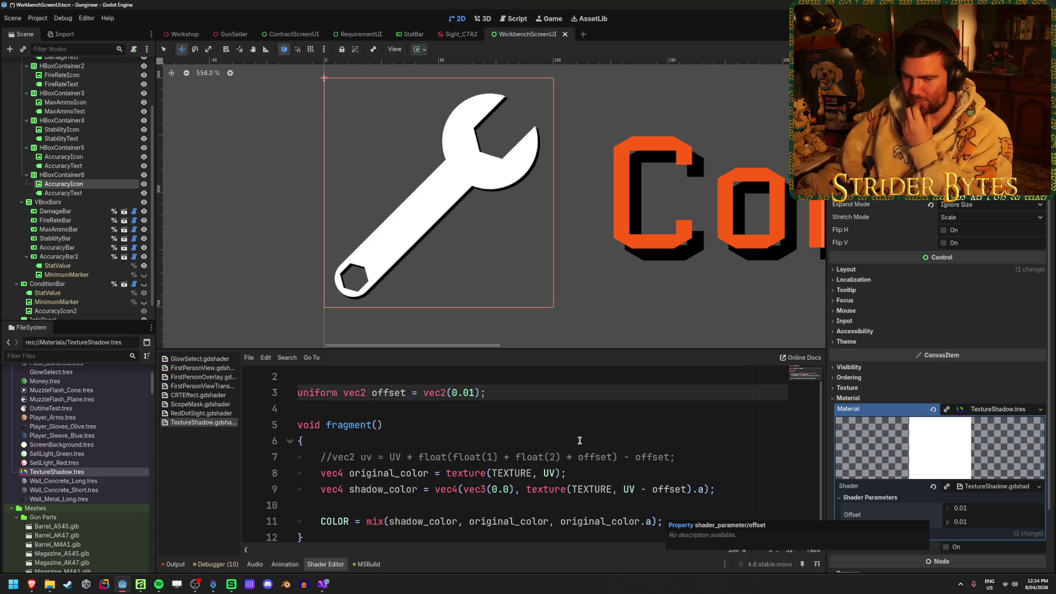
{"action": "key", "text": "BackSpace"}
{"action": "type", "text": "5"}
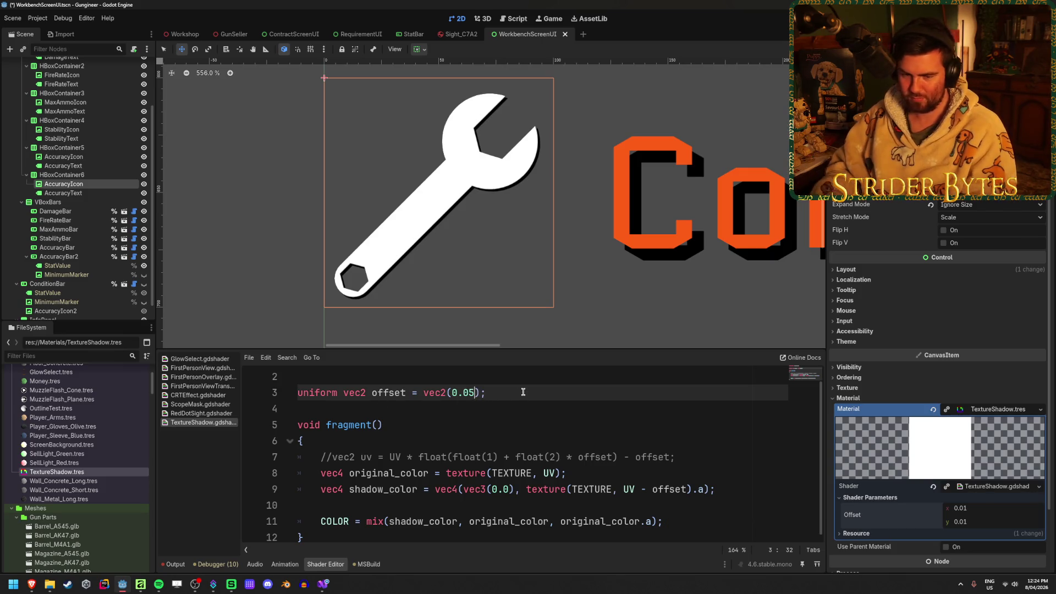
{"action": "left_click", "coordinate": [935, 517]}
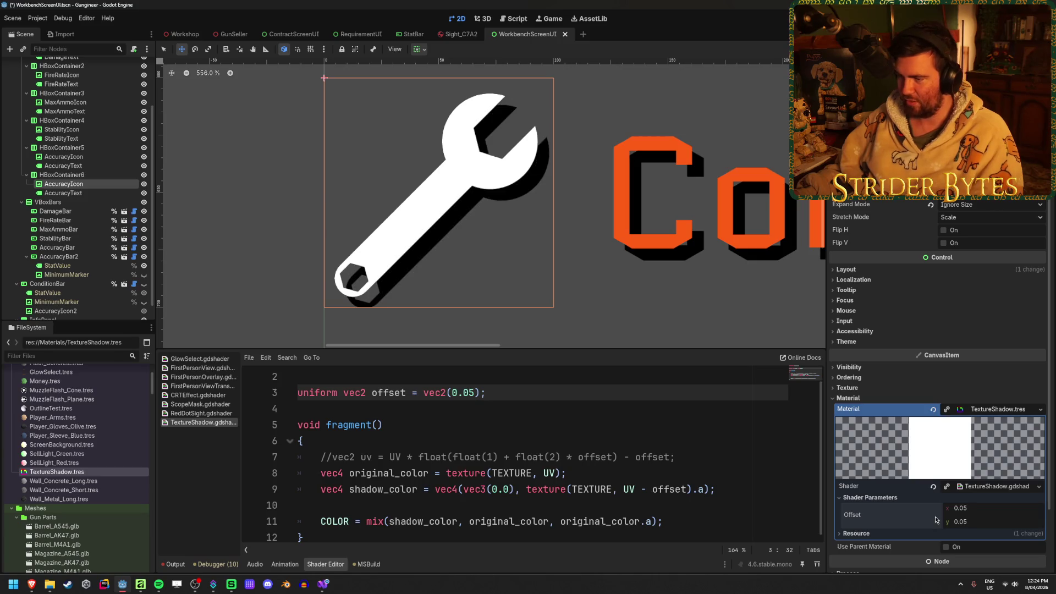
Step: Change the offset default to 0.025 and then 0.04, resetting Offset and saving
{"action": "scroll", "coordinate": [444, 201], "scroll_direction": "down", "scroll_amount": 10}
{"action": "scroll", "coordinate": [462, 125], "scroll_direction": "up", "scroll_amount": 5}
{"action": "scroll", "coordinate": [461, 308], "scroll_direction": "up", "scroll_amount": 2}
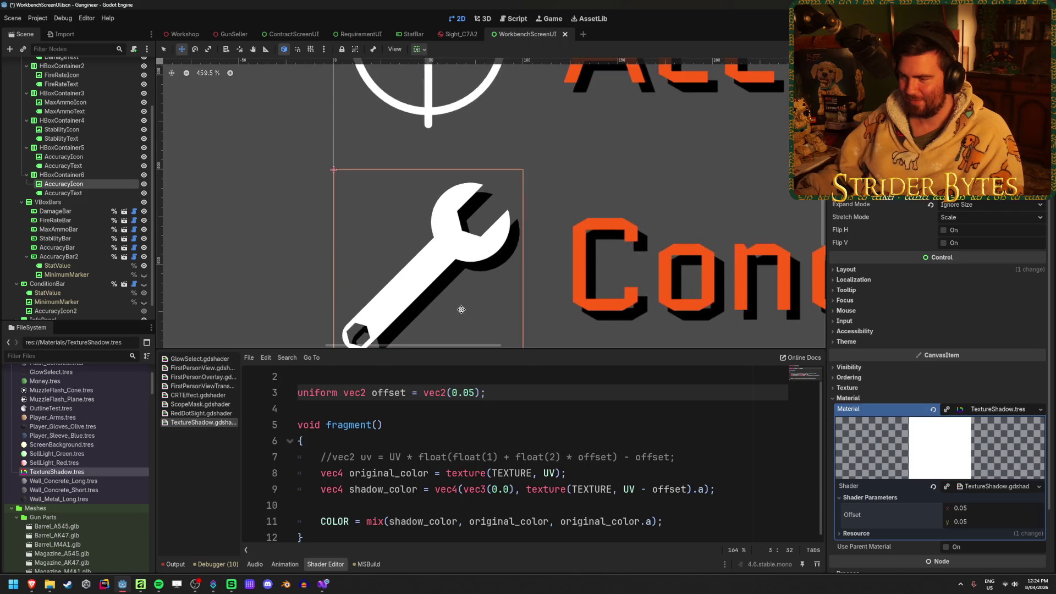
{"action": "scroll", "coordinate": [430, 256], "scroll_direction": "up", "scroll_amount": 3}
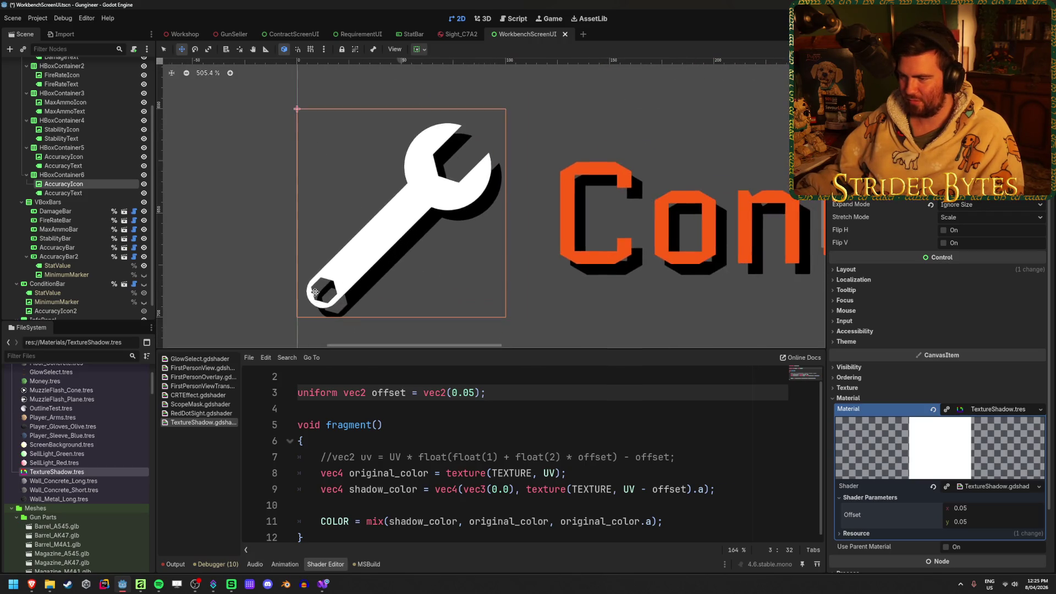
{"action": "key", "text": "BackSpace"}
{"action": "type", "text": "25"}
{"action": "key", "text": "ctrl+s"}
{"action": "left_click", "coordinate": [935, 515]}
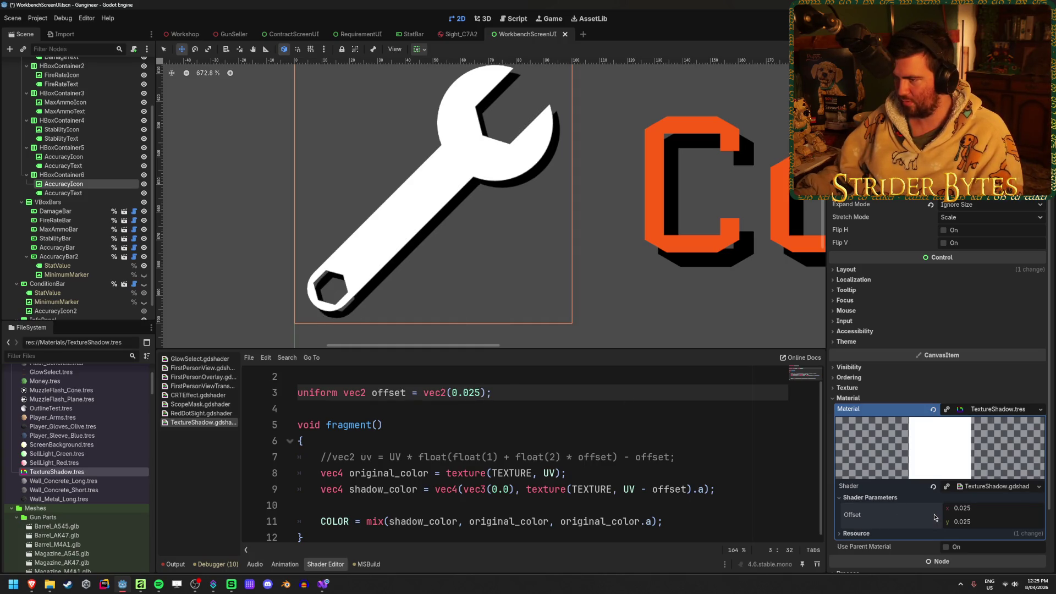
{"action": "scroll", "coordinate": [399, 233], "scroll_direction": "down", "scroll_amount": 4}
{"action": "scroll", "coordinate": [365, 231], "scroll_direction": "down", "scroll_amount": 6}
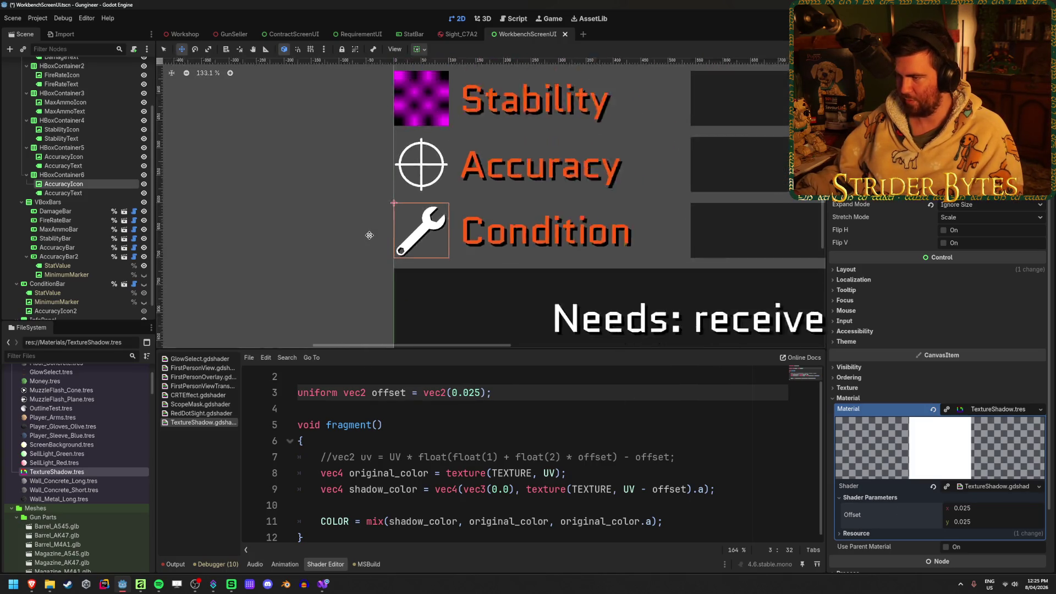
{"action": "scroll", "coordinate": [358, 231], "scroll_direction": "up", "scroll_amount": 3}
{"action": "scroll", "coordinate": [454, 219], "scroll_direction": "up", "scroll_amount": 5}
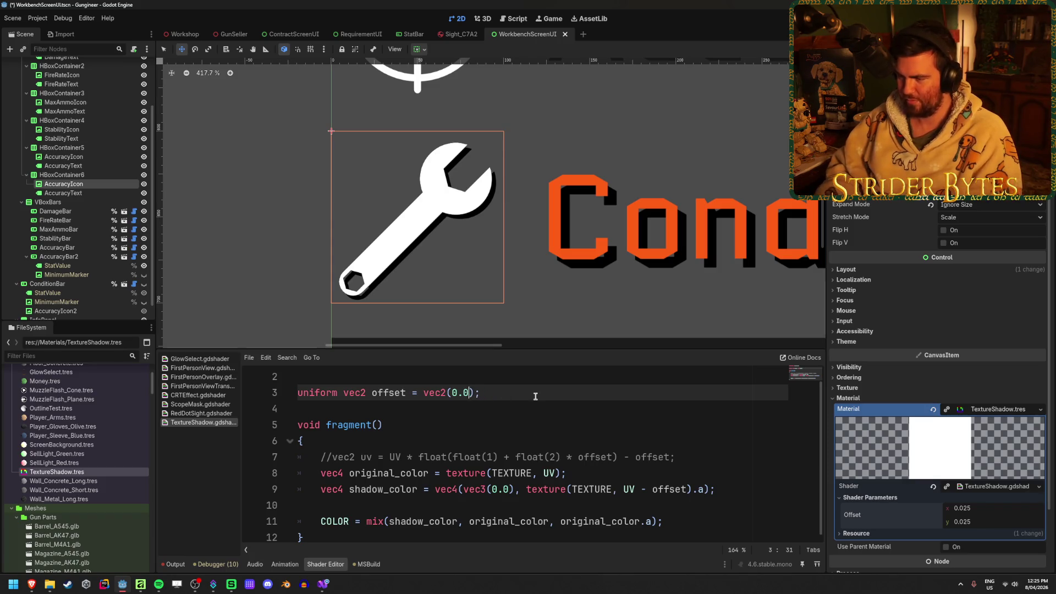
{"action": "type", "text": "4"}
{"action": "scroll", "coordinate": [491, 215], "scroll_direction": "down", "scroll_amount": 1}
{"action": "scroll", "coordinate": [302, 231], "scroll_direction": "down", "scroll_amount": 7}
{"action": "scroll", "coordinate": [297, 266], "scroll_direction": "down", "scroll_amount": 2}
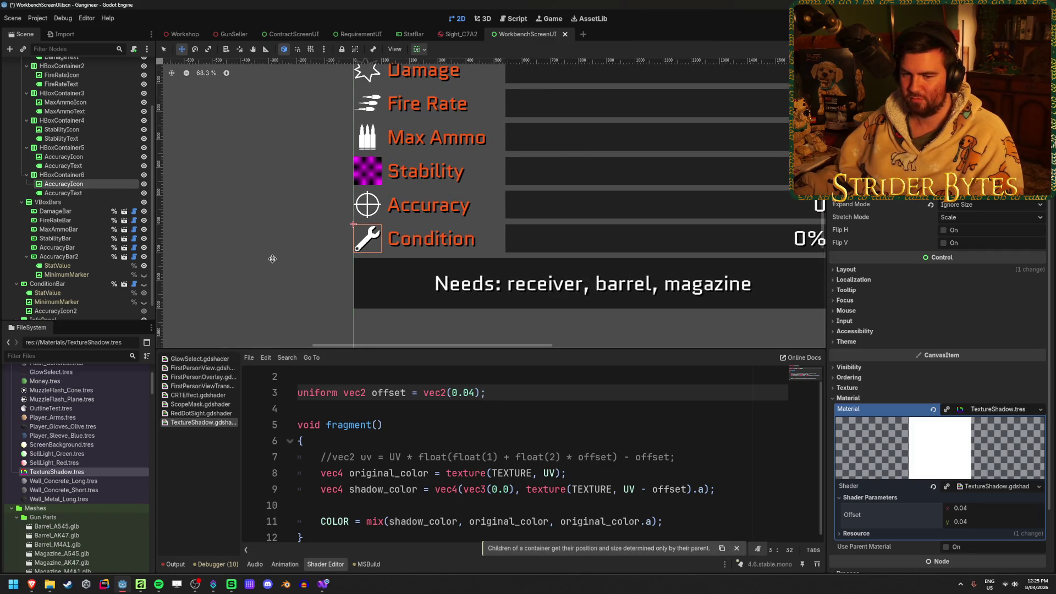
{"action": "scroll", "coordinate": [457, 457], "scroll_direction": "up", "scroll_amount": 1}
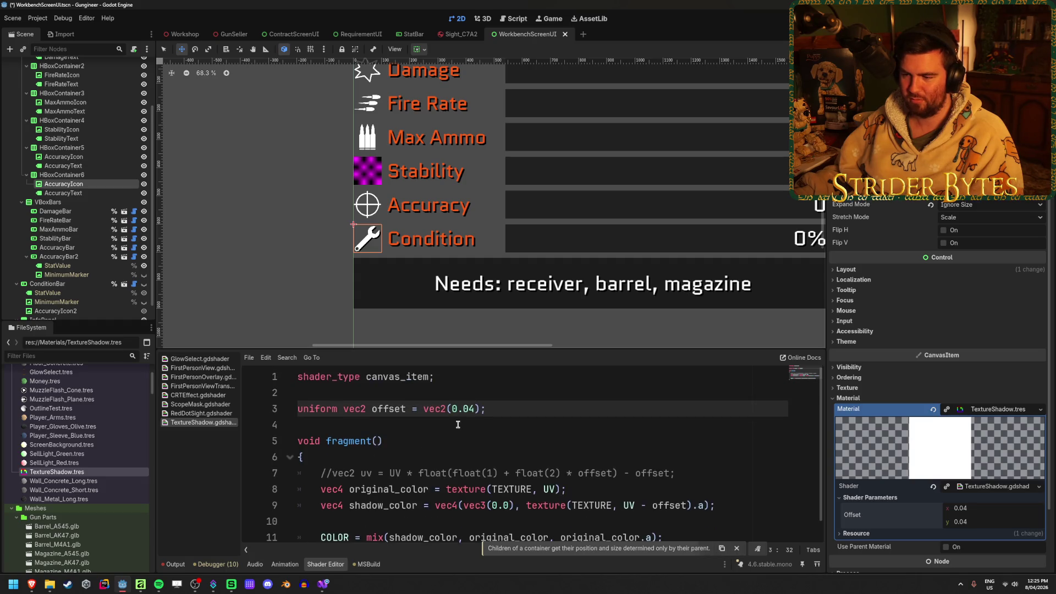
Step: Delete the blank line after shader_type and the commented-out uv line, saving the shader
{"action": "key", "text": "Up"}
{"action": "key", "text": "BackSpace"}
{"action": "key", "text": "ctrl+s"}
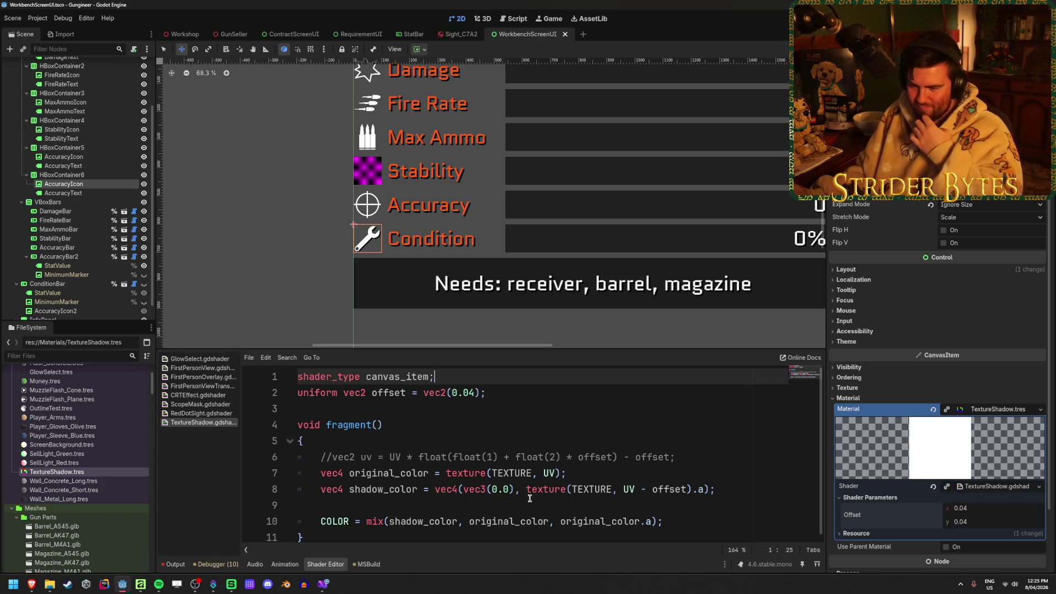
{"action": "left_click", "coordinate": [700, 531]}
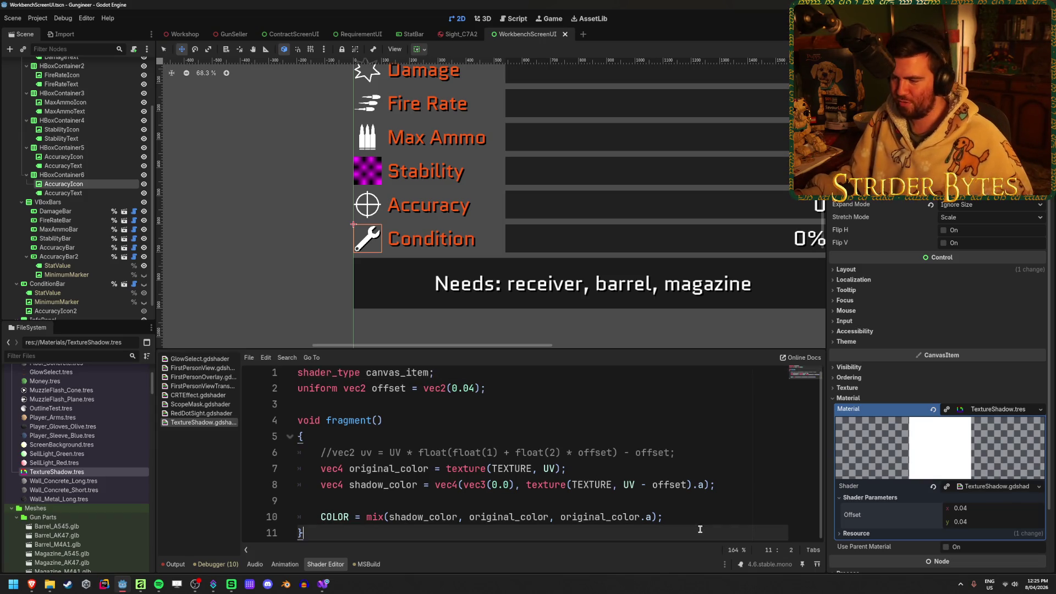
{"action": "left_click", "coordinate": [692, 454]}
{"action": "key", "text": "ctrl+shift+k"}
{"action": "key", "text": "ctrl+s"}
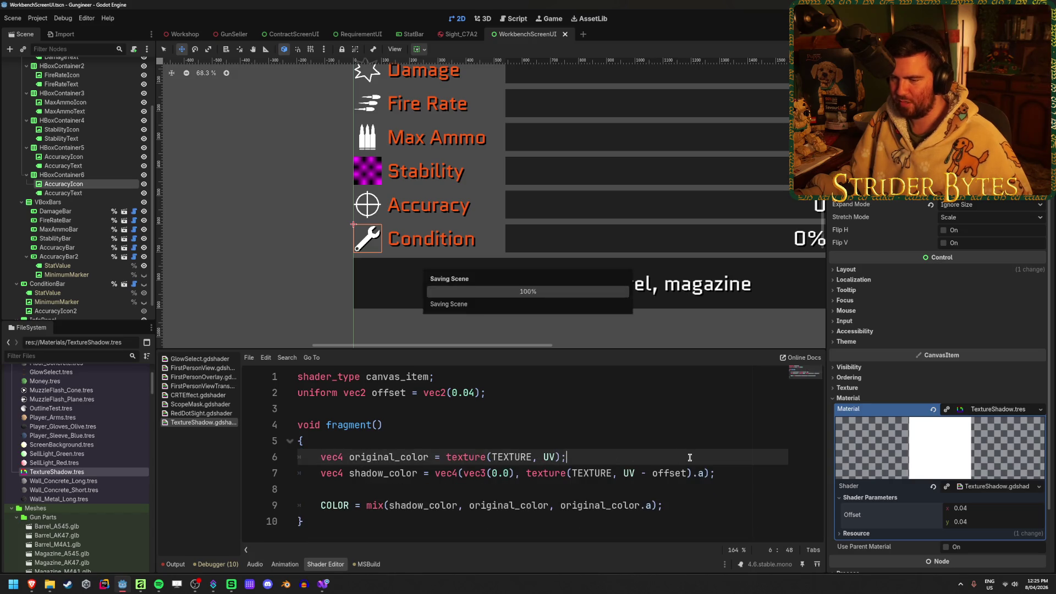
{"action": "left_click", "coordinate": [686, 503]}
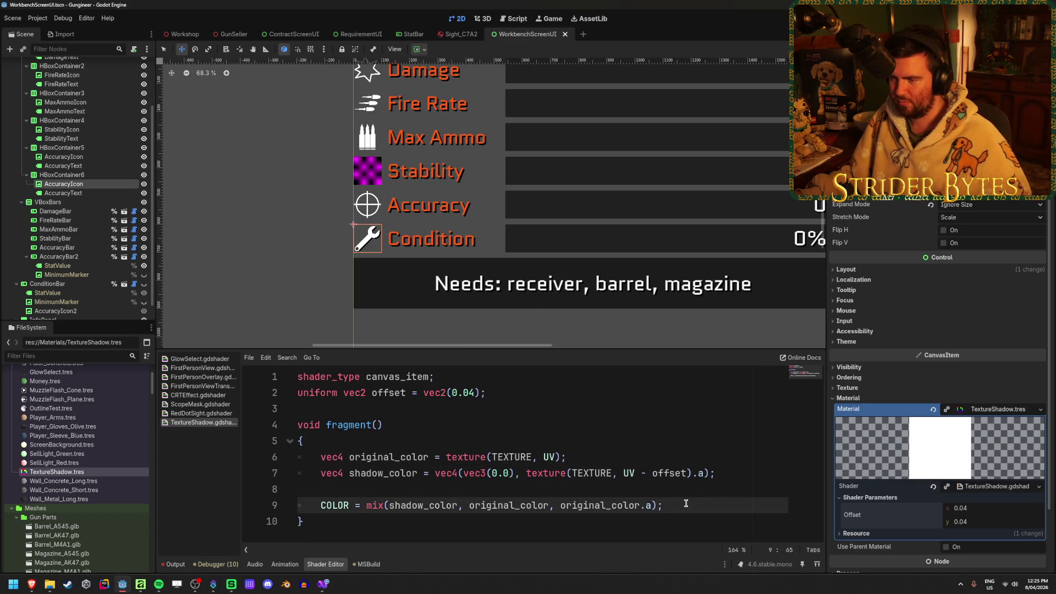
{"action": "scroll", "coordinate": [356, 255], "scroll_direction": "up", "scroll_amount": 6}
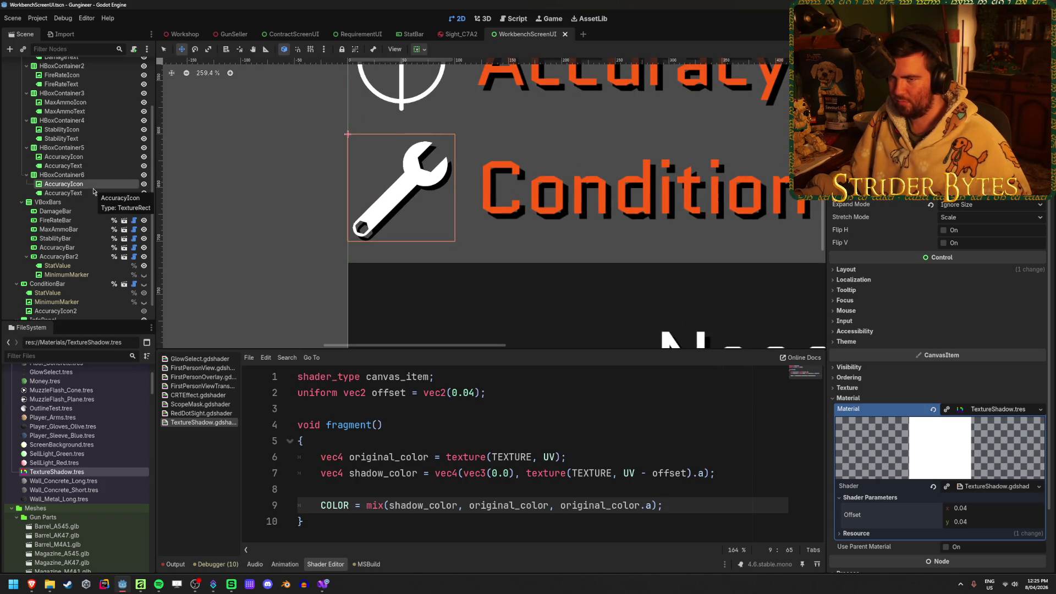
Step: Change the InfoText label's 'Needs' wording to 'Required' and save the scene
{"action": "left_click", "coordinate": [83, 156]}
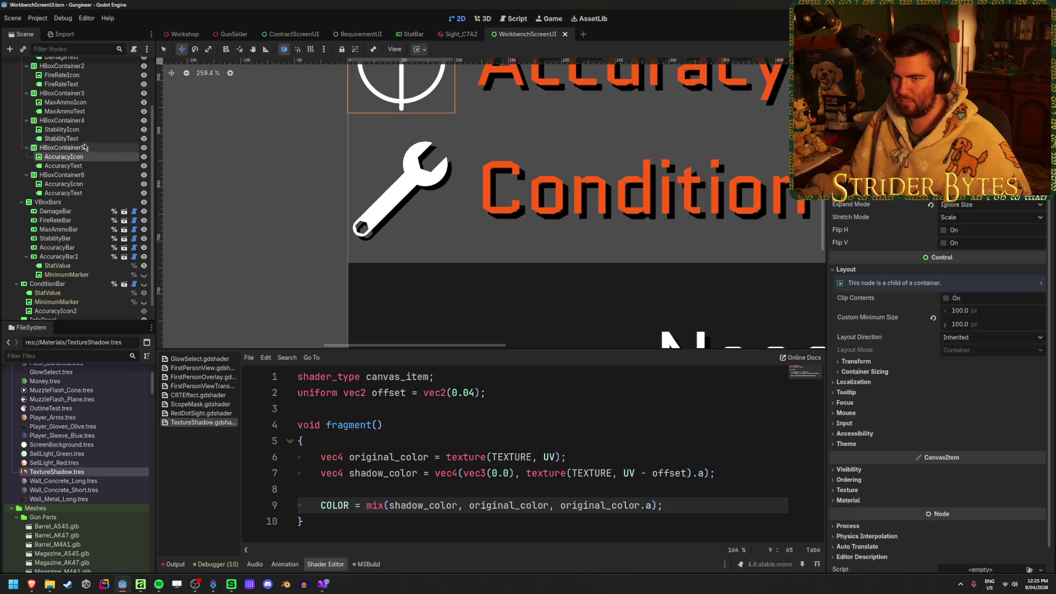
{"action": "scroll", "coordinate": [85, 149], "scroll_direction": "down", "scroll_amount": 1}
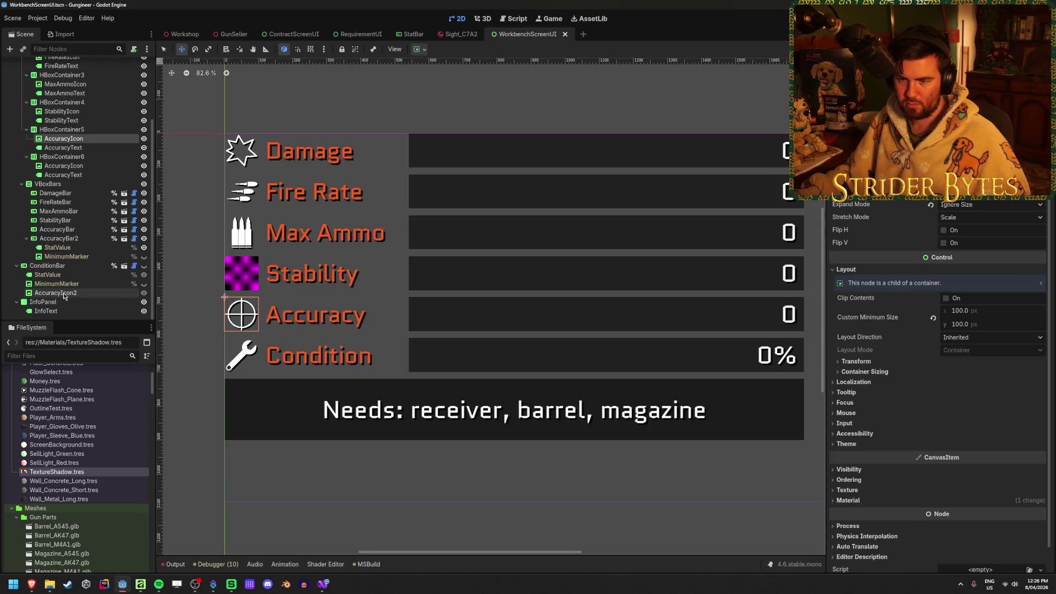
{"action": "left_click", "coordinate": [45, 311]}
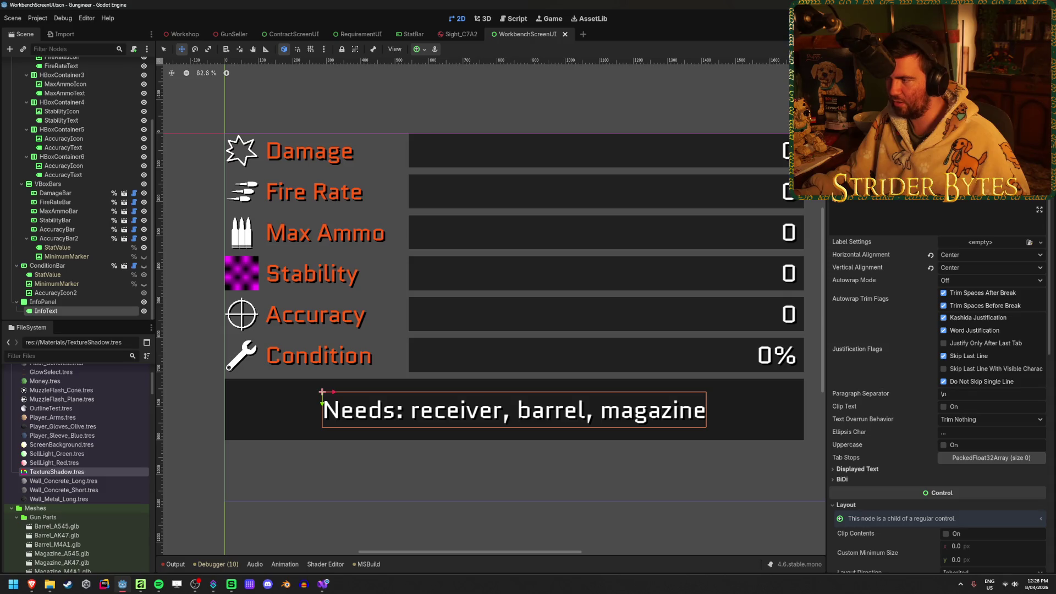
{"action": "key", "text": "BackSpace"}
{"action": "key", "text": "BackSpace"}
{"action": "key", "text": "BackSpace"}
{"action": "type", "text": "Requires"}
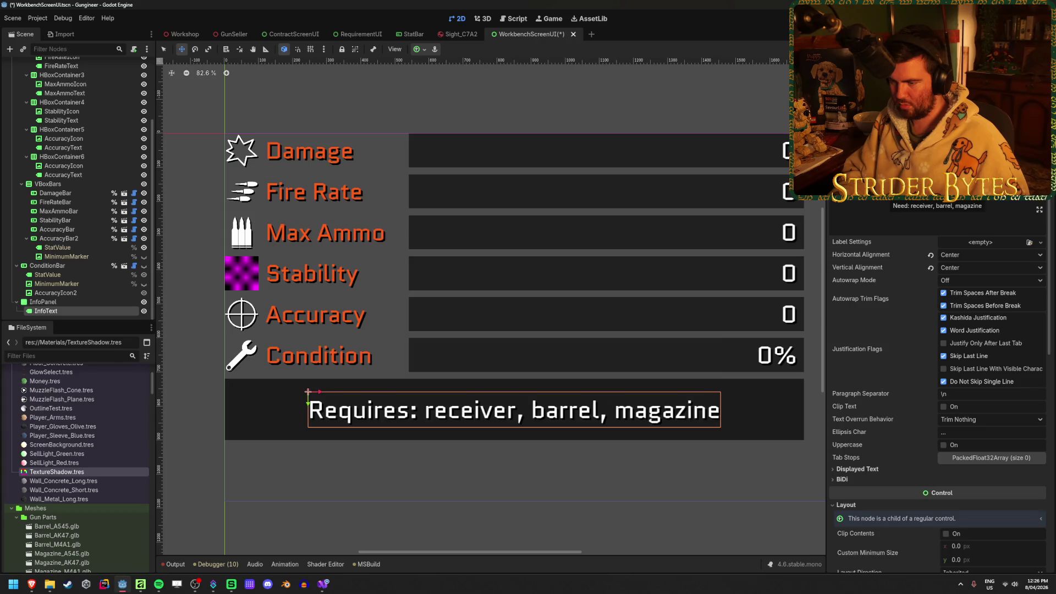
{"action": "key", "text": "BackSpace"}
{"action": "type", "text": "d"}
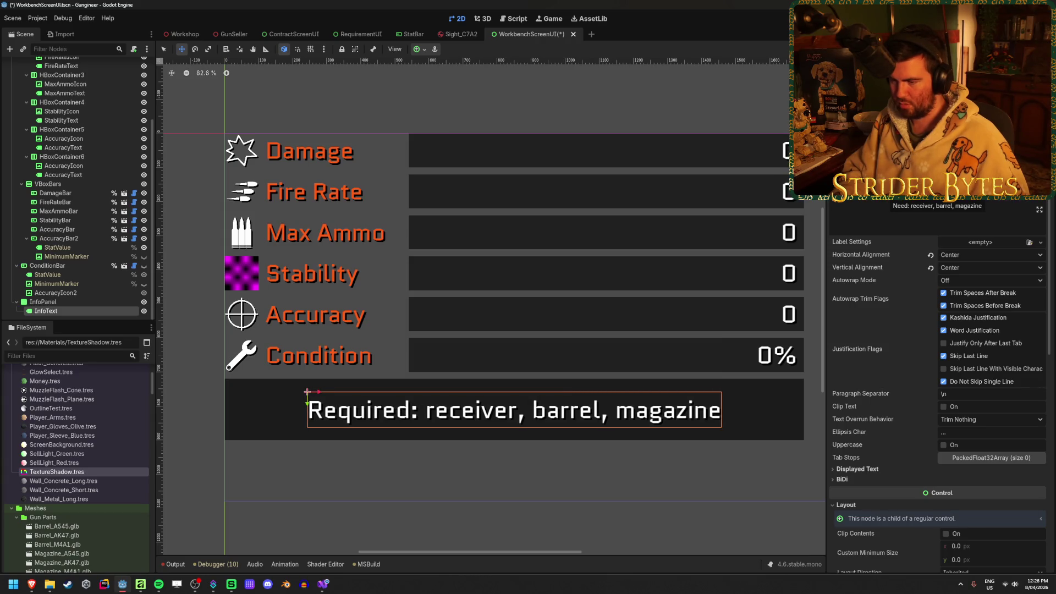
{"action": "key", "text": "ctrl+s"}
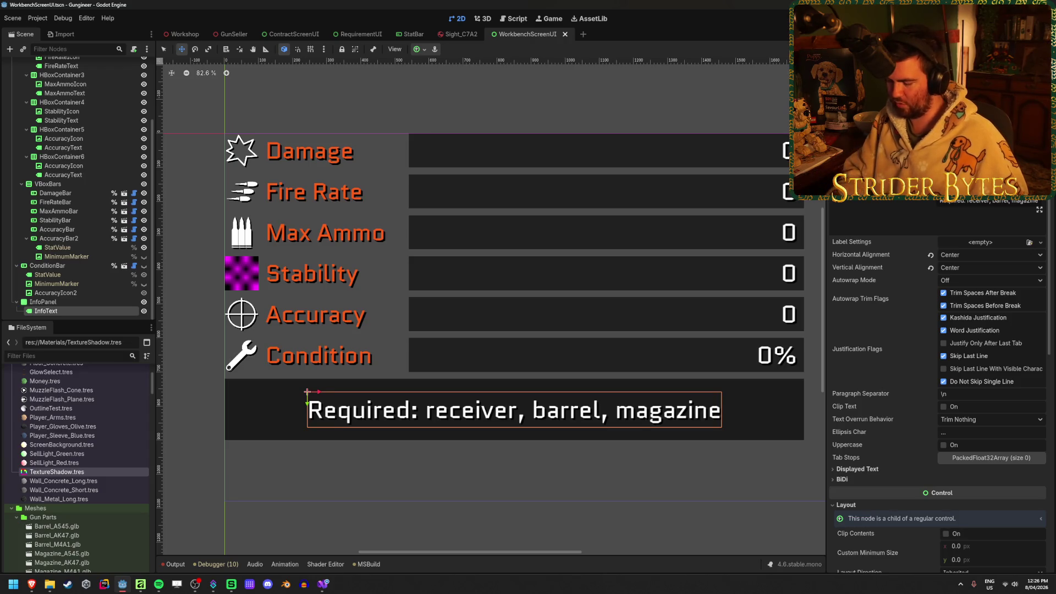
Step: Replace the commas after receiver and barrel with '//' and save the workbench scene
{"action": "key", "text": "BackSpace"}
{"action": "type", "text": "//"}
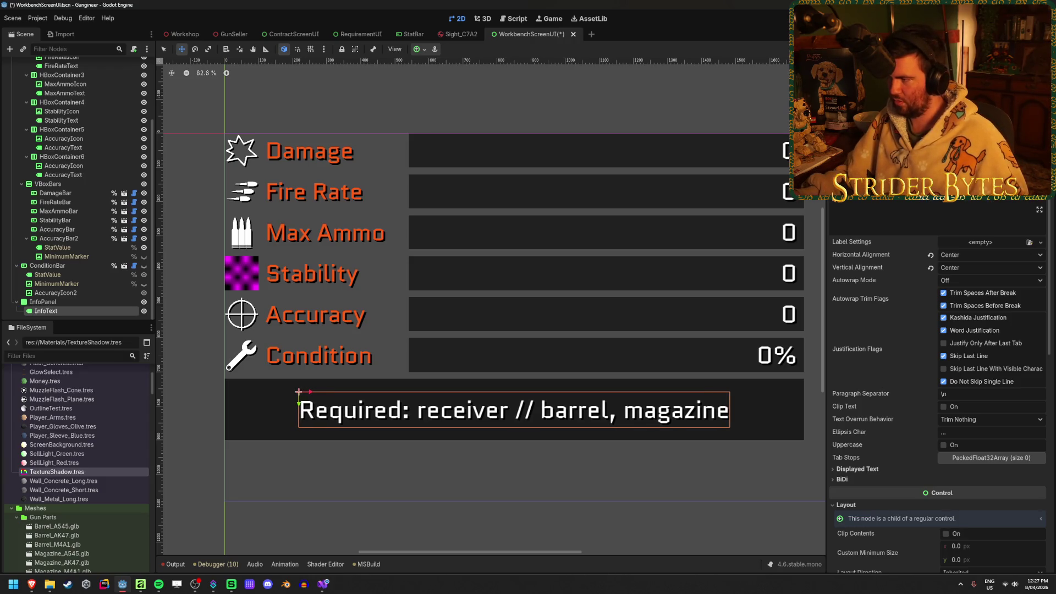
{"action": "key", "text": "BackSpace"}
{"action": "type", "text": "//"}
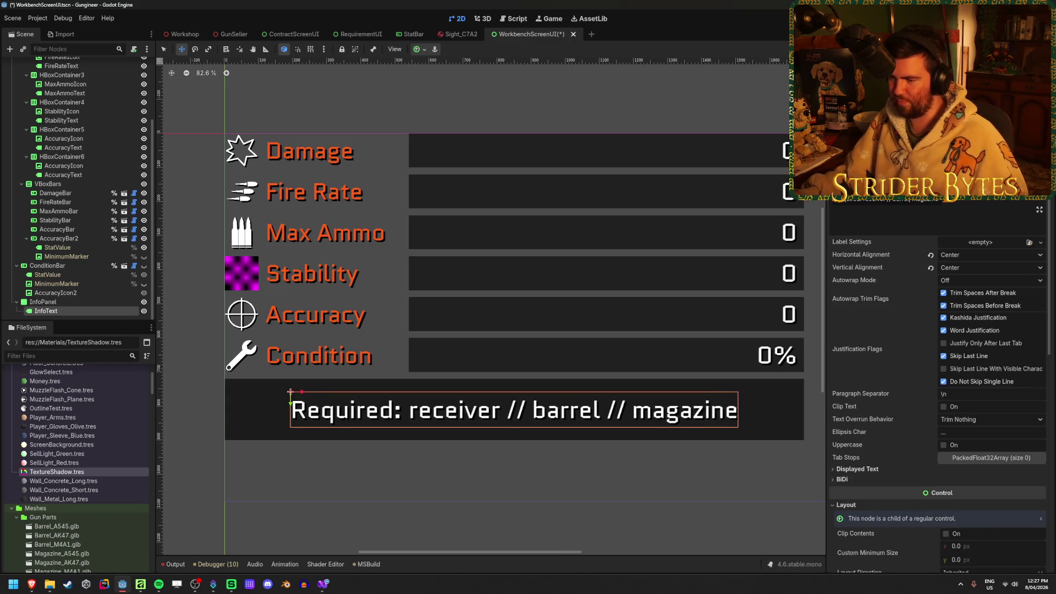
{"action": "key", "text": "ctrl+s"}
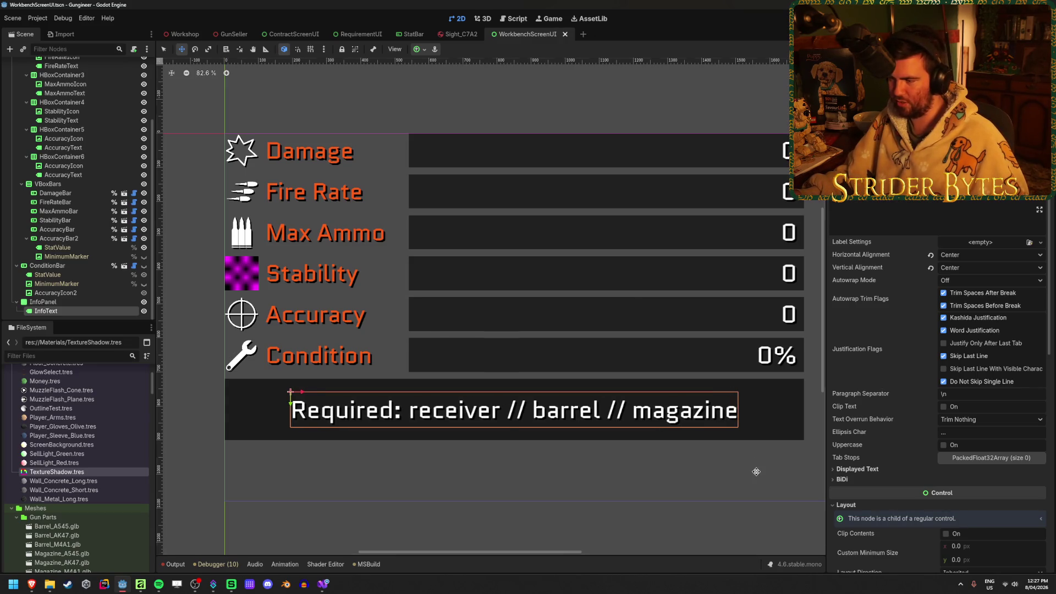
Step: Select the Max Ammo row, adjust the canvas zoom, then reselect the InfoText label
{"action": "left_click", "coordinate": [62, 74]}
{"action": "scroll", "coordinate": [385, 324], "scroll_direction": "down", "scroll_amount": 2}
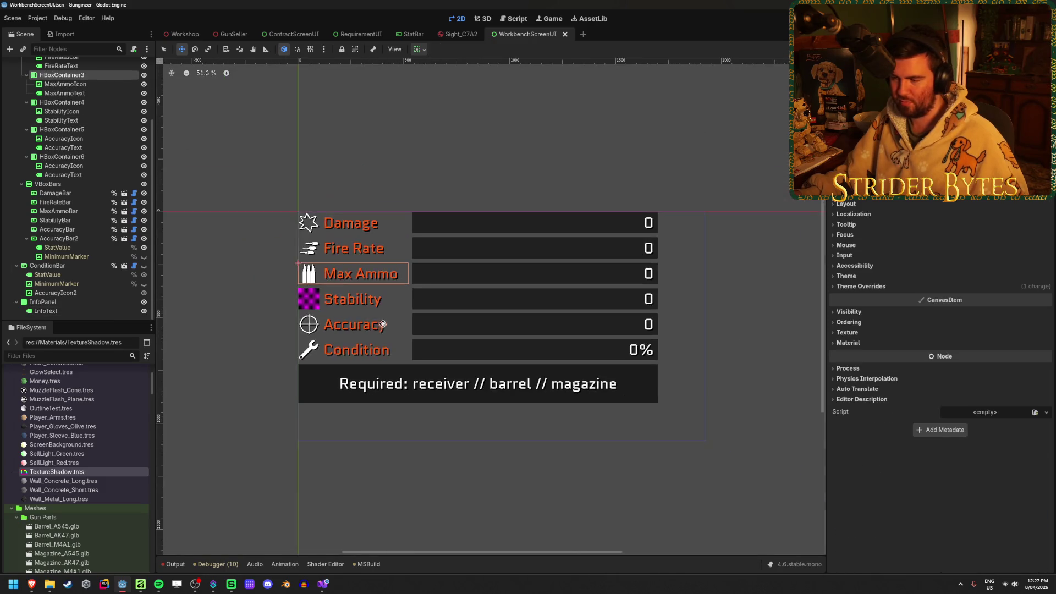
{"action": "scroll", "coordinate": [352, 330], "scroll_direction": "down", "scroll_amount": 1}
{"action": "scroll", "coordinate": [407, 374], "scroll_direction": "up", "scroll_amount": 3}
{"action": "scroll", "coordinate": [335, 303], "scroll_direction": "down", "scroll_amount": 1}
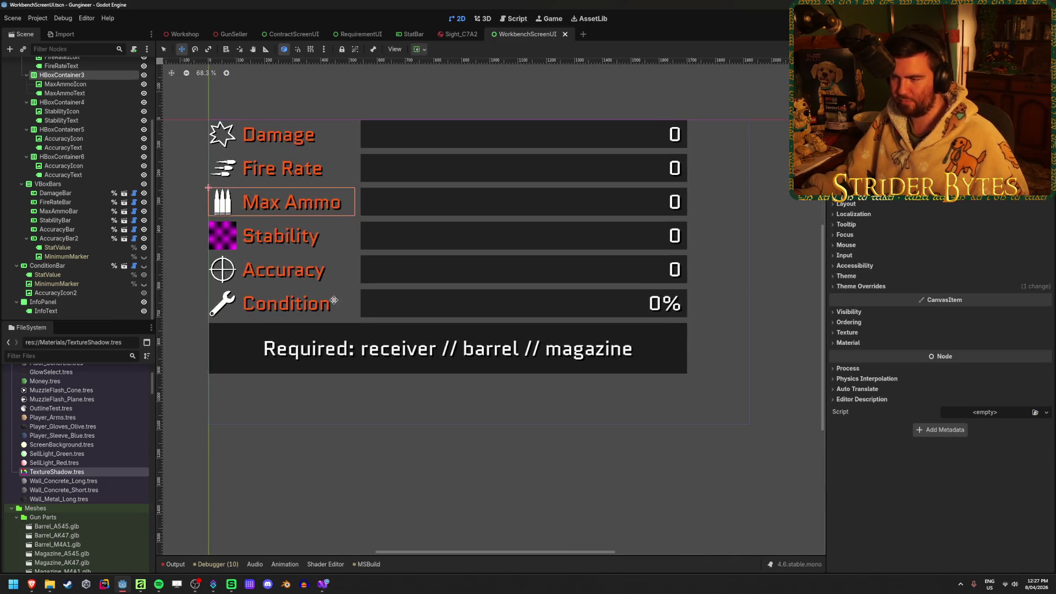
{"action": "scroll", "coordinate": [352, 305], "scroll_direction": "up", "scroll_amount": 1}
{"action": "scroll", "coordinate": [385, 294], "scroll_direction": "down", "scroll_amount": 1}
{"action": "scroll", "coordinate": [379, 290], "scroll_direction": "up", "scroll_amount": 1}
{"action": "scroll", "coordinate": [389, 288], "scroll_direction": "up", "scroll_amount": 1}
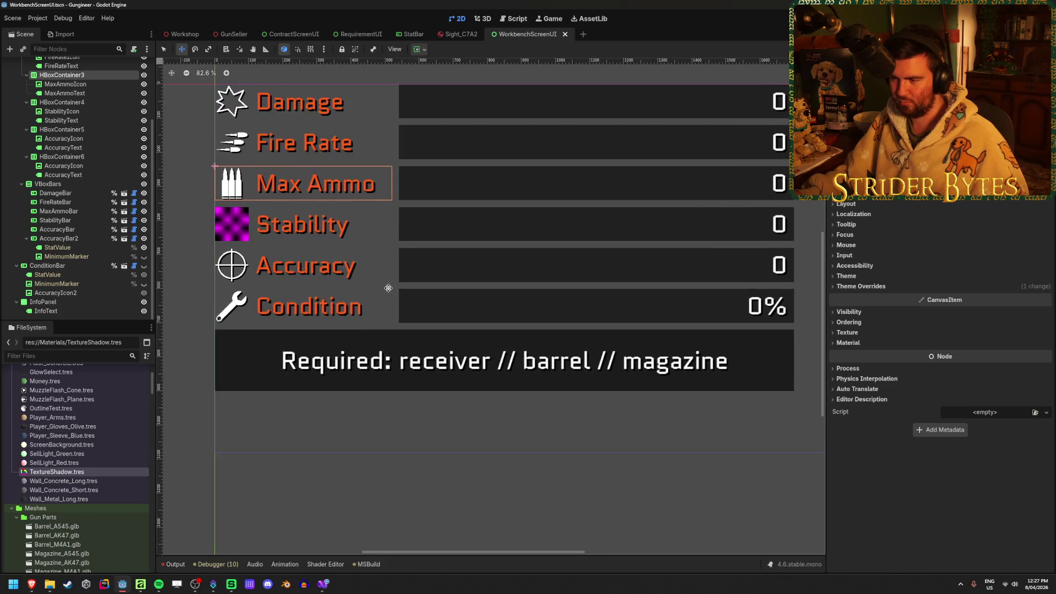
{"action": "scroll", "coordinate": [418, 283], "scroll_direction": "down", "scroll_amount": 1}
{"action": "scroll", "coordinate": [443, 279], "scroll_direction": "up", "scroll_amount": 1}
{"action": "scroll", "coordinate": [445, 279], "scroll_direction": "down", "scroll_amount": 1}
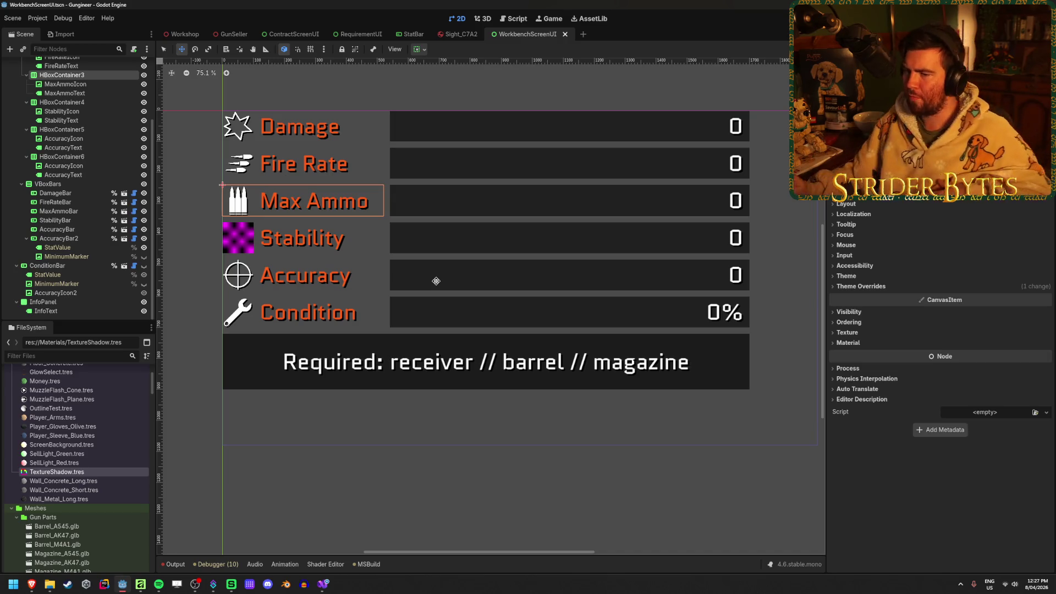
{"action": "left_click", "coordinate": [46, 311]}
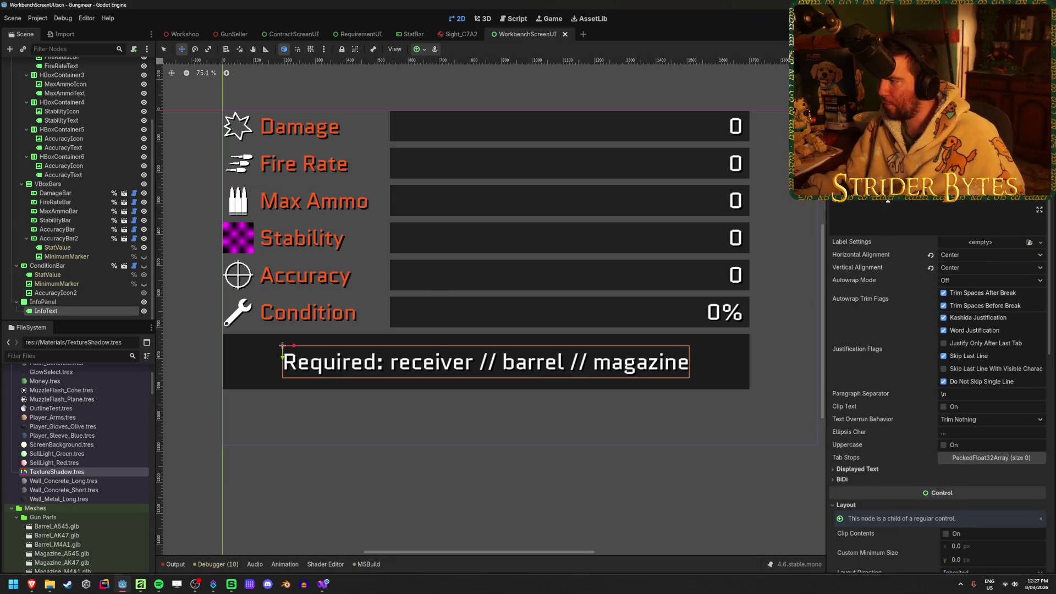
Step: Replace both '//' separators in the InfoText label with '|'
{"action": "type", "text": ";"}
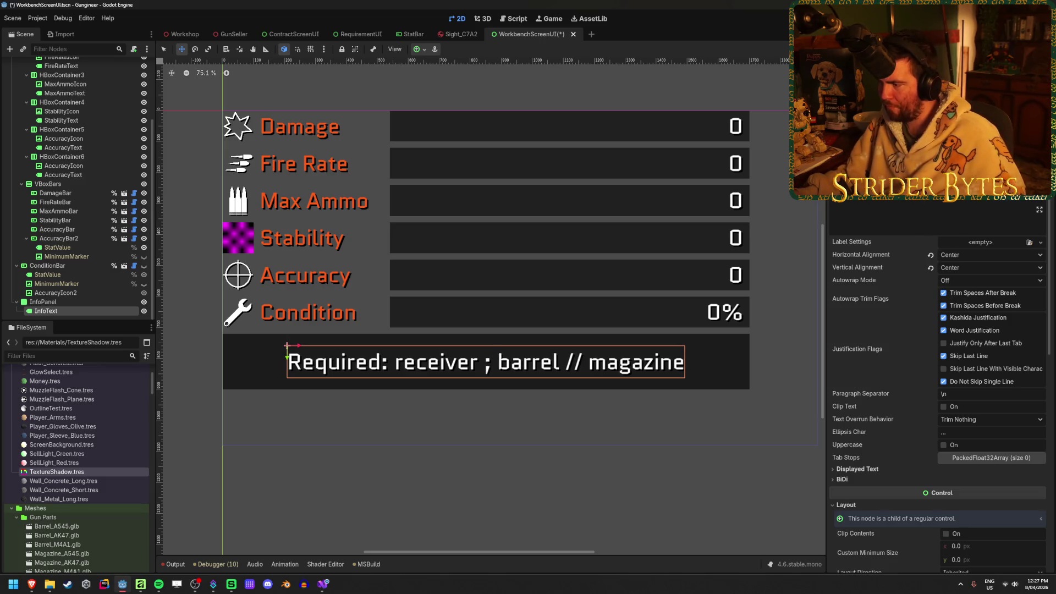
{"action": "key", "text": "BackSpace"}
{"action": "key", "text": "BackSpace"}
{"action": "type", "text": ";"}
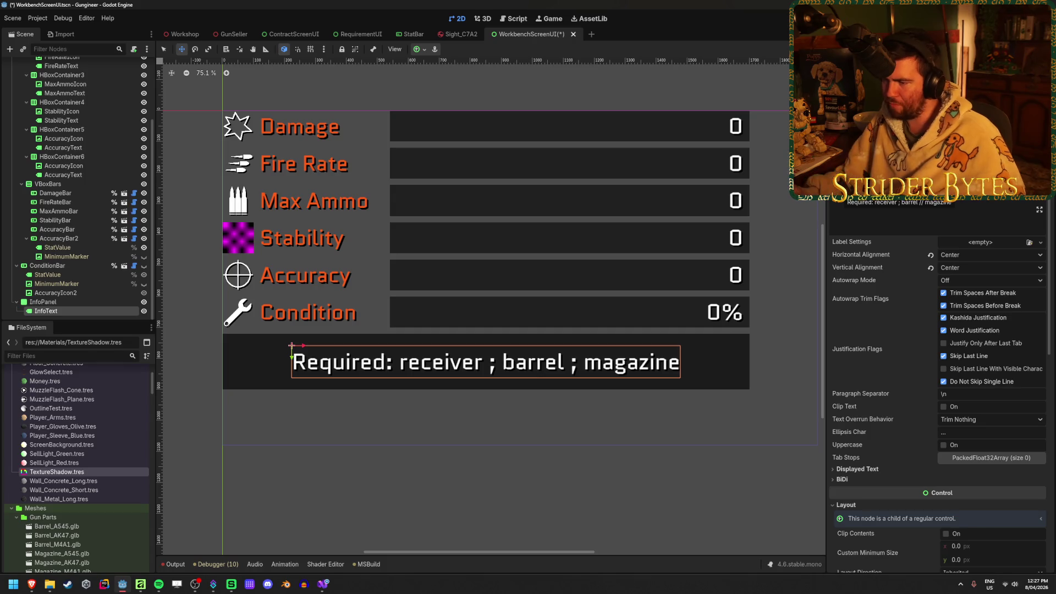
{"action": "key", "text": "BackSpace"}
{"action": "type", "text": "|"}
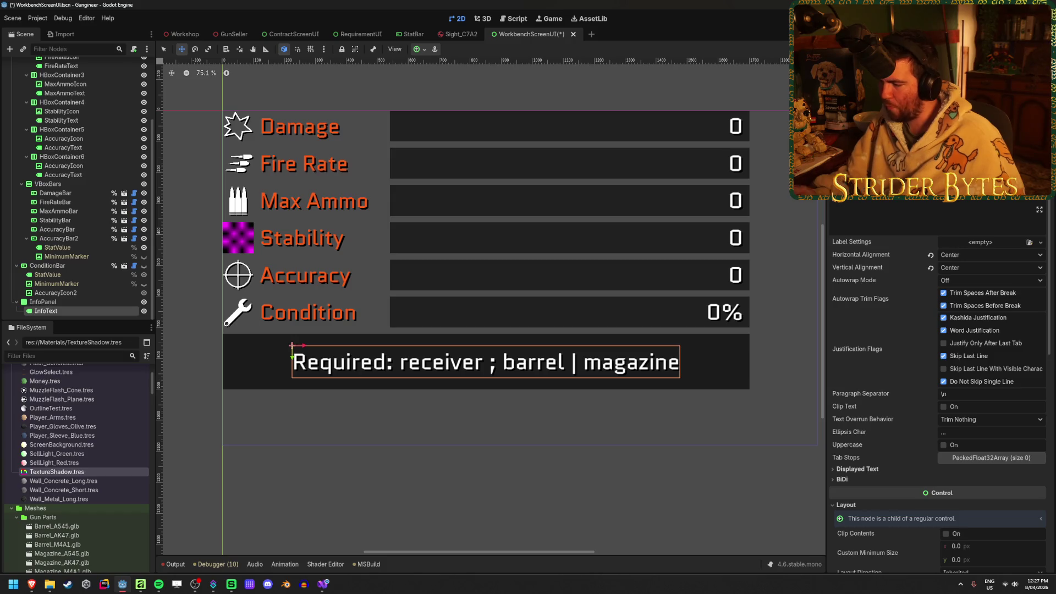
{"action": "key", "text": "BackSpace"}
{"action": "type", "text": "|"}
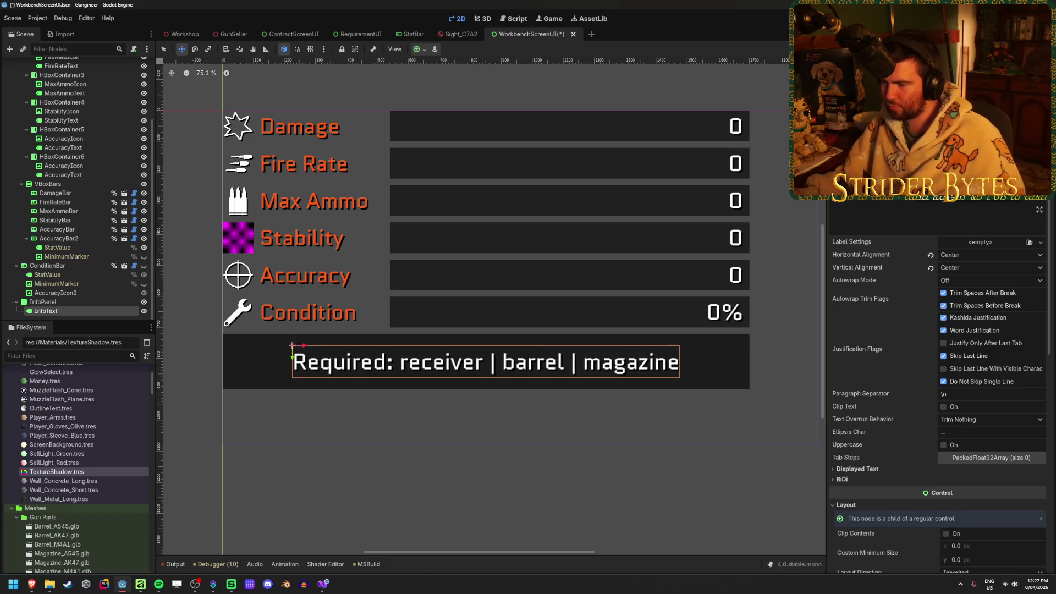
Step: Select a stat icon to inspect its shadow material, then reselect the InfoText label
{"action": "left_click", "coordinate": [64, 165]}
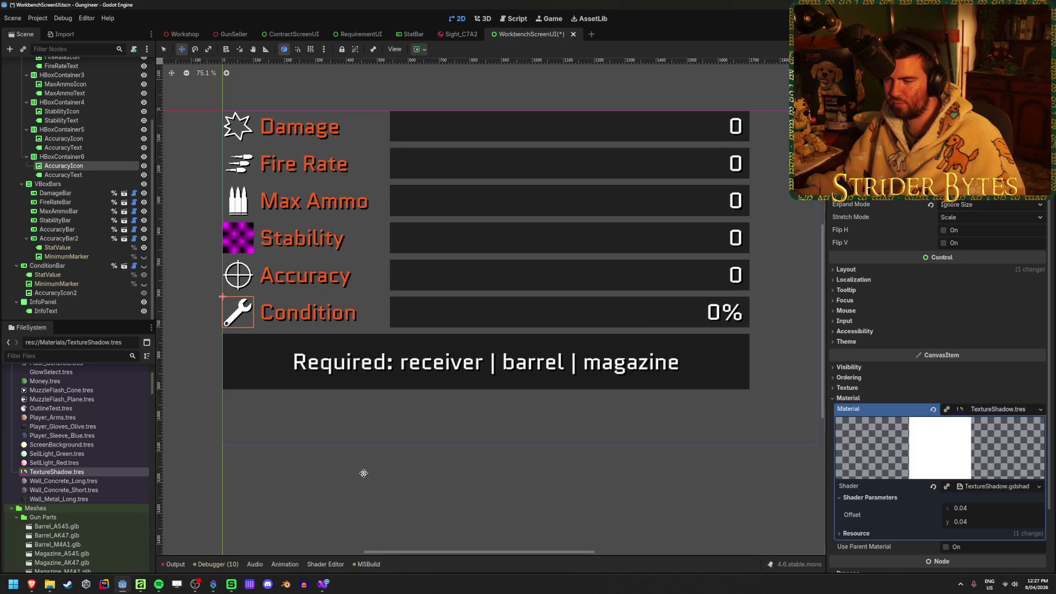
{"action": "scroll", "coordinate": [385, 440], "scroll_direction": "down", "scroll_amount": 3}
{"action": "scroll", "coordinate": [470, 454], "scroll_direction": "up", "scroll_amount": 4}
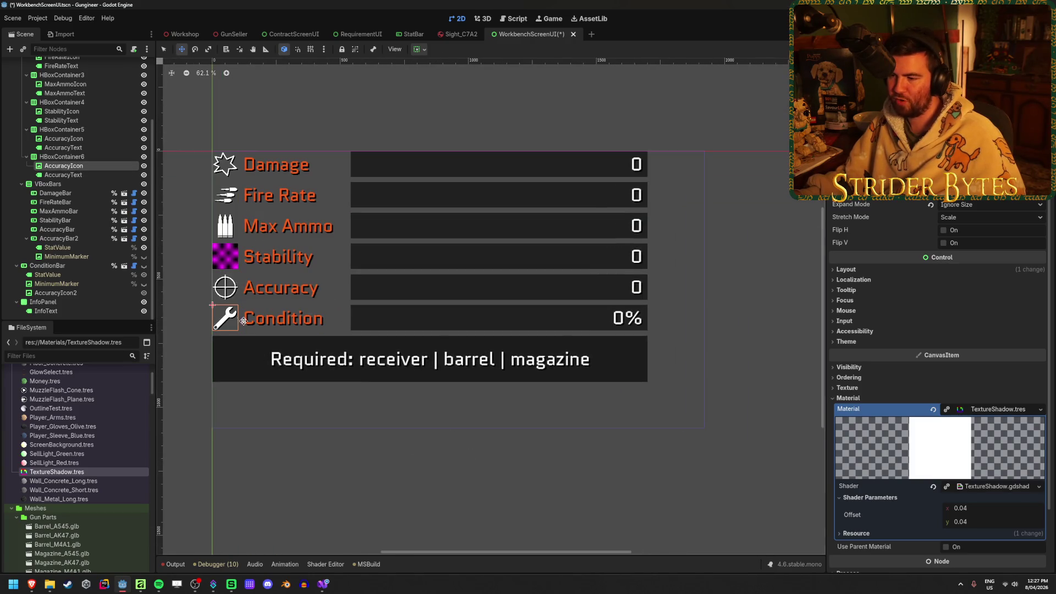
{"action": "scroll", "coordinate": [570, 406], "scroll_direction": "left", "scroll_amount": 3}
{"action": "scroll", "coordinate": [440, 380], "scroll_direction": "up", "scroll_amount": 2}
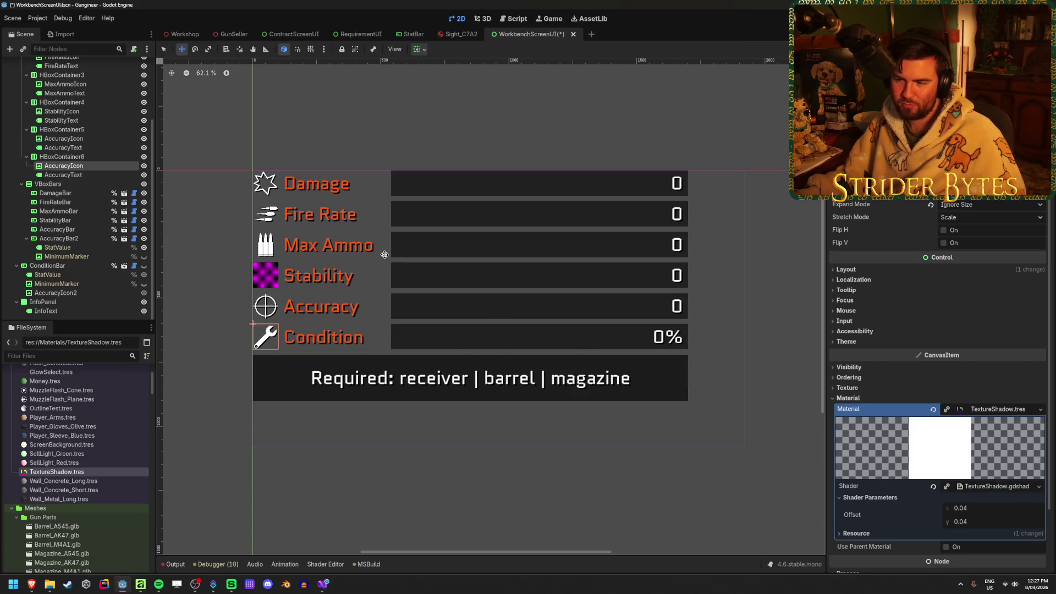
{"action": "scroll", "coordinate": [488, 386], "scroll_direction": "up", "scroll_amount": 4}
{"action": "scroll", "coordinate": [489, 386], "scroll_direction": "down", "scroll_amount": 2}
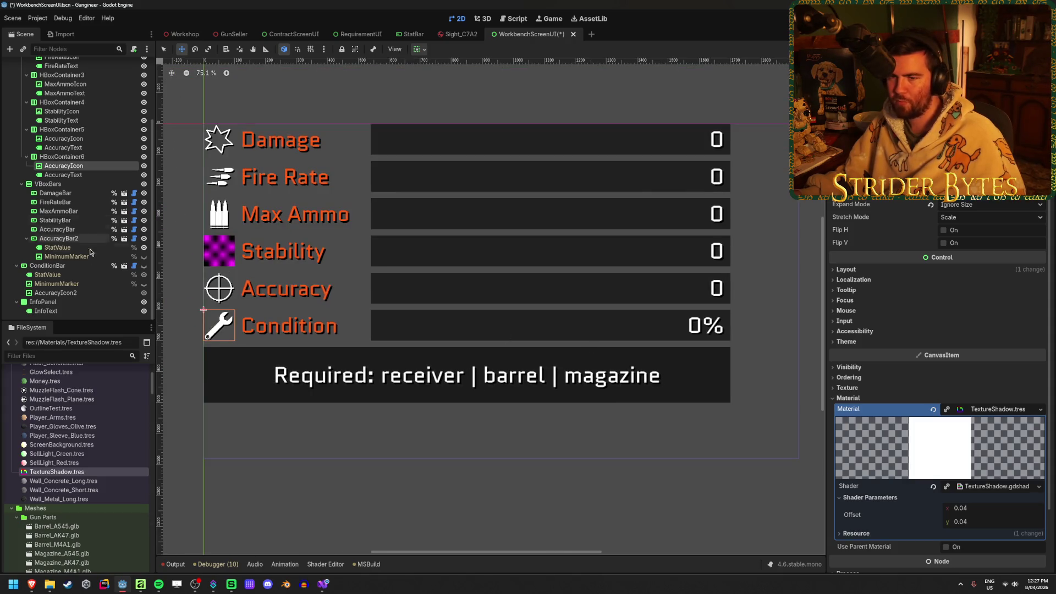
{"action": "left_click", "coordinate": [45, 311]}
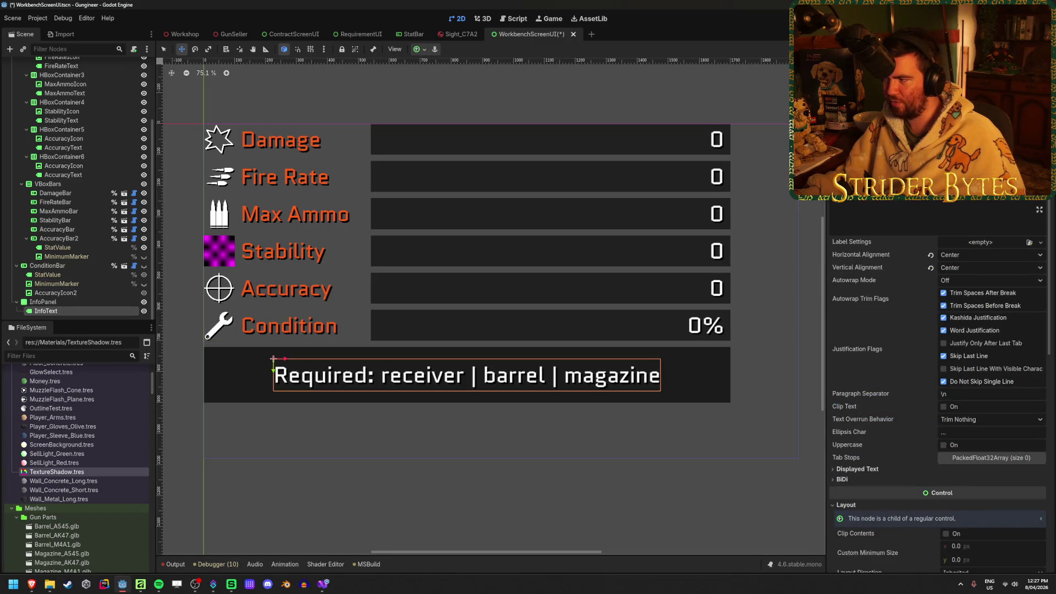
Step: Remove the extra pipe after 'receiver' in the InfoText label and save the scene
{"action": "type", "text": "|"}
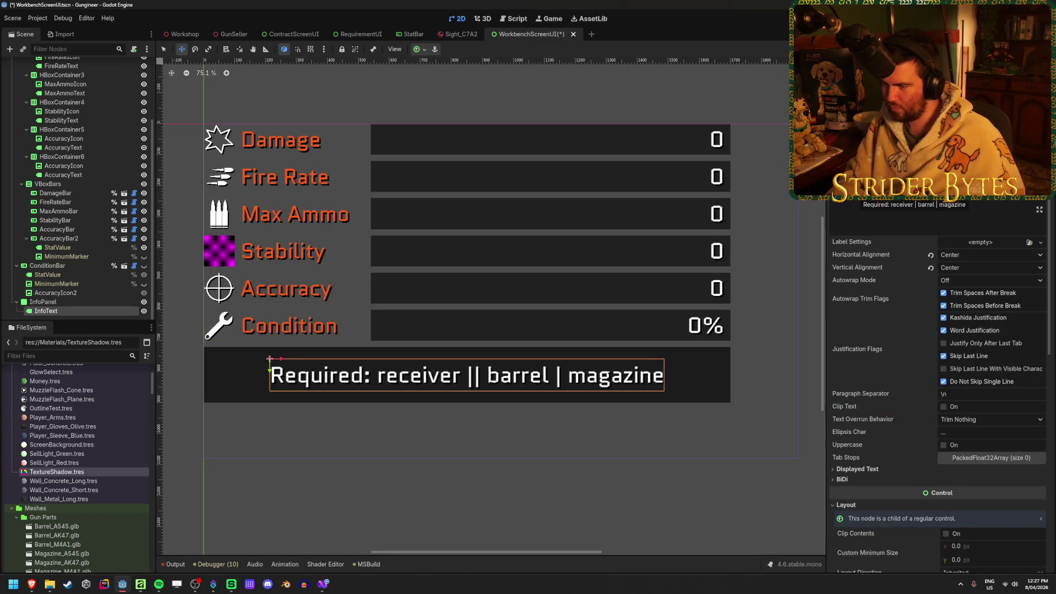
{"action": "key", "text": "BackSpace"}
{"action": "key", "text": "ctrl+s"}
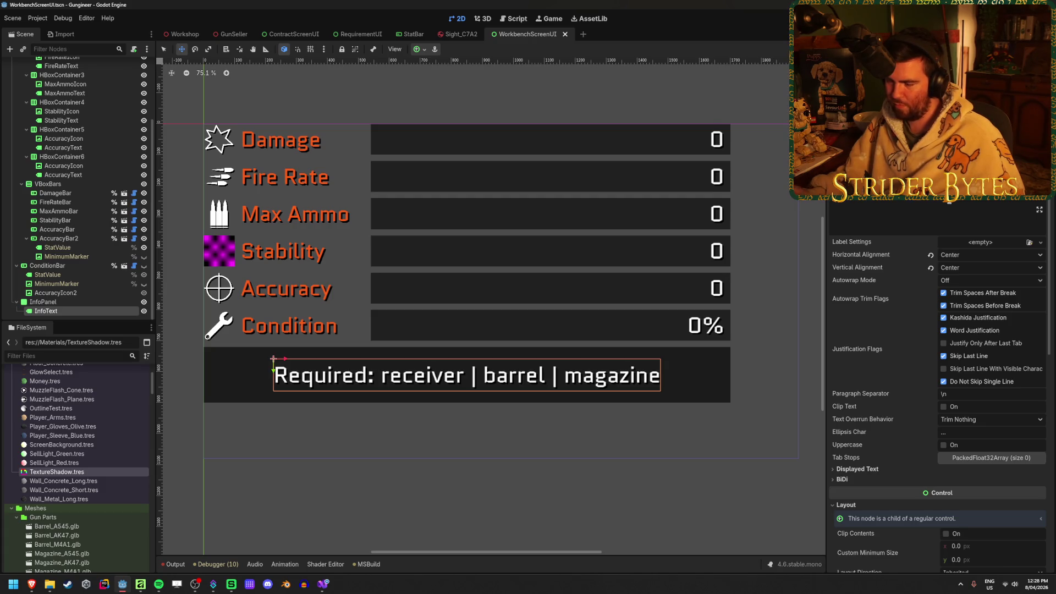
Step: Try '&', '\' and '//' as separators after 'receiver', then restore '|' and save
{"action": "key", "text": "BackSpace"}
{"action": "type", "text": "&&"}
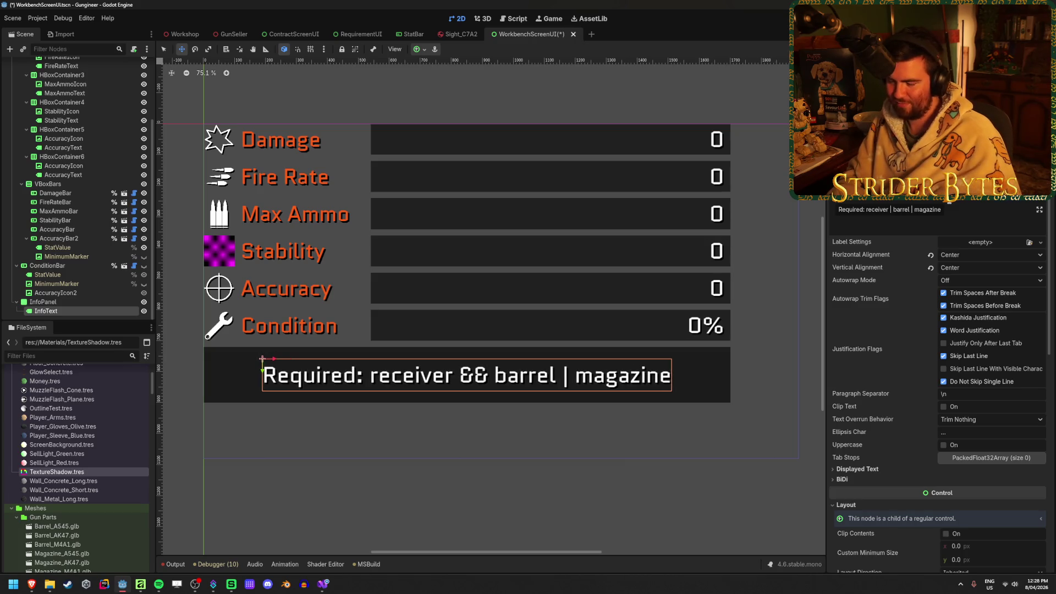
{"action": "key", "text": "BackSpace"}
{"action": "key", "text": "BackSpace"}
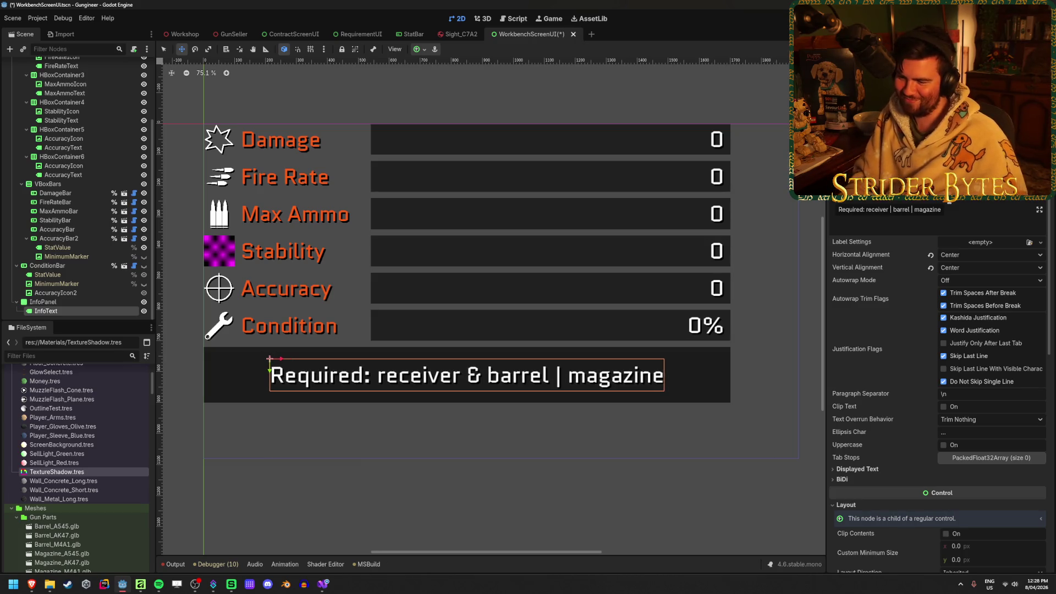
{"action": "type", "text": "|"}
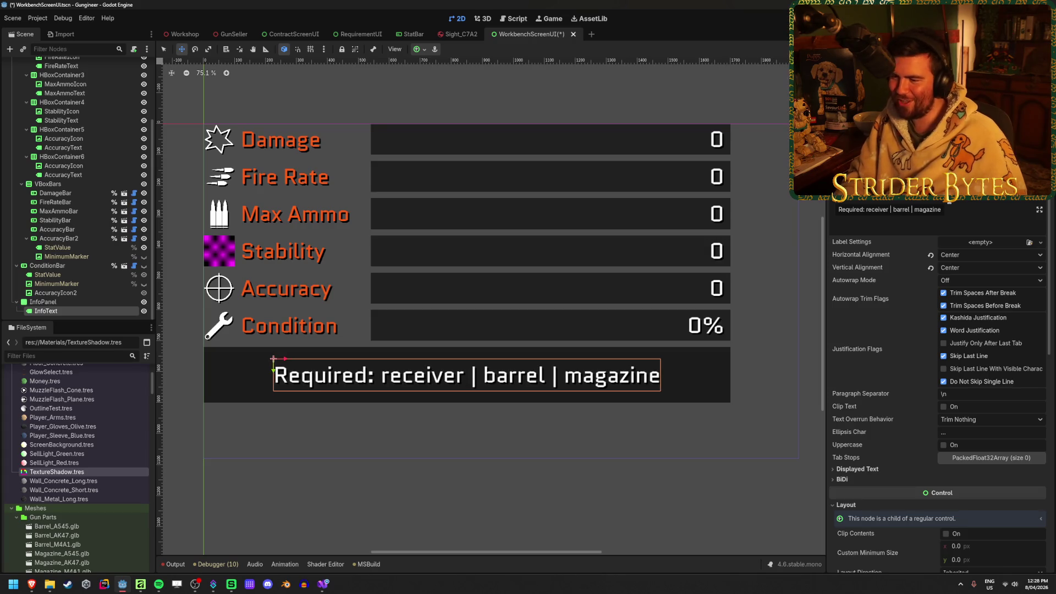
{"action": "key", "text": "BackSpace"}
{"action": "type", "text": "\\\\"}
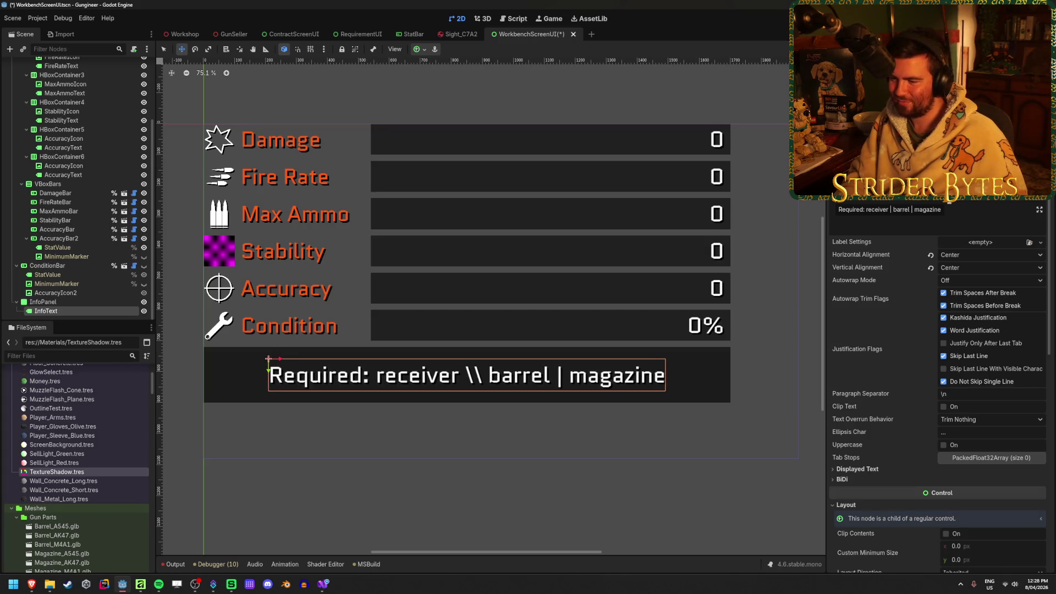
{"action": "key", "text": "BackSpace"}
{"action": "key", "text": "BackSpace"}
{"action": "type", "text": "//"}
{"action": "key", "text": "BackSpace"}
{"action": "key", "text": "BackSpace"}
{"action": "type", "text": "|"}
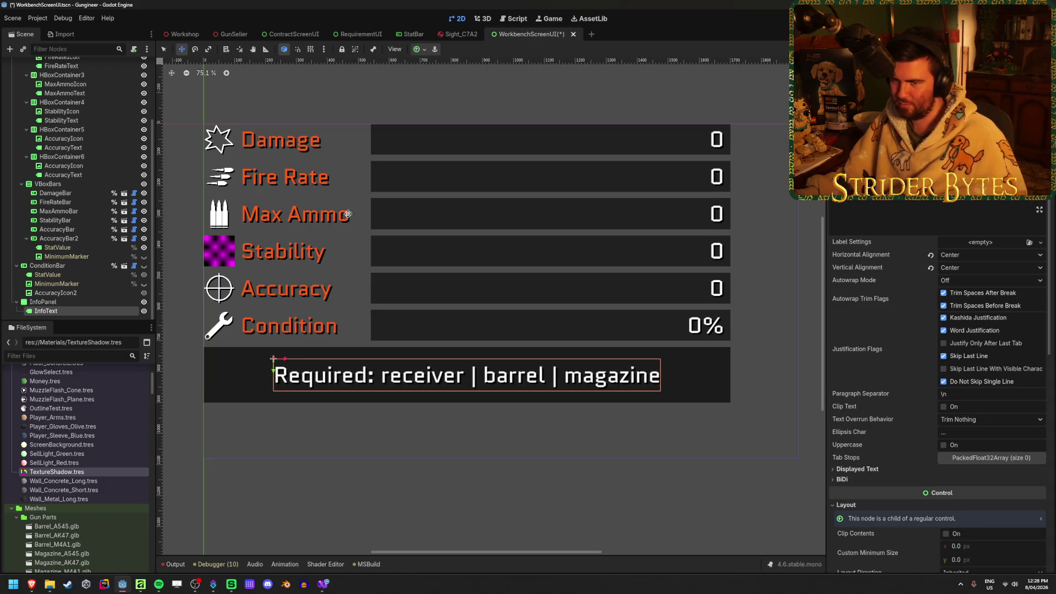
{"action": "left_click", "coordinate": [61, 302]}
{"action": "key", "text": "ctrl+s"}
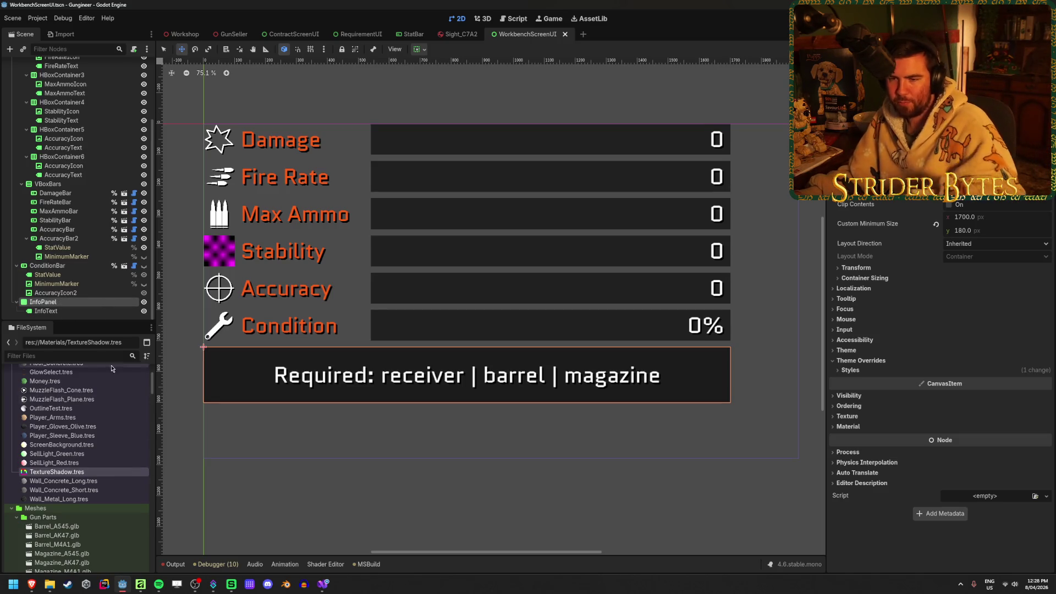
Step: Delete 'receiver' from the Required label, undo the deletion, and save the scene
{"action": "left_click", "coordinate": [46, 311]}
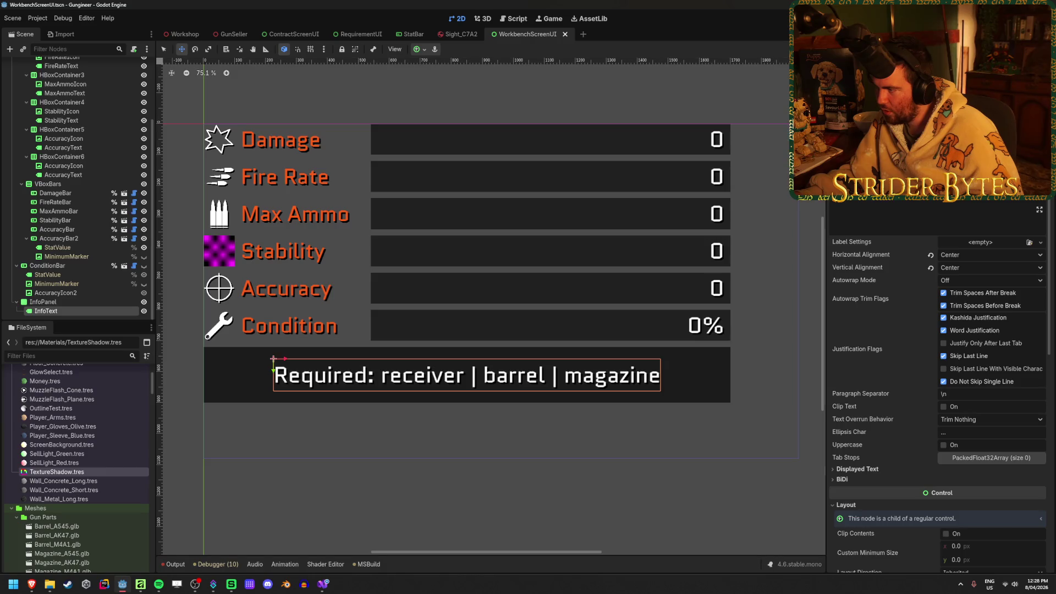
{"action": "key", "text": "BackSpace"}
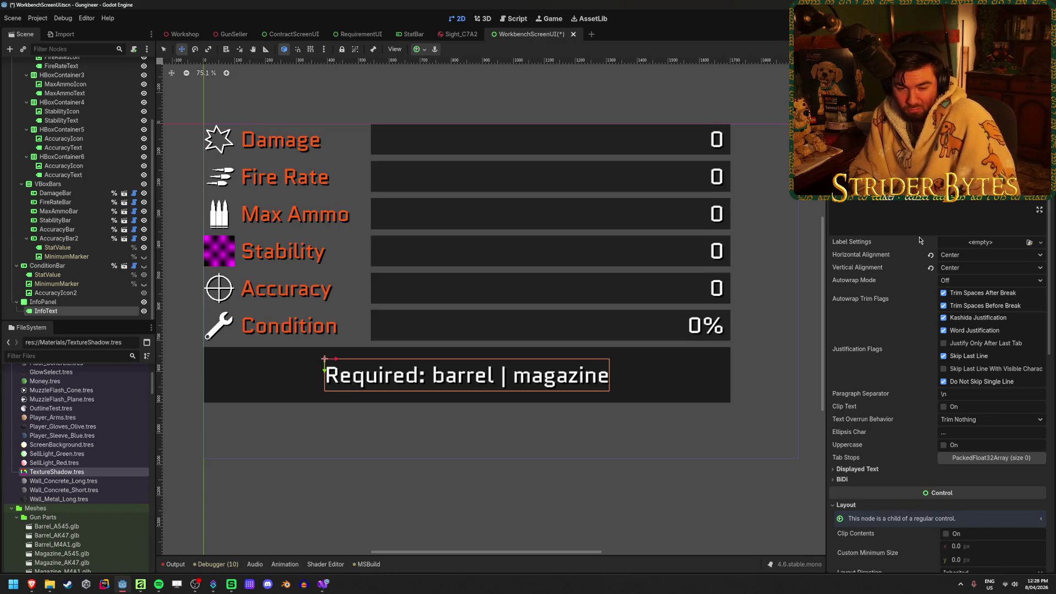
{"action": "key", "text": "ctrl+z"}
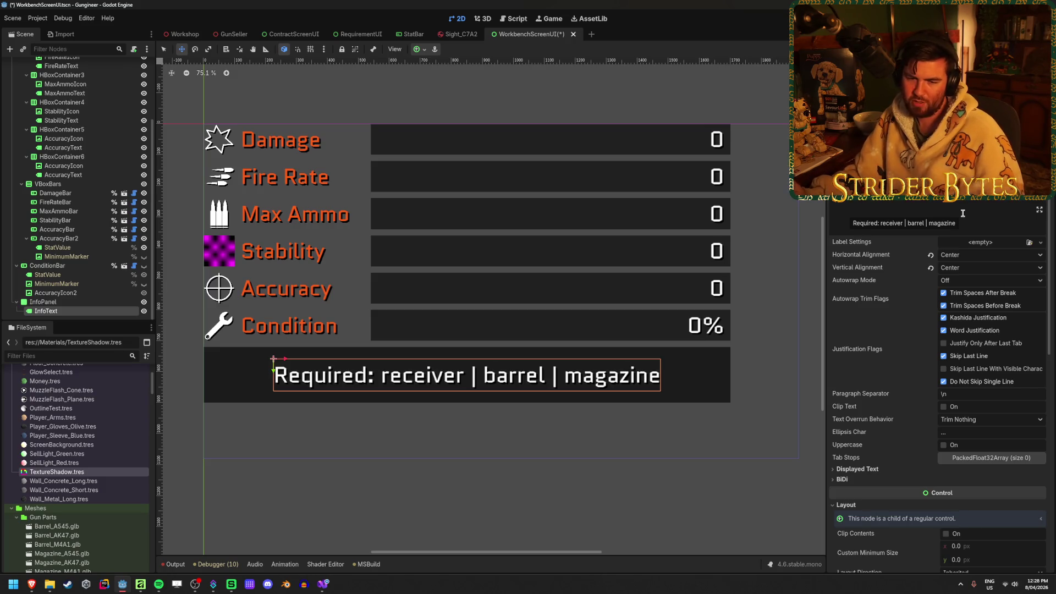
{"action": "key", "text": "ctrl+s"}
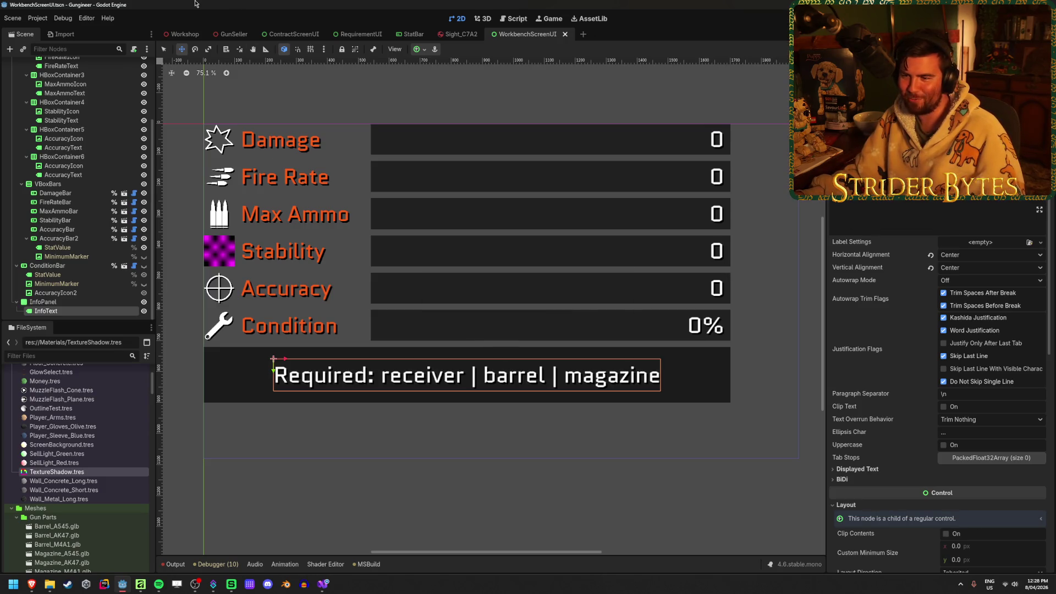
Step: Switch over to Affinity Photo from the taskbar
{"action": "scroll", "coordinate": [186, 341], "scroll_direction": "up", "scroll_amount": 2}
{"action": "scroll", "coordinate": [186, 340], "scroll_direction": "up", "scroll_amount": 9}
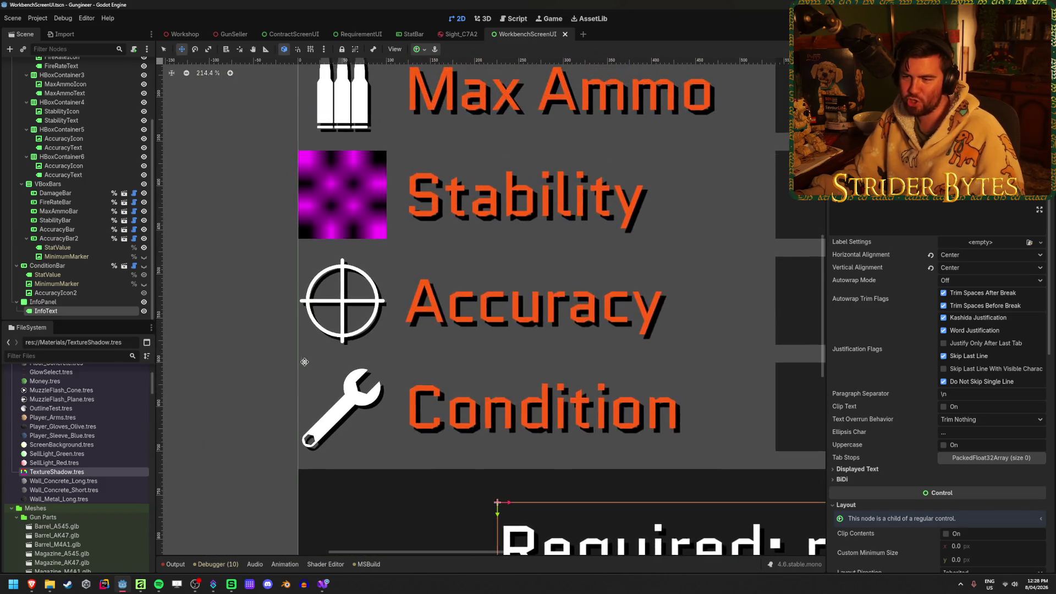
{"action": "scroll", "coordinate": [319, 302], "scroll_direction": "down", "scroll_amount": 12}
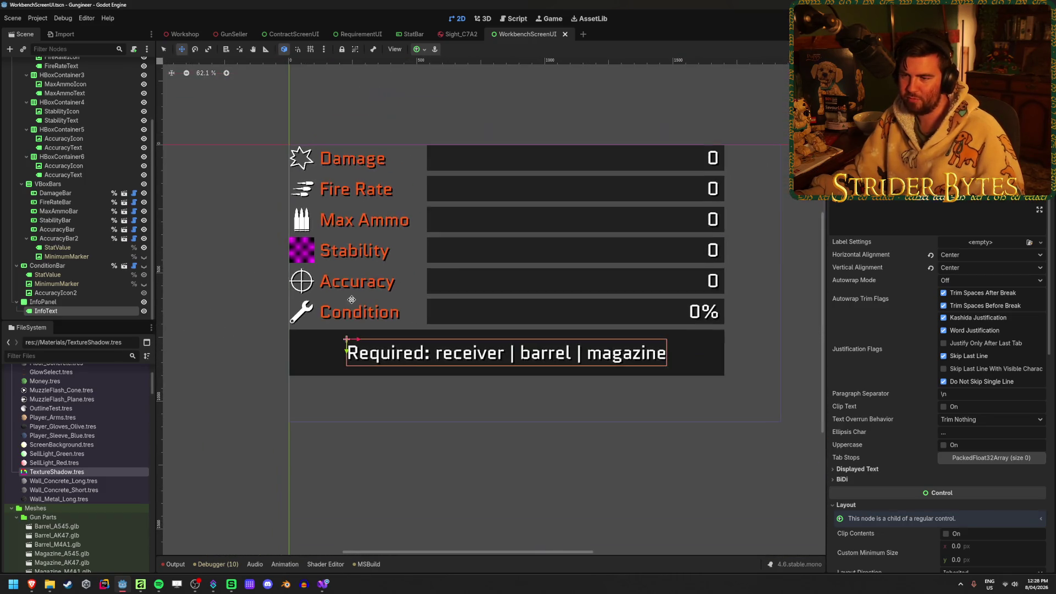
{"action": "scroll", "coordinate": [254, 225], "scroll_direction": "up", "scroll_amount": 3}
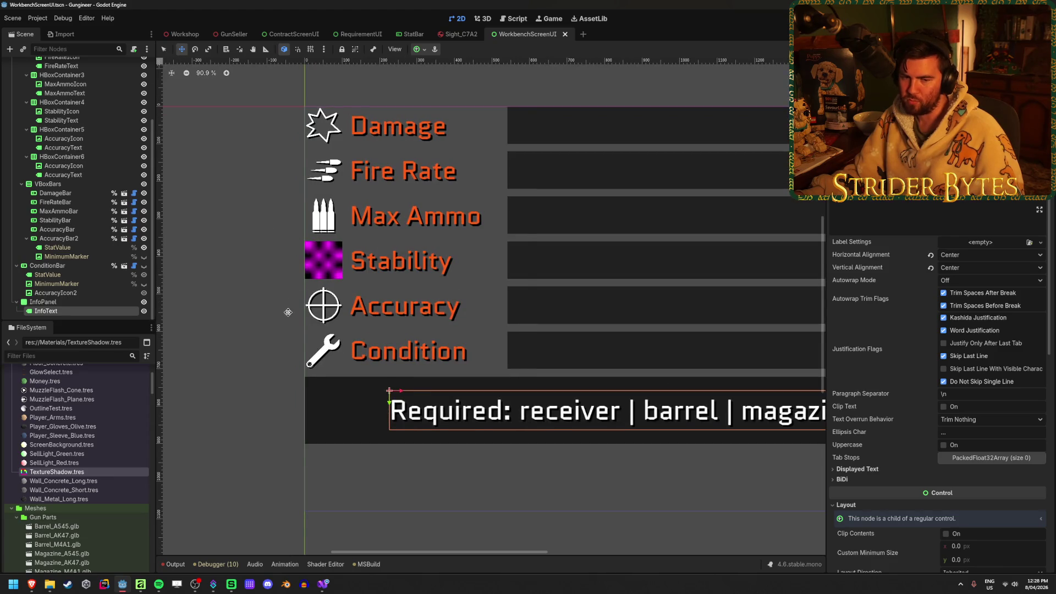
{"action": "scroll", "coordinate": [305, 324], "scroll_direction": "up", "scroll_amount": 2}
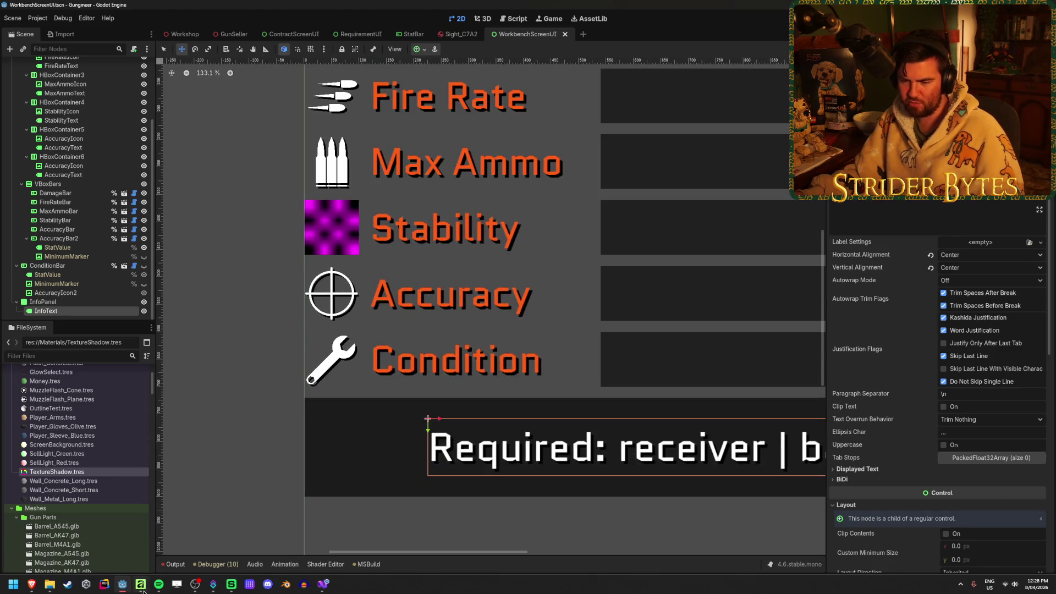
{"action": "left_click", "coordinate": [140, 584]}
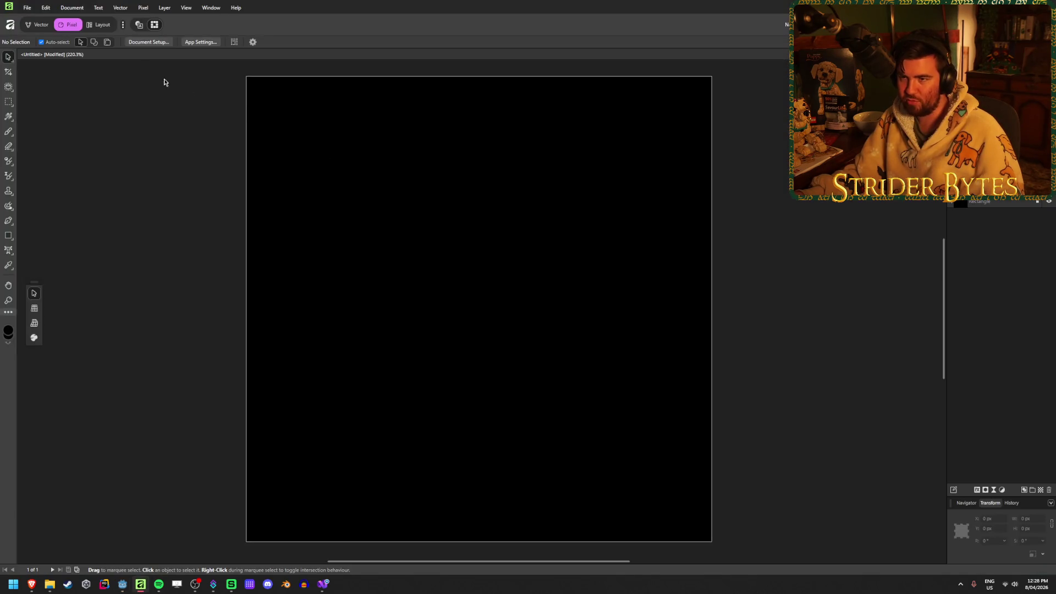
Step: Open the recent Stat_Accuracy.af artwork
{"action": "left_click", "coordinate": [27, 8]}
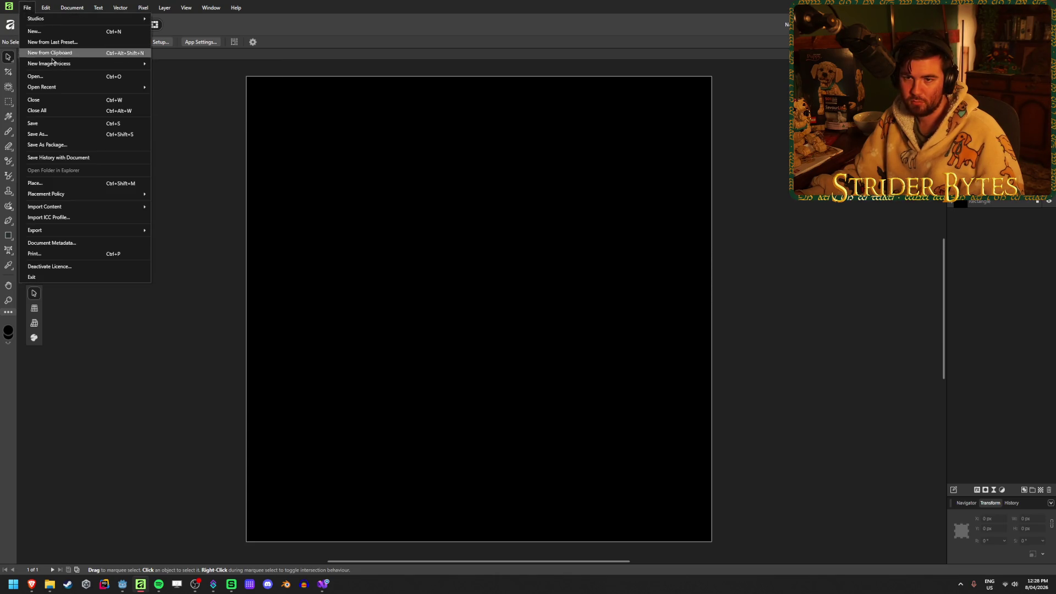
{"action": "mouse_move", "coordinate": [56, 88]}
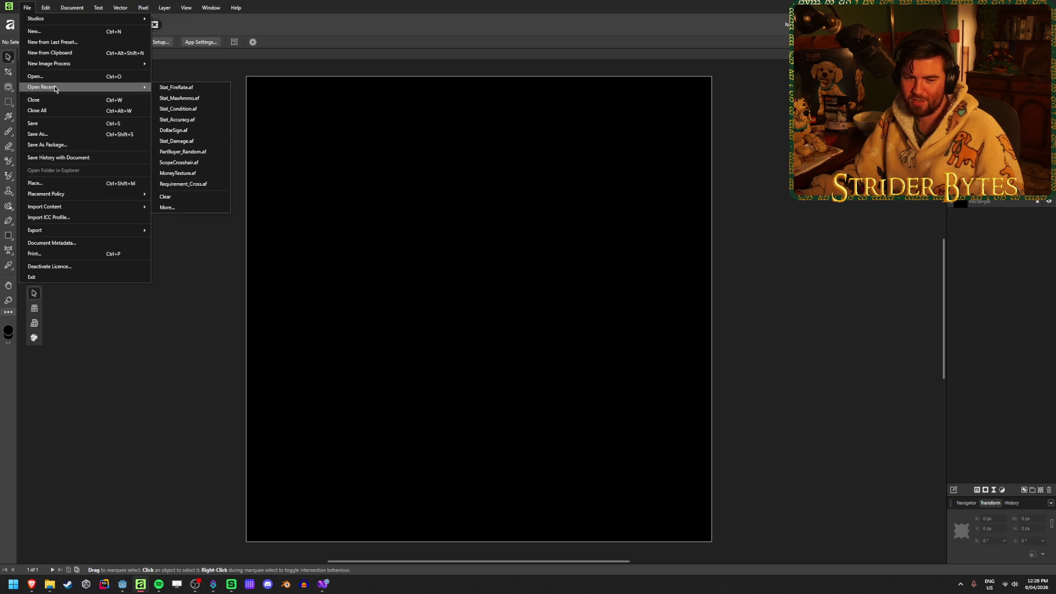
{"action": "left_click", "coordinate": [202, 118]}
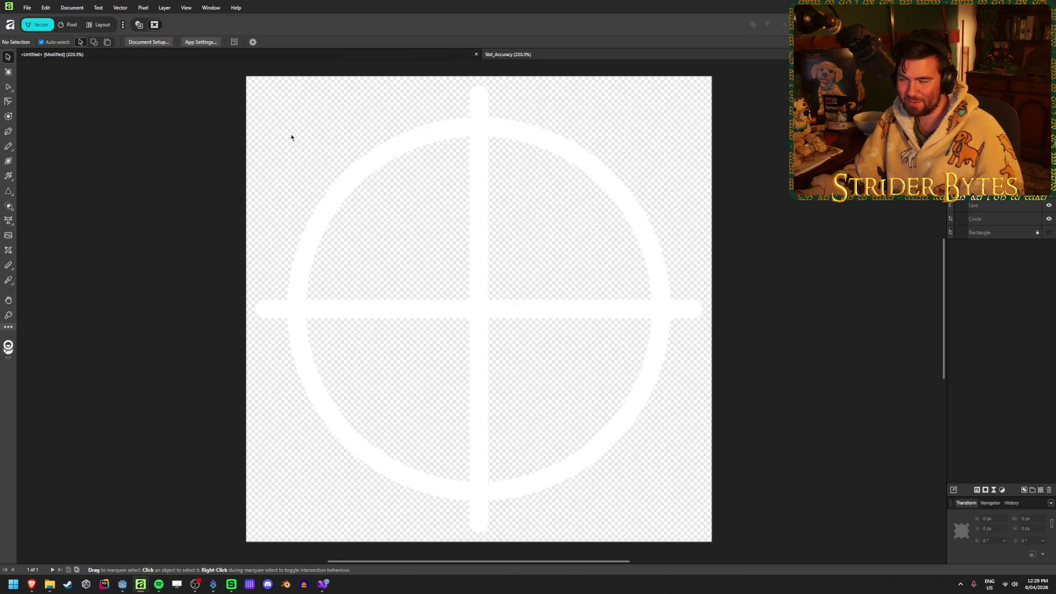
Step: Show the black background and try a 10 pt ring stroke, then undo it
{"action": "left_click", "coordinate": [1048, 232]}
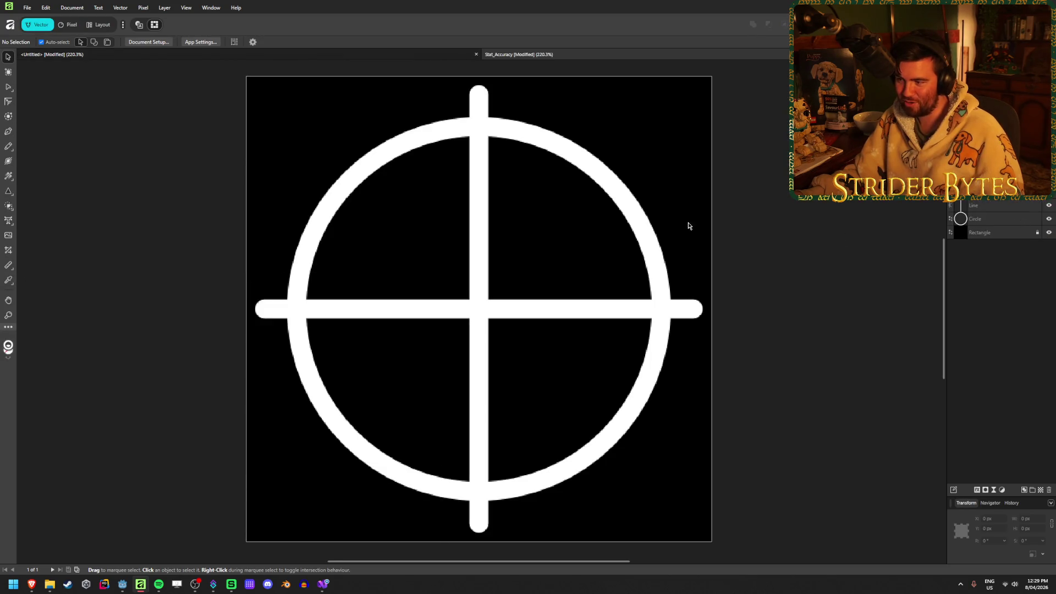
{"action": "left_click", "coordinate": [641, 232]}
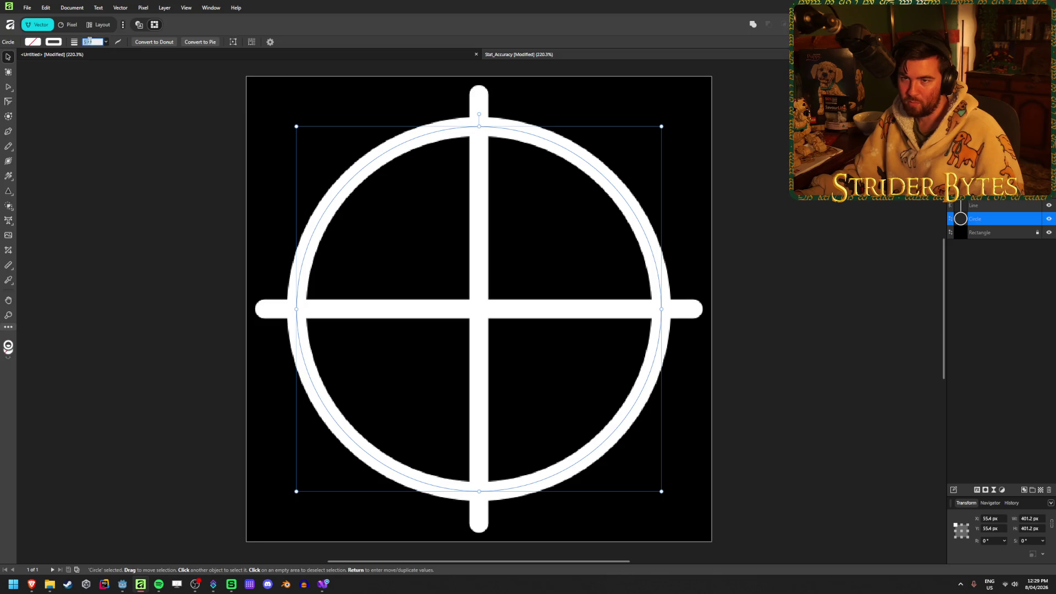
{"action": "type", "text": "10"}
{"action": "key", "text": "Return"}
{"action": "left_click", "coordinate": [110, 181]}
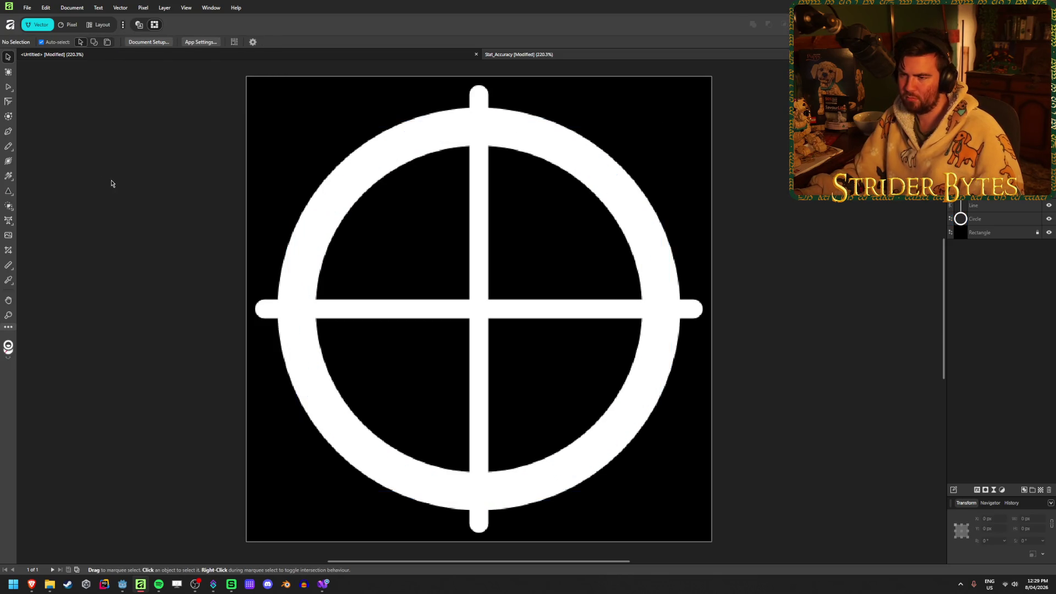
{"action": "scroll", "coordinate": [573, 311], "scroll_direction": "down", "scroll_amount": 5}
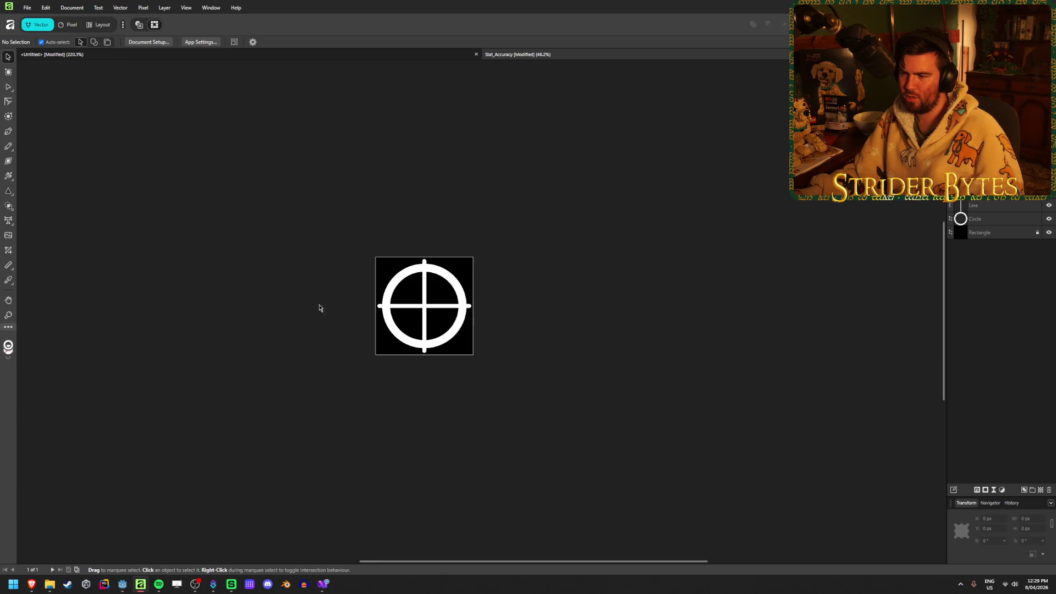
{"action": "scroll", "coordinate": [411, 286], "scroll_direction": "up", "scroll_amount": 3}
{"action": "key", "text": "ctrl+z"}
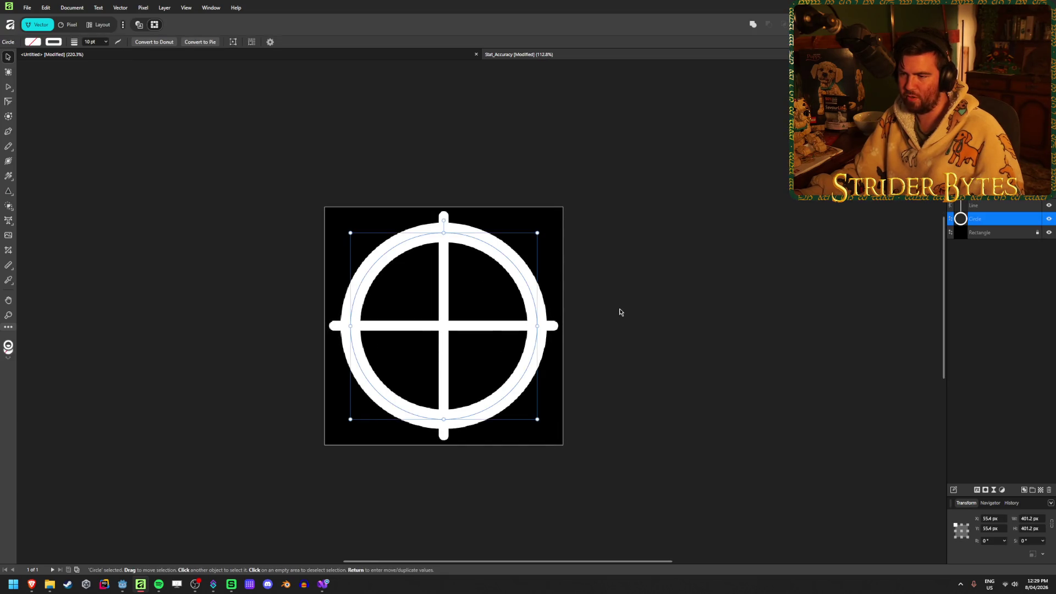
Step: Shrink the whole crosshair slightly and hide the black background layer
{"action": "mouse_move", "coordinate": [674, 396]}
{"action": "left_mouse_down"}
{"action": "mouse_move", "coordinate": [394, 323]}
{"action": "mouse_move", "coordinate": [284, 227]}
{"action": "left_mouse_up"}
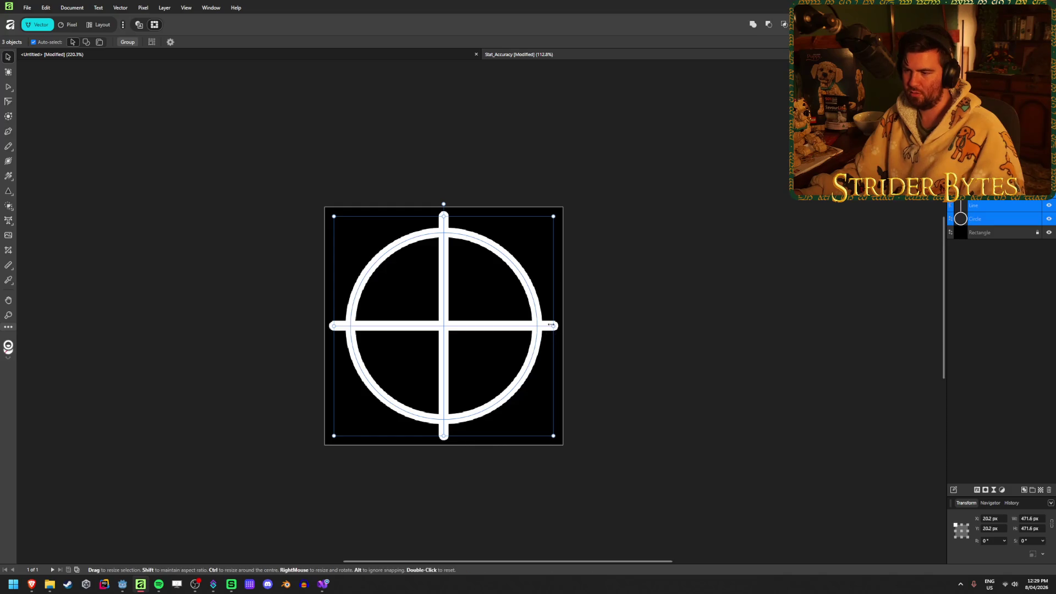
{"action": "left_click_drag", "start_coordinate": [553, 325], "coordinate": [539, 326]}
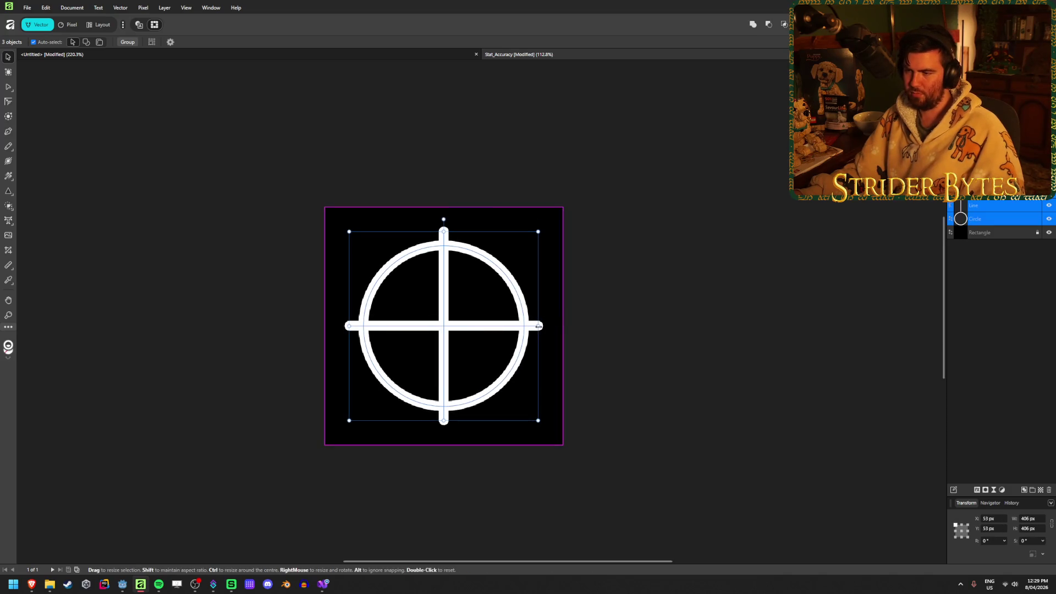
{"action": "left_click", "coordinate": [877, 235]}
{"action": "left_click", "coordinate": [1049, 232]}
Step: Export the artwork as PNG, replacing Stat_Accuracy.png in the Textures folder
{"action": "right_click", "coordinate": [926, 210]}
{"action": "key", "text": "Escape"}
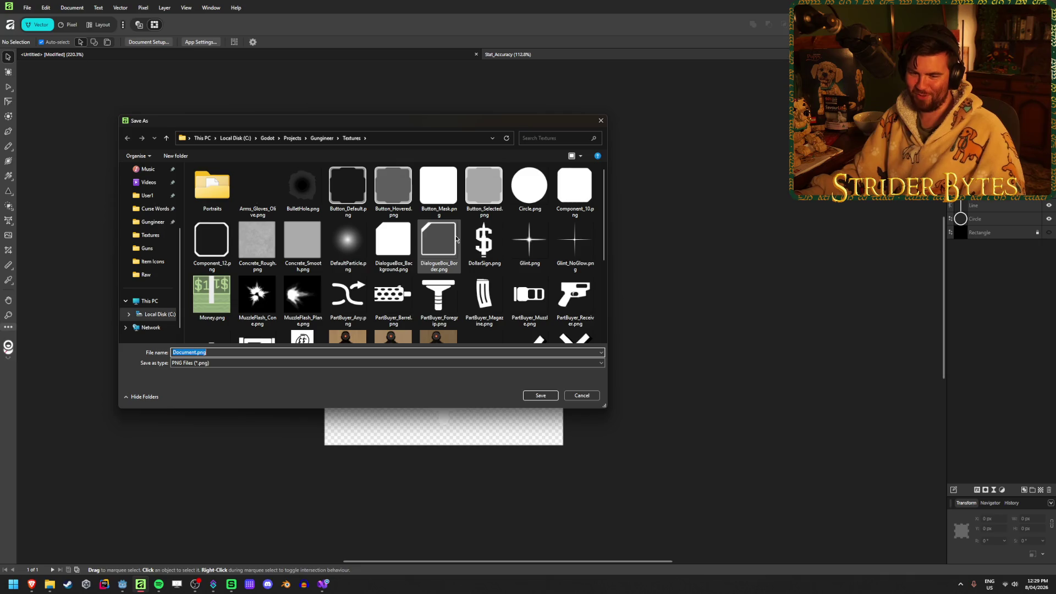
{"action": "scroll", "coordinate": [380, 256], "scroll_direction": "down", "scroll_amount": 3}
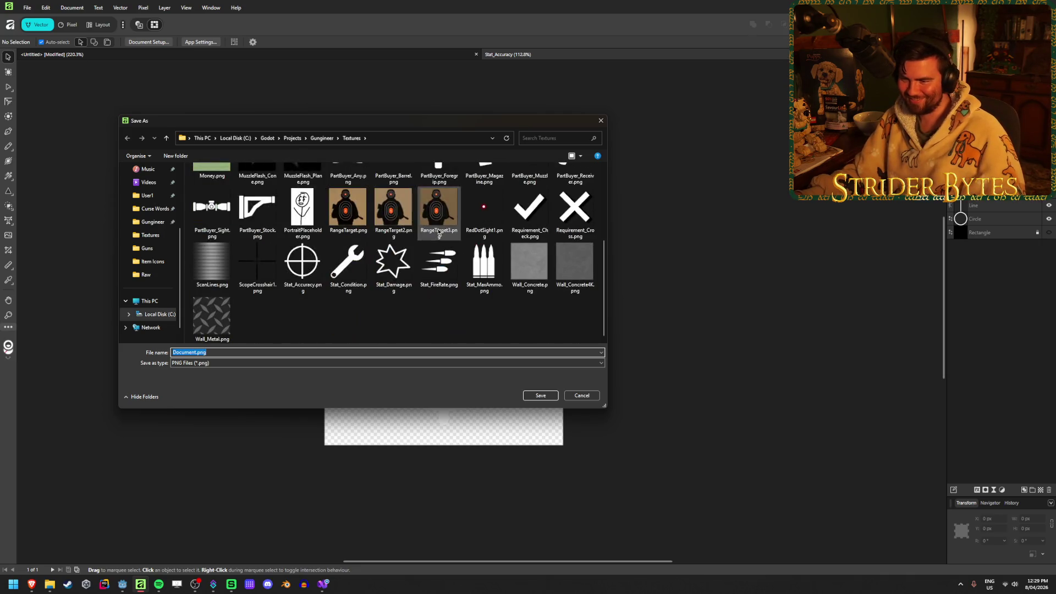
{"action": "left_click", "coordinate": [303, 263]}
{"action": "left_click", "coordinate": [534, 397]}
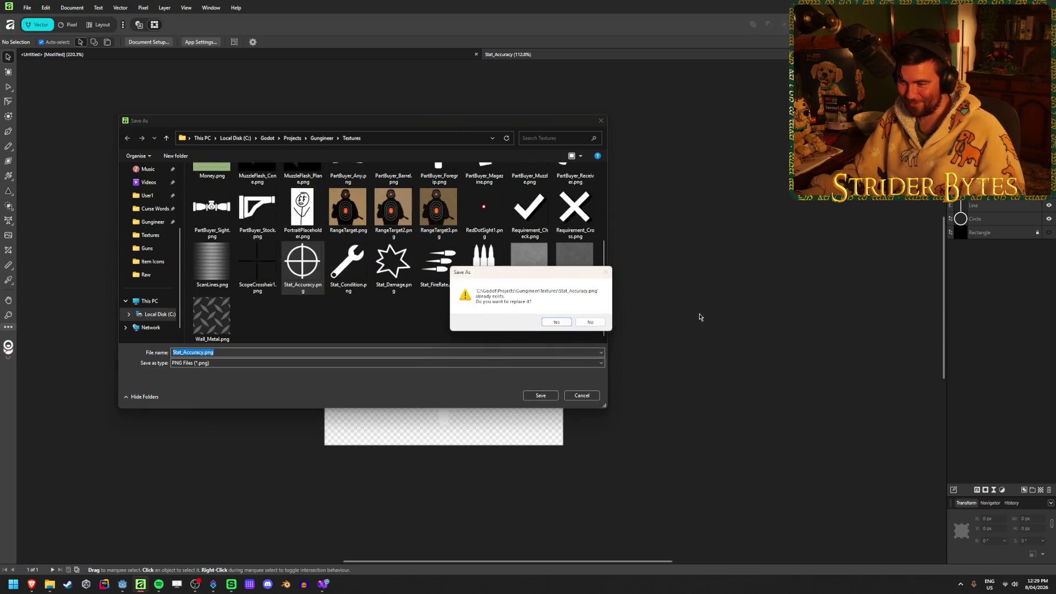
{"action": "left_click", "coordinate": [556, 324]}
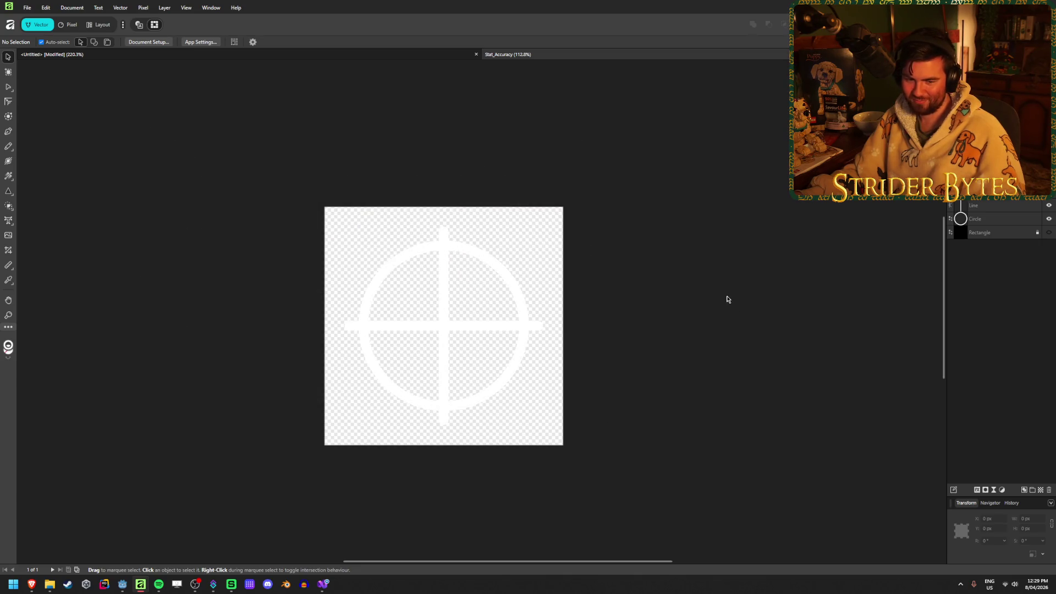
Step: Return to Godot, close File Explorer, and frame the stat rows in the canvas
{"action": "key", "text": "alt+Tab"}
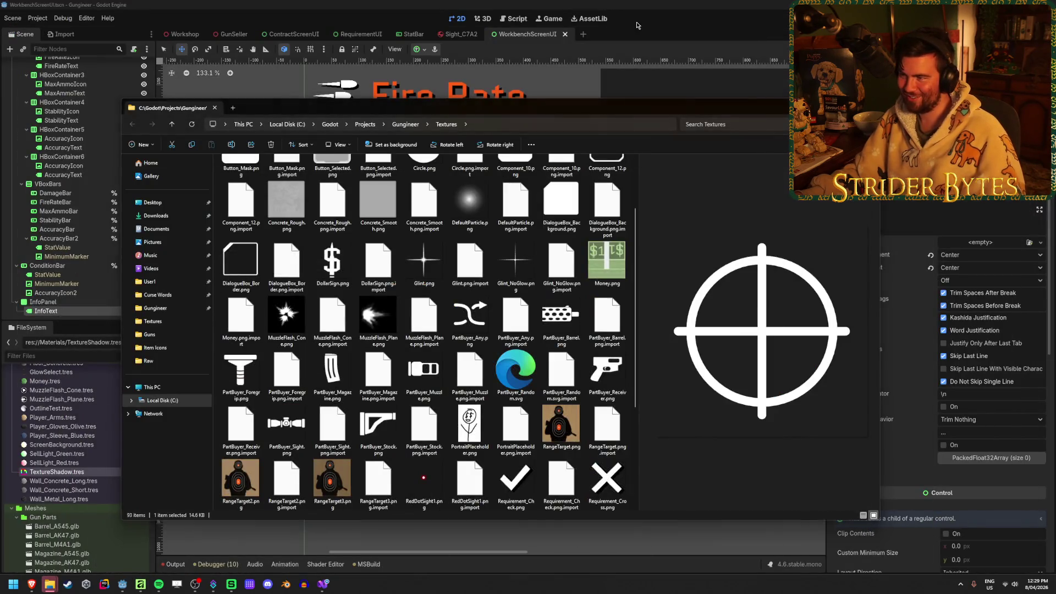
{"action": "key", "text": "alt+Tab"}
{"action": "scroll", "coordinate": [249, 331], "scroll_direction": "down", "scroll_amount": 3}
{"action": "scroll", "coordinate": [249, 331], "scroll_direction": "down", "scroll_amount": 1}
{"action": "scroll", "coordinate": [324, 361], "scroll_direction": "up", "scroll_amount": 8}
{"action": "scroll", "coordinate": [308, 275], "scroll_direction": "down", "scroll_amount": 4}
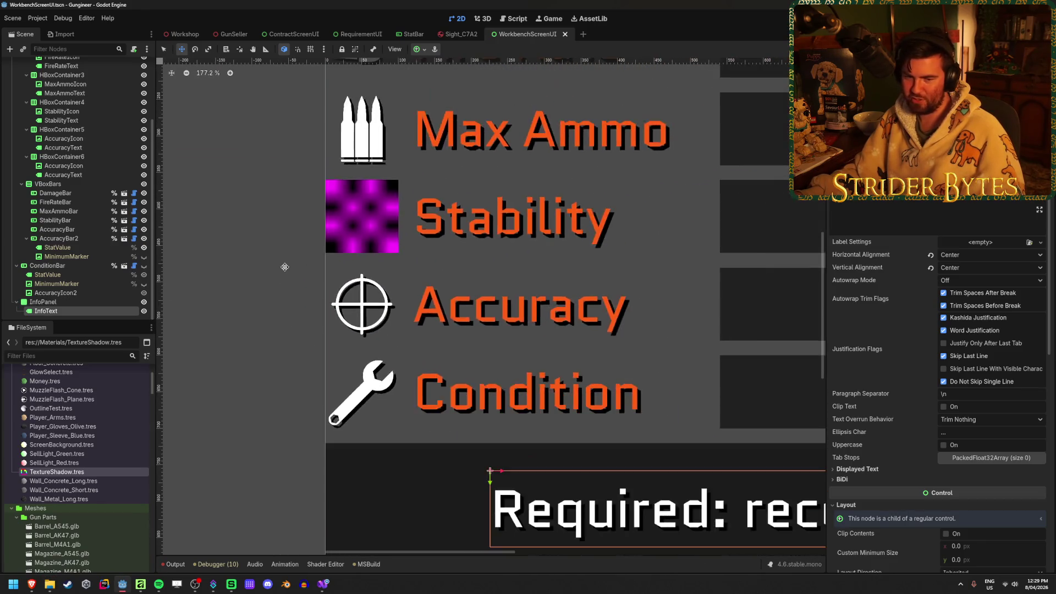
{"action": "scroll", "coordinate": [291, 201], "scroll_direction": "up", "scroll_amount": 2}
{"action": "scroll", "coordinate": [270, 217], "scroll_direction": "down", "scroll_amount": 1}
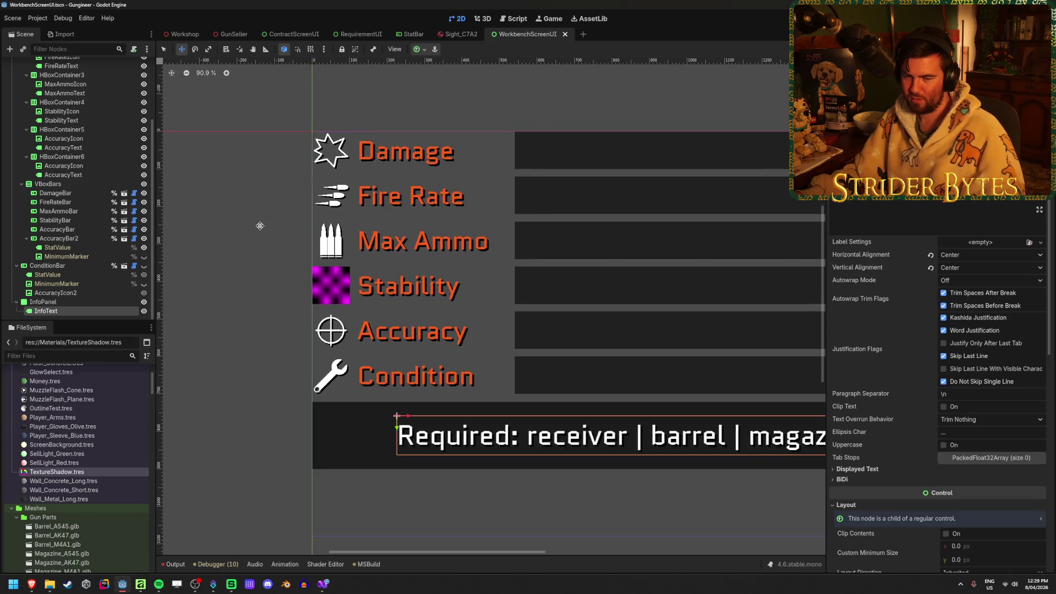
{"action": "scroll", "coordinate": [258, 226], "scroll_direction": "up", "scroll_amount": 3}
{"action": "scroll", "coordinate": [241, 248], "scroll_direction": "down", "scroll_amount": 1}
{"action": "left_click_drag", "start_coordinate": [241, 248], "coordinate": [250, 228]}
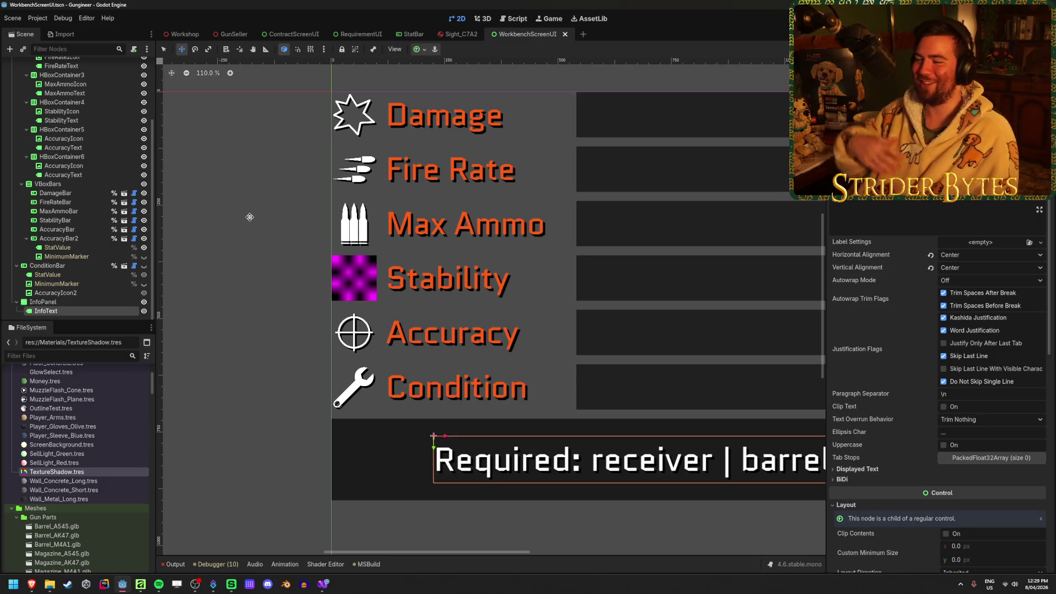
Step: Select the AccuracyIcon2 node, then the ConditionBar node in the Scene tree
{"action": "left_click", "coordinate": [48, 296]}
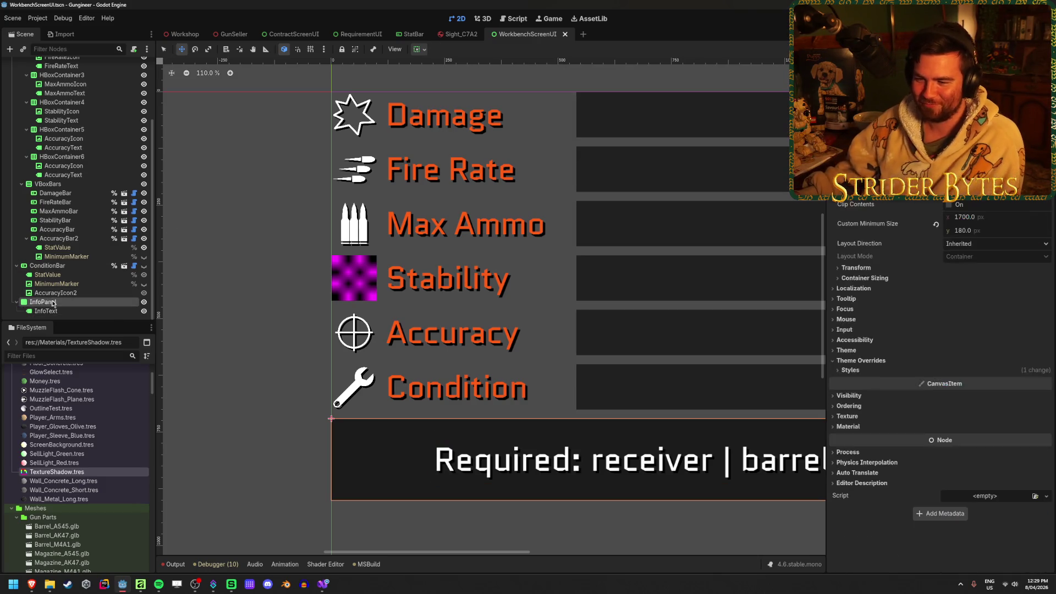
{"action": "left_click", "coordinate": [55, 266]}
{"action": "scroll", "coordinate": [302, 356], "scroll_direction": "down", "scroll_amount": 4}
{"action": "scroll", "coordinate": [301, 356], "scroll_direction": "down", "scroll_amount": 4}
{"action": "scroll", "coordinate": [331, 150], "scroll_direction": "up", "scroll_amount": 10}
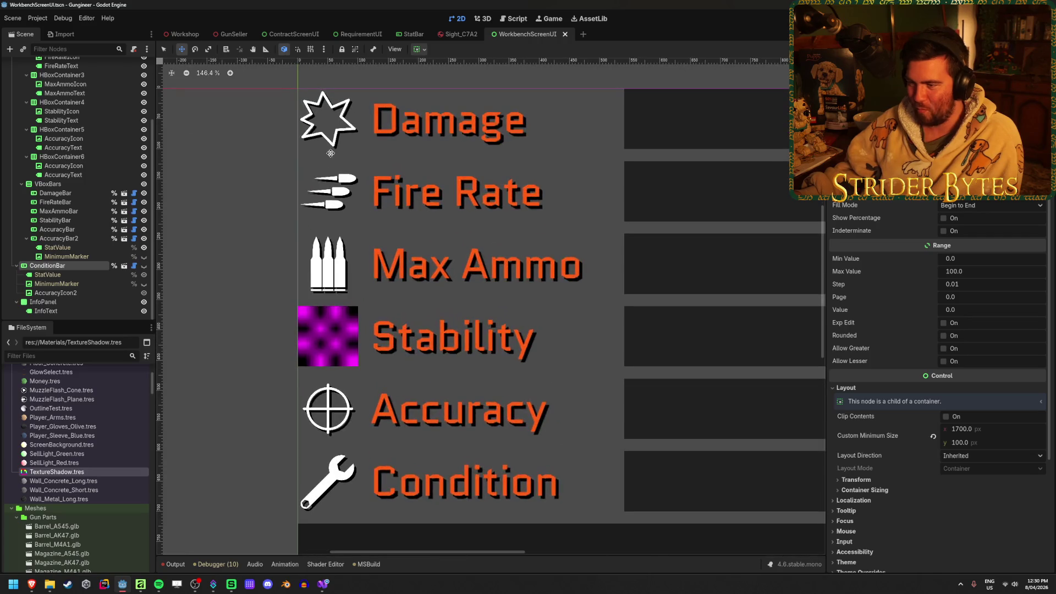
{"action": "scroll", "coordinate": [556, 313], "scroll_direction": "down", "scroll_amount": 5}
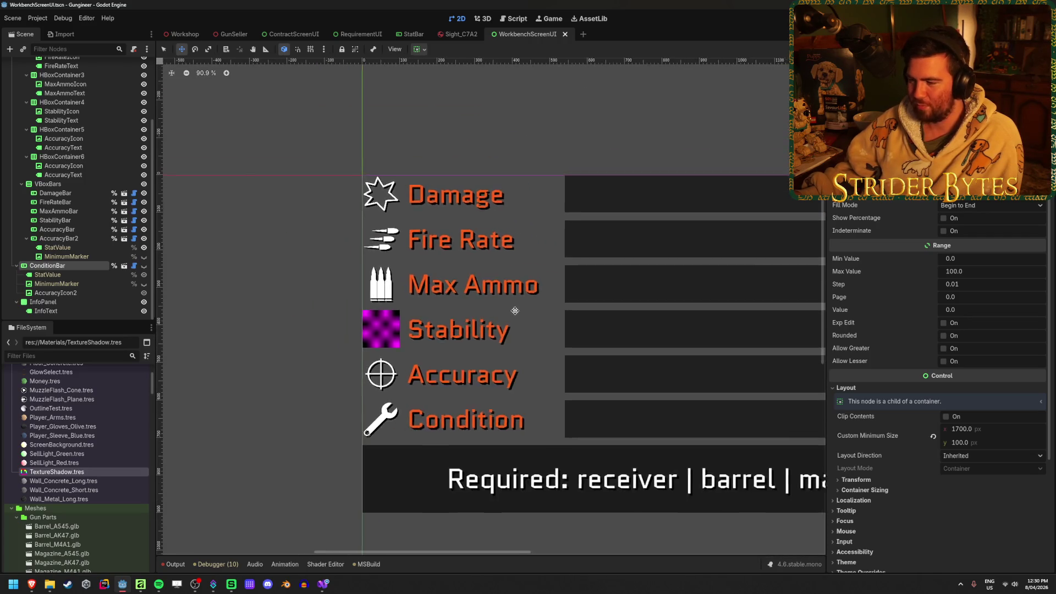
{"action": "scroll", "coordinate": [435, 308], "scroll_direction": "down", "scroll_amount": 3}
{"action": "scroll", "coordinate": [419, 307], "scroll_direction": "up", "scroll_amount": 2}
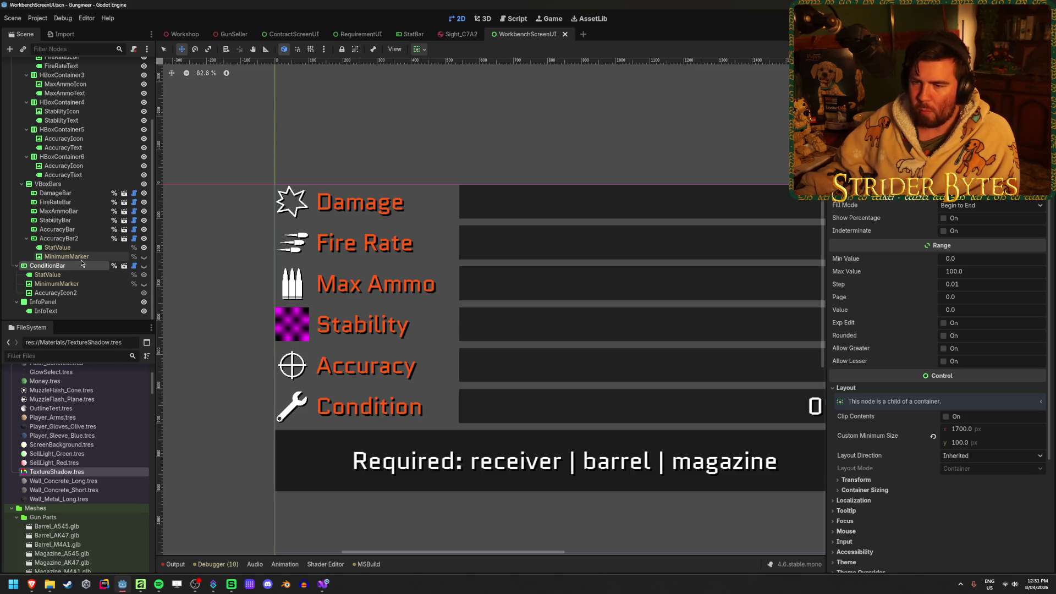
{"action": "left_click", "coordinate": [81, 258]}
{"action": "left_click", "coordinate": [80, 265]}
{"action": "key", "text": "ctrl+minus"}
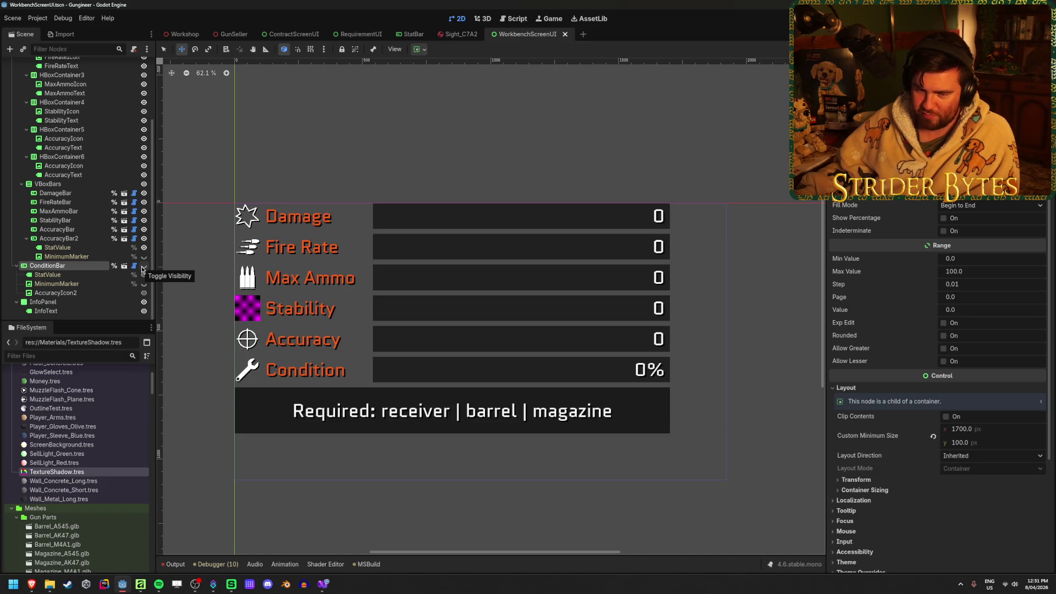
{"action": "left_click", "coordinate": [143, 267]}
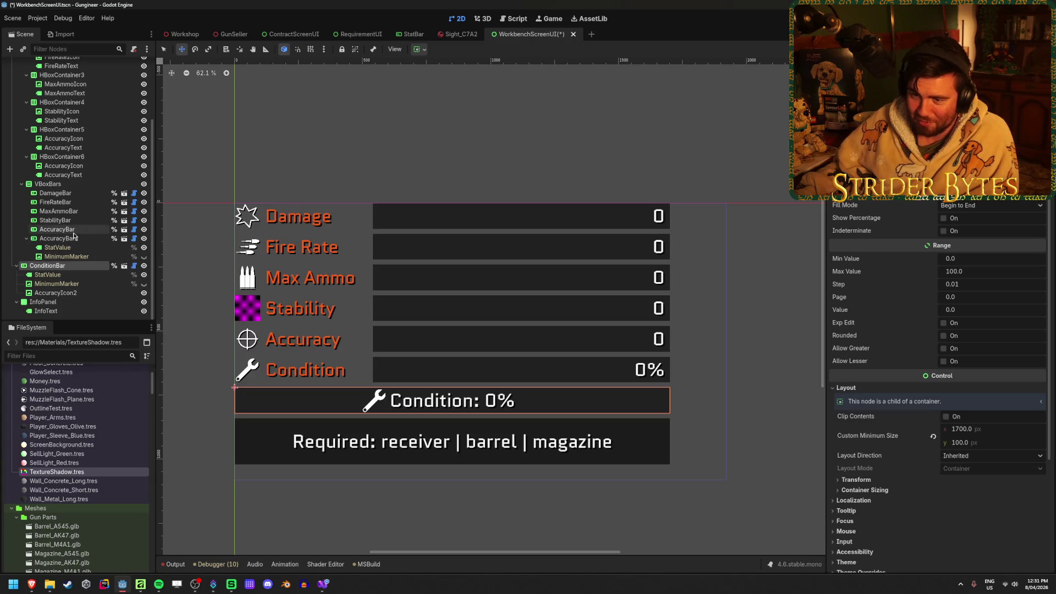
{"action": "left_click", "coordinate": [58, 238]}
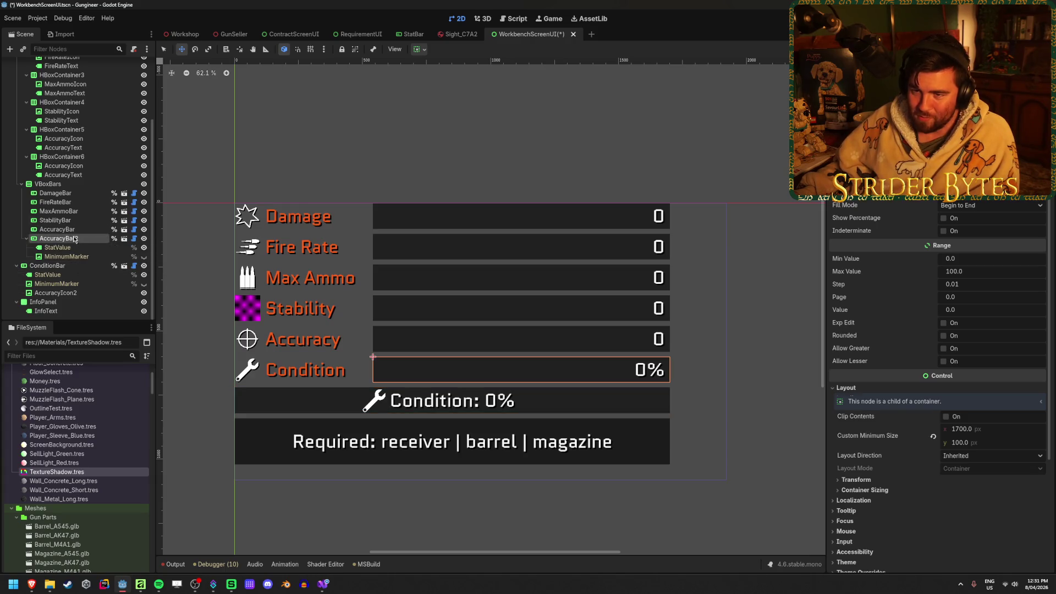
{"action": "left_click", "coordinate": [144, 157]}
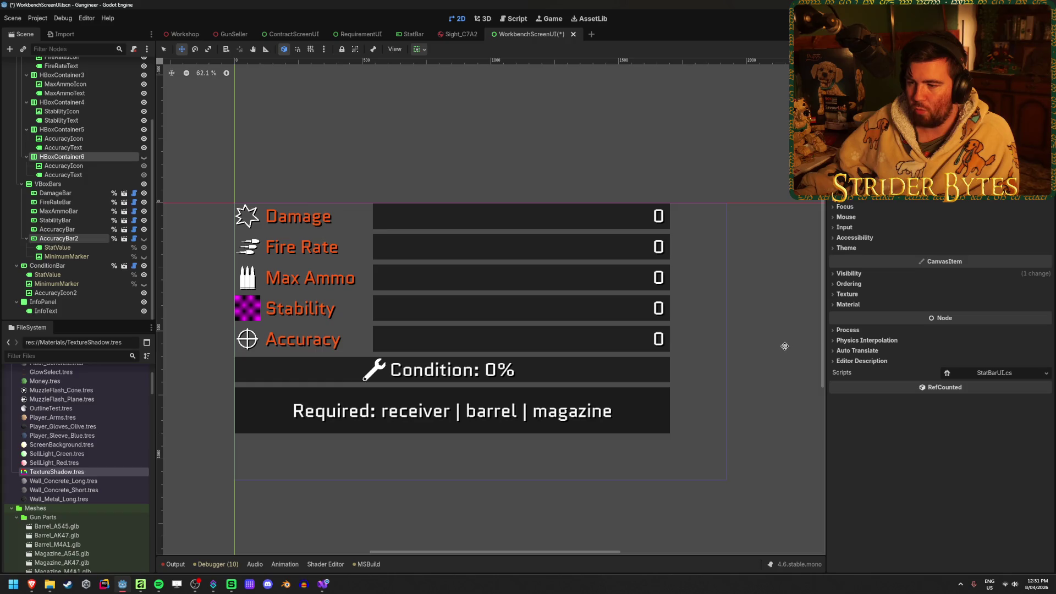
{"action": "key", "text": "ctrl+z"}
{"action": "key", "text": "ctrl+z"}
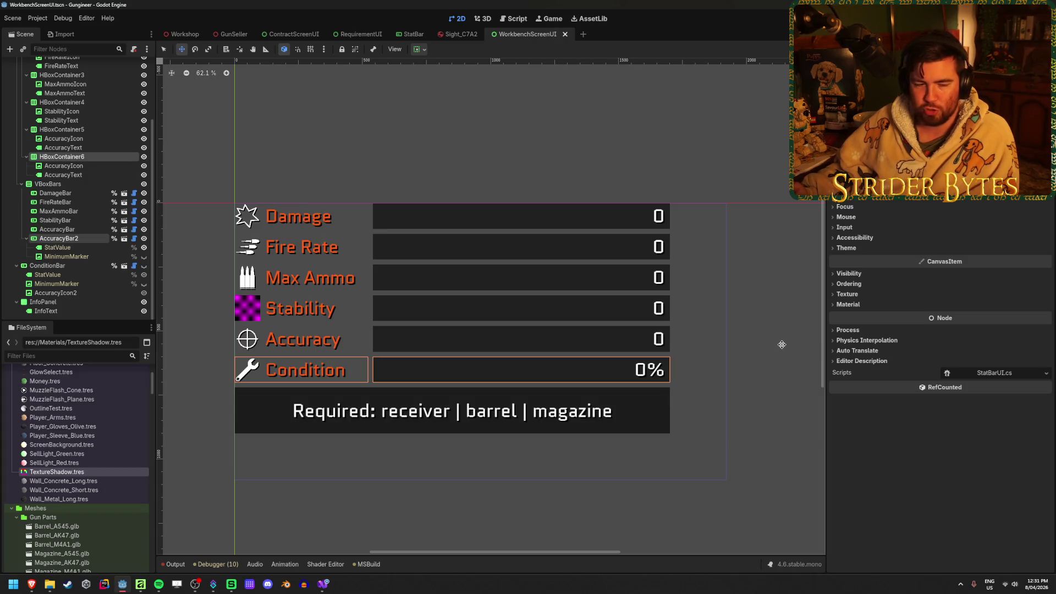
{"action": "scroll", "coordinate": [396, 347], "scroll_direction": "up", "scroll_amount": 4}
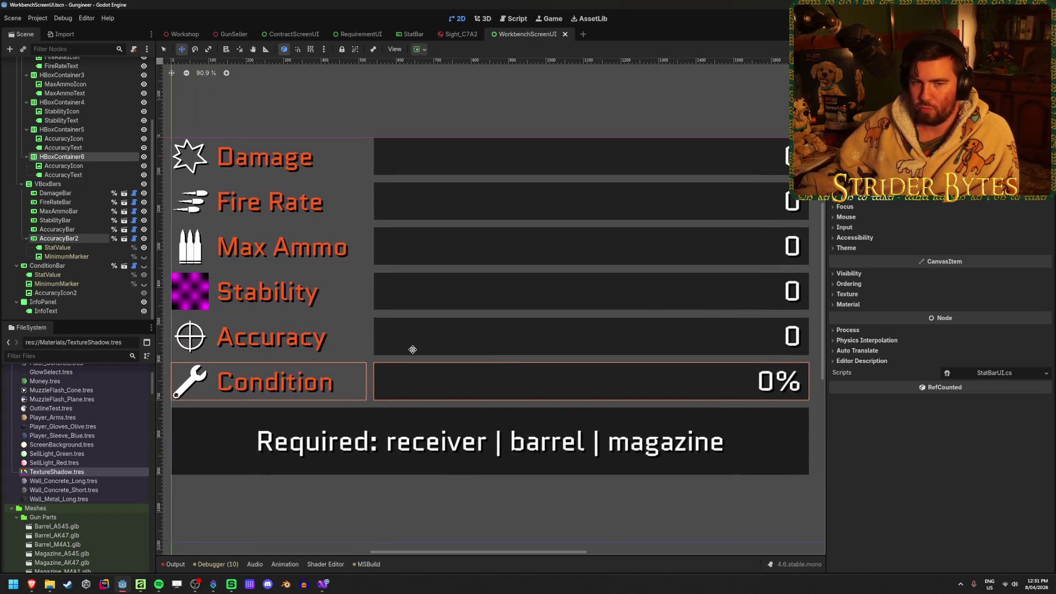
{"action": "scroll", "coordinate": [412, 349], "scroll_direction": "down", "scroll_amount": 1}
{"action": "key", "text": "ctrl+shift+z"}
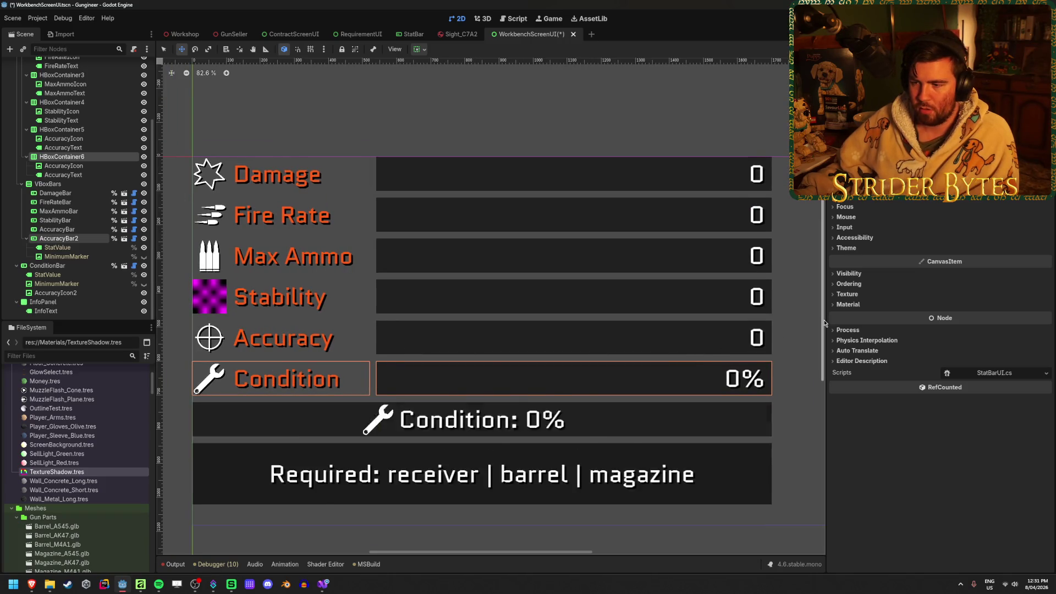
{"action": "key", "text": "ctrl+shift+z"}
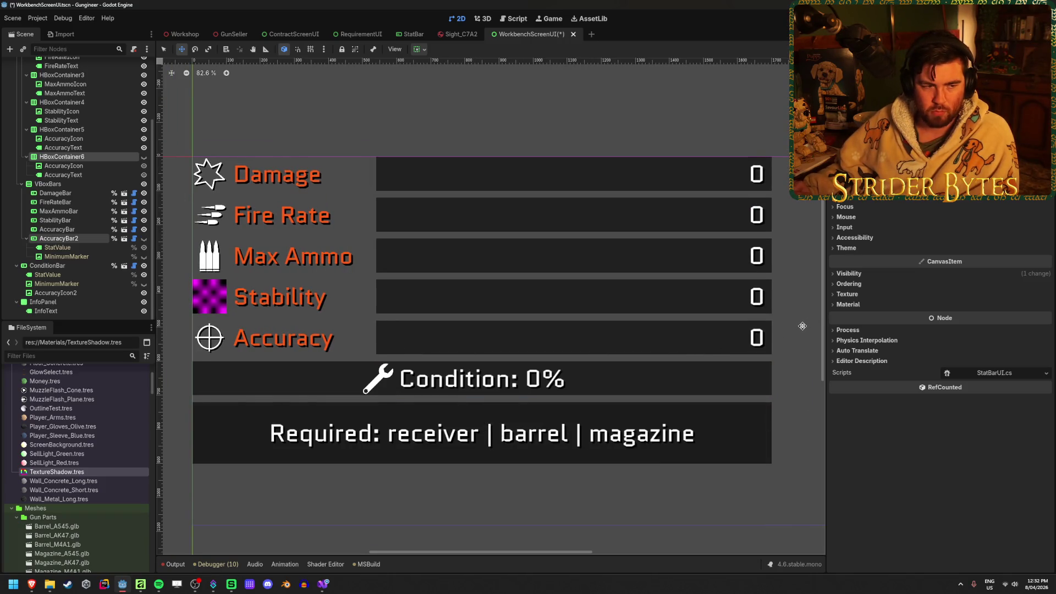
{"action": "key", "text": "ctrl+z"}
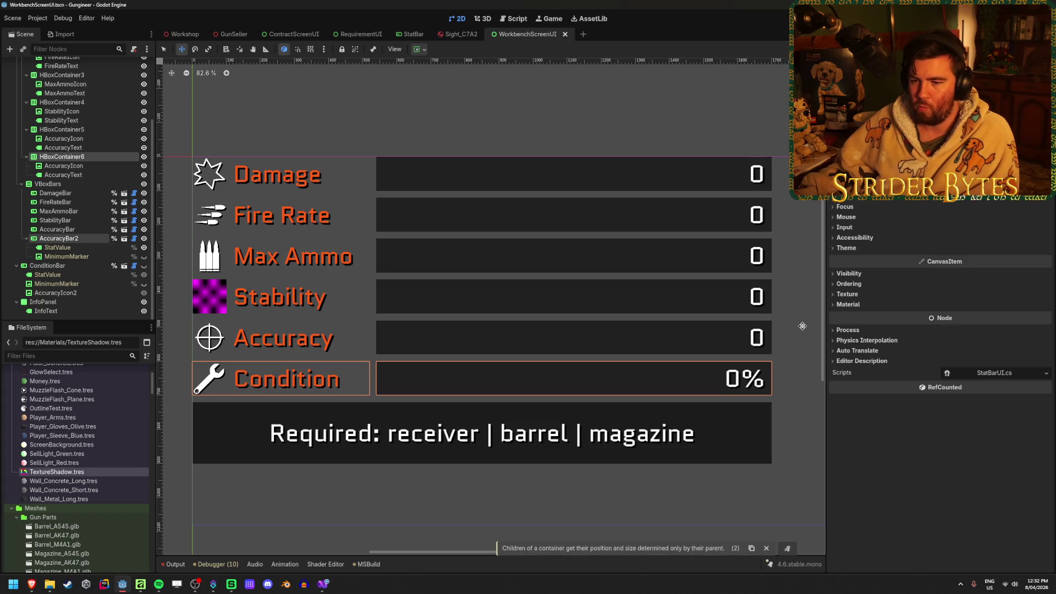
{"action": "left_click", "coordinate": [63, 139]}
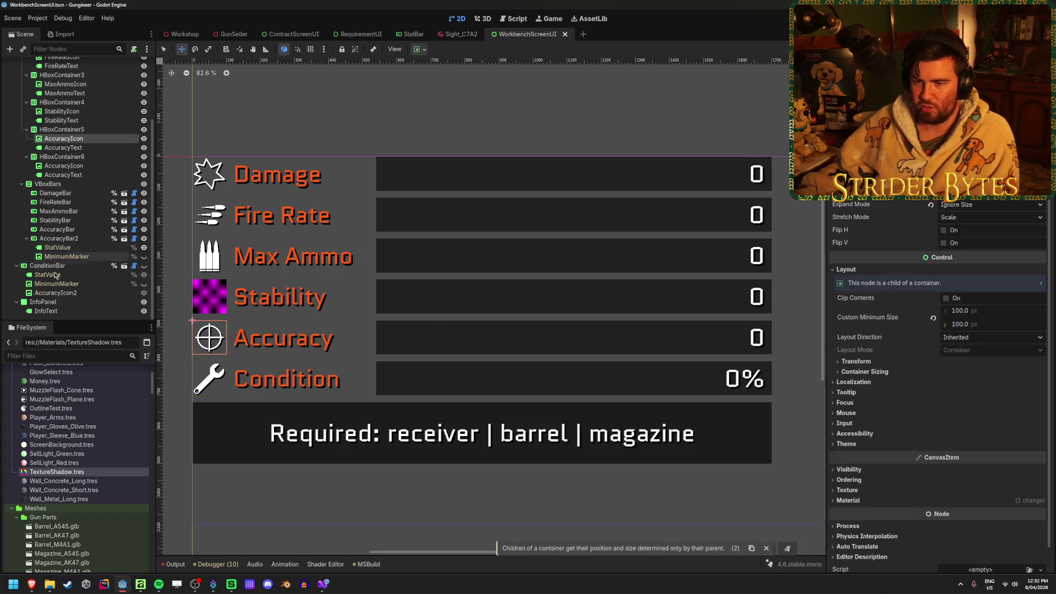
Step: Select InfoText and toggle undo/redo between centred 'Condition: 0%' and separate label and value
{"action": "left_click", "coordinate": [46, 310]}
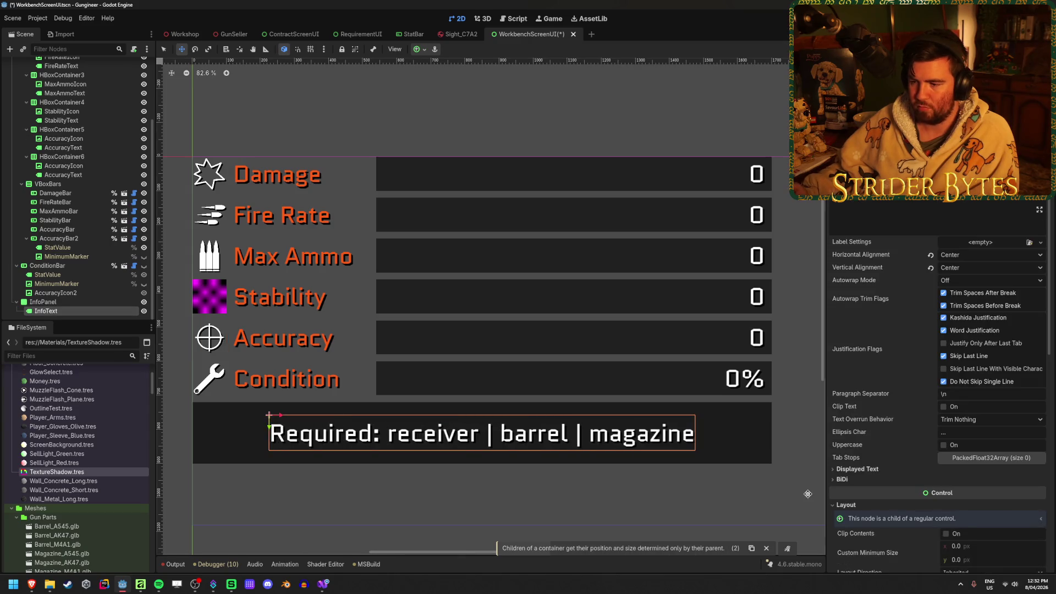
{"action": "key", "text": "ctrl+shift+z"}
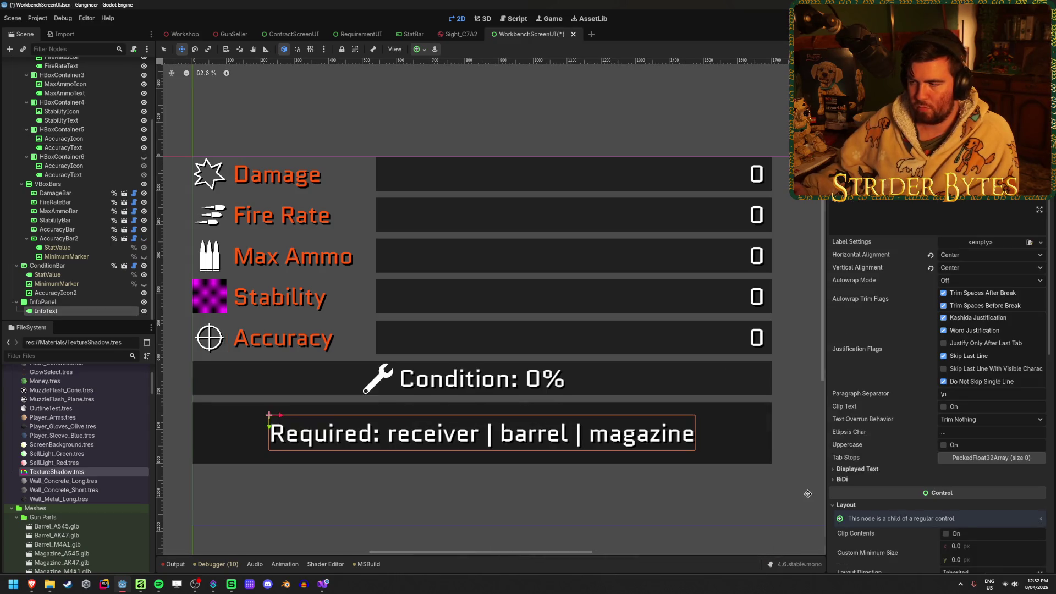
{"action": "key", "text": "ctrl+z"}
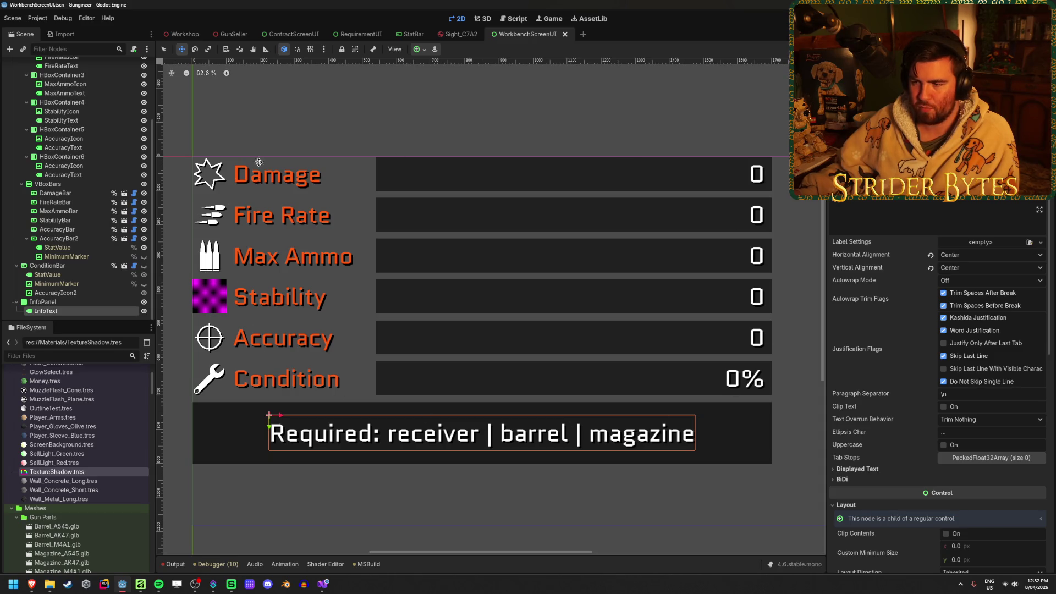
{"action": "key", "text": "ctrl+z"}
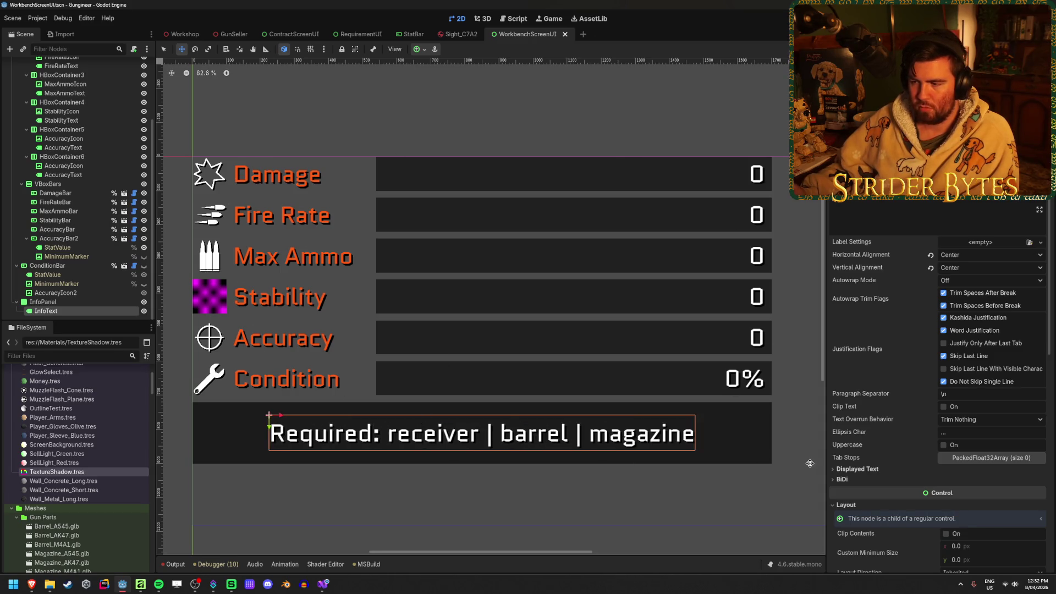
{"action": "key", "text": "ctrl+z"}
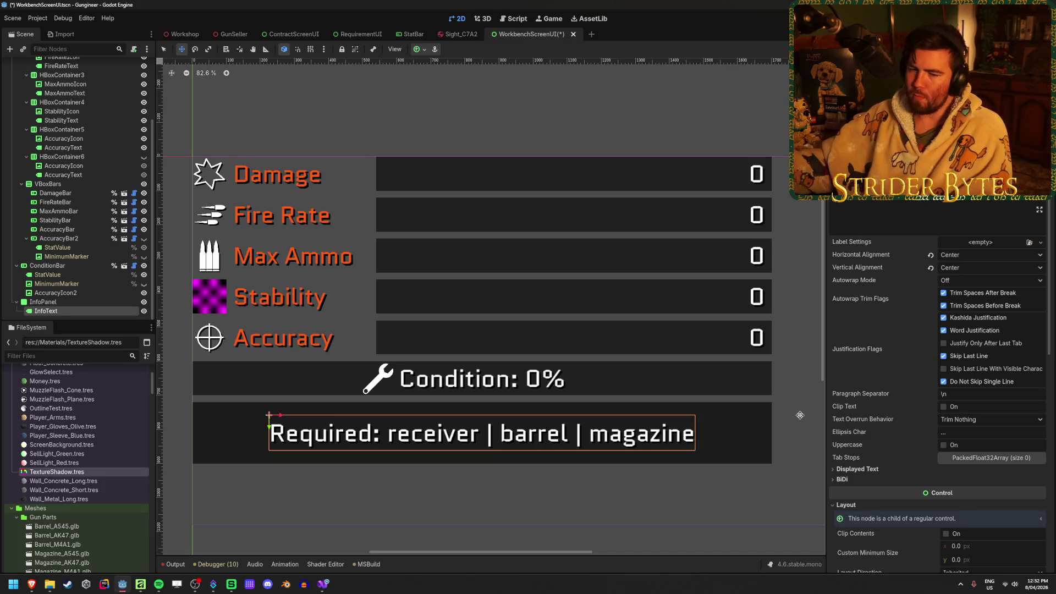
Step: Undo further to restore the Condition bar row under Accuracy, then select AccuracyIcon2
{"action": "key", "text": "ctrl+z"}
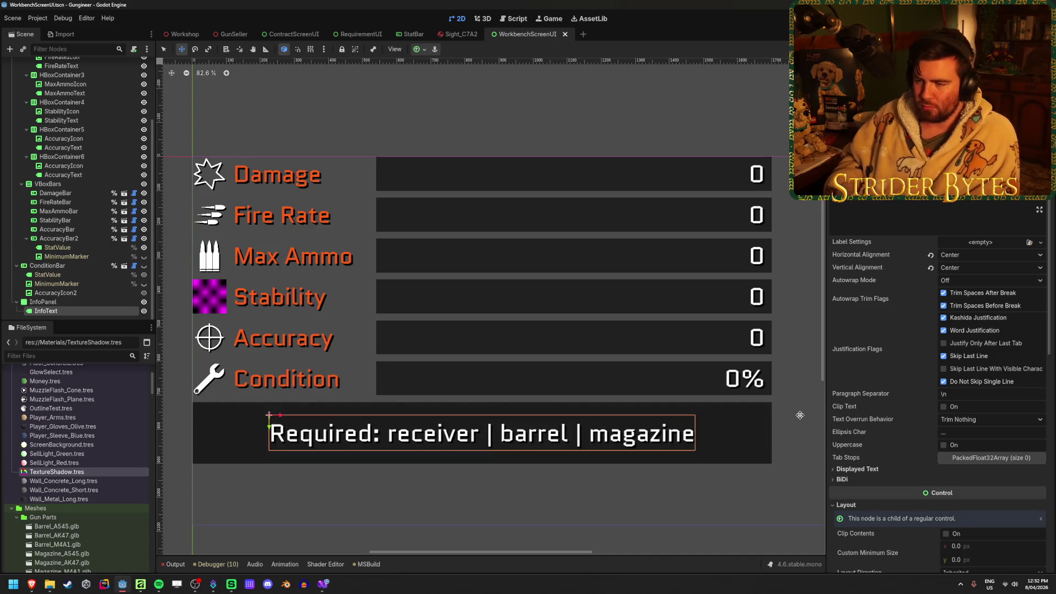
{"action": "key", "text": "ctrl+z"}
{"action": "key", "text": "ctrl+shift+z"}
{"action": "key", "text": "ctrl+shift+z"}
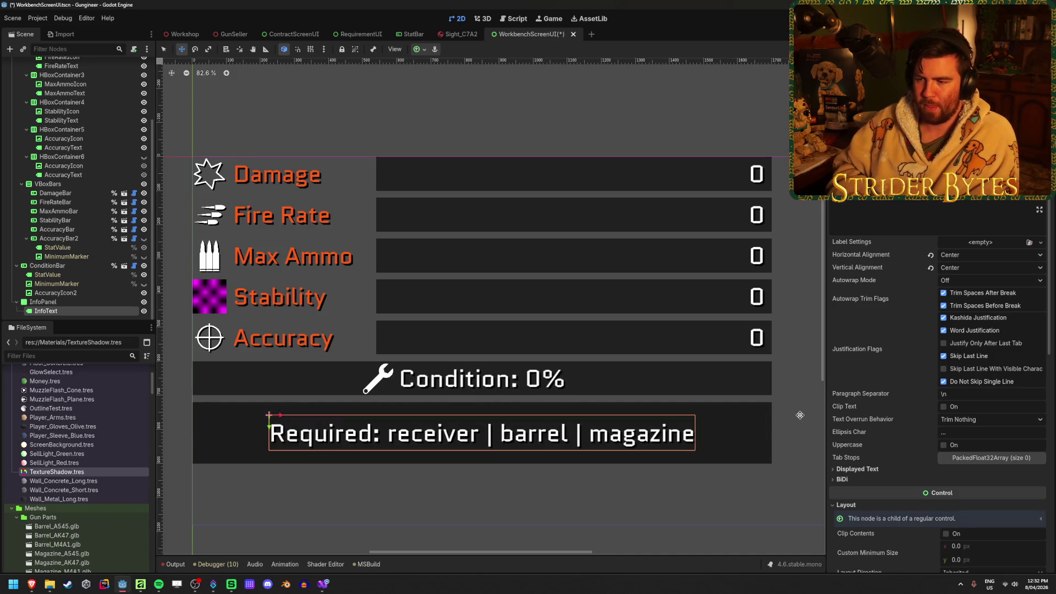
{"action": "key", "text": "ctrl+z"}
{"action": "key", "text": "ctrl+z"}
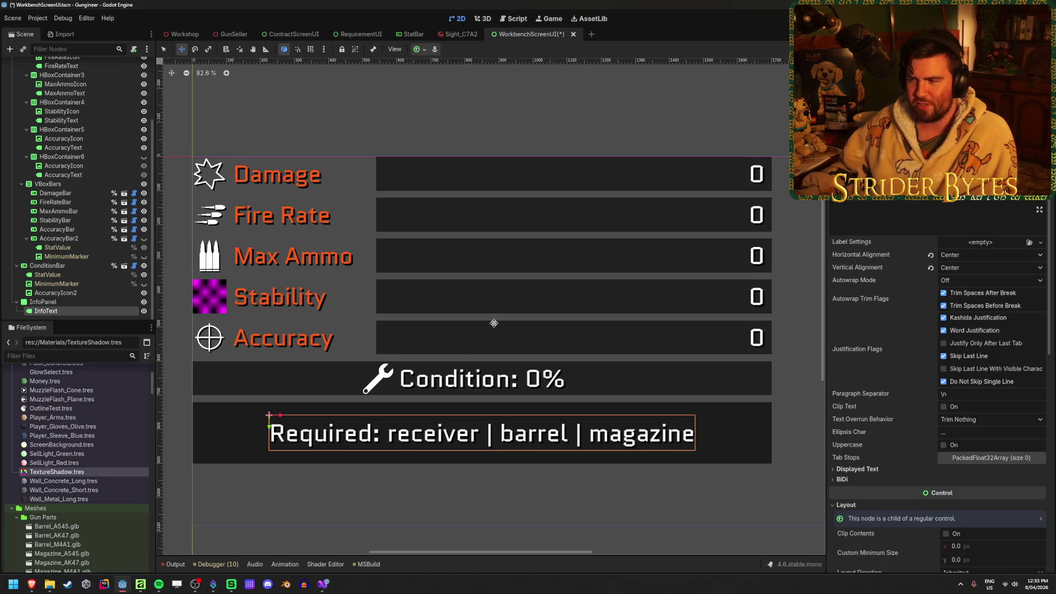
{"action": "left_click", "coordinate": [70, 295]}
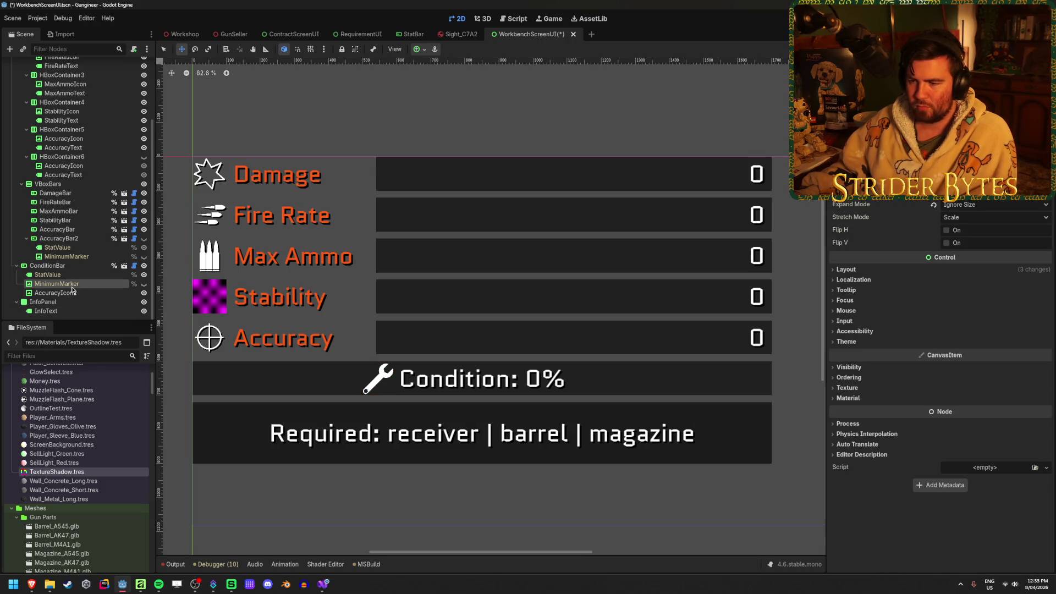
{"action": "left_click", "coordinate": [74, 278]}
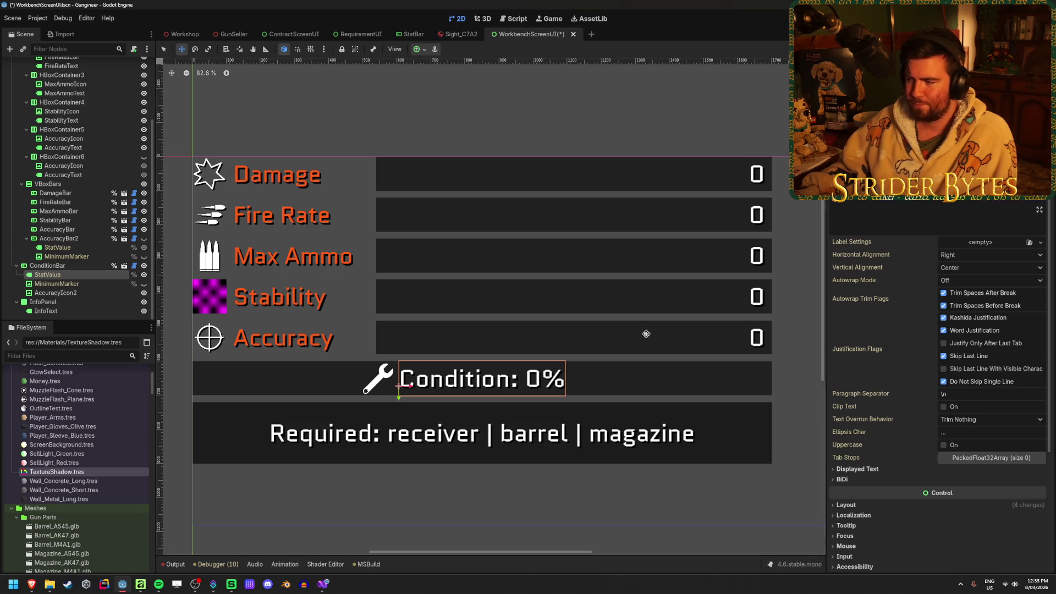
{"action": "scroll", "coordinate": [891, 453], "scroll_direction": "down", "scroll_amount": 3}
{"action": "scroll", "coordinate": [889, 454], "scroll_direction": "up", "scroll_amount": 3}
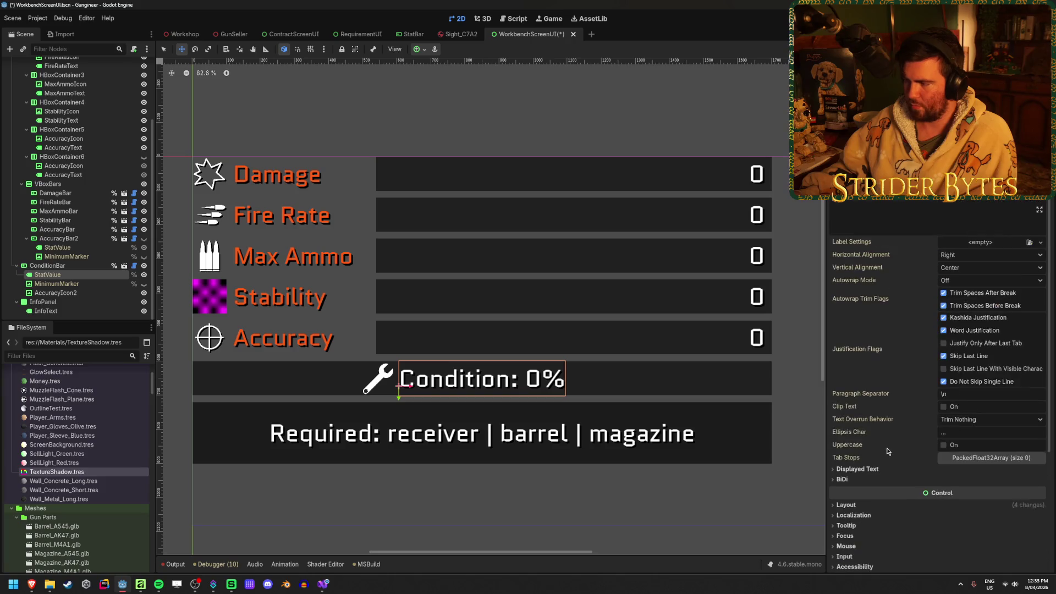
{"action": "left_click", "coordinate": [51, 275]}
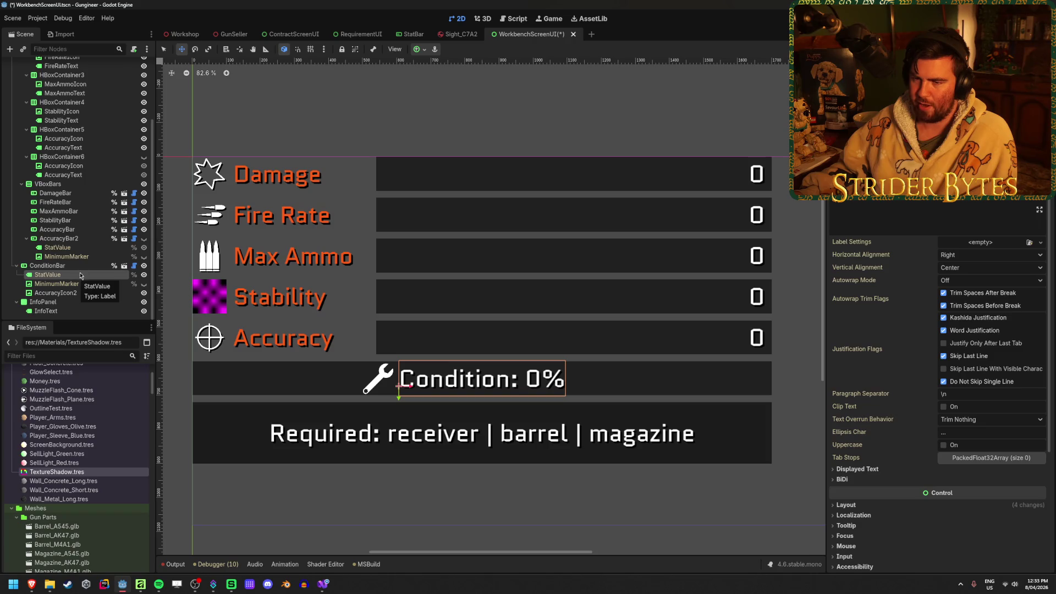
{"action": "left_click", "coordinate": [79, 303]}
{"action": "key", "text": "ctrl+s"}
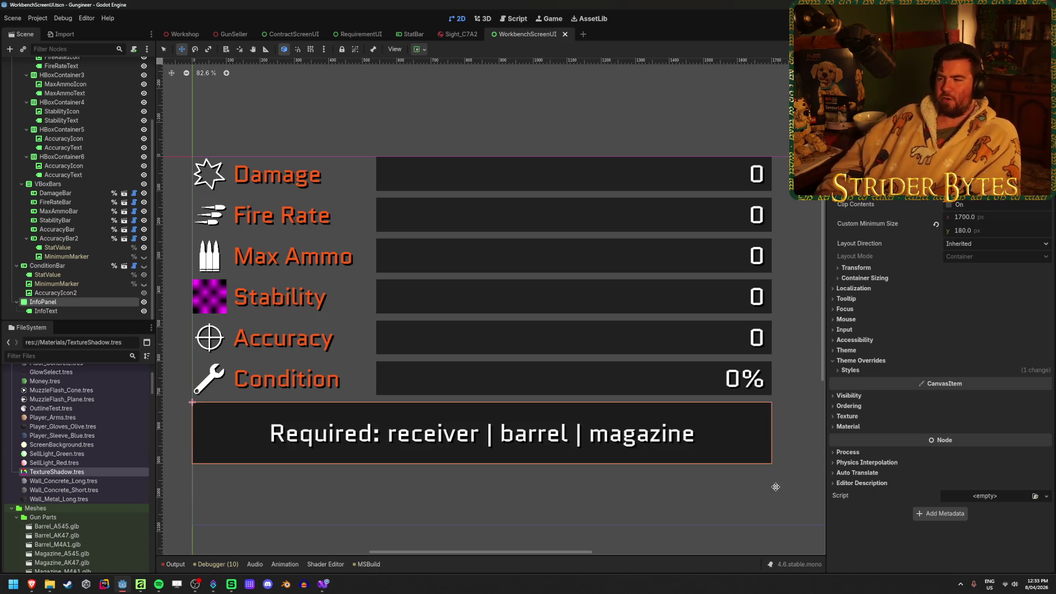
{"action": "key", "text": "ctrl+z"}
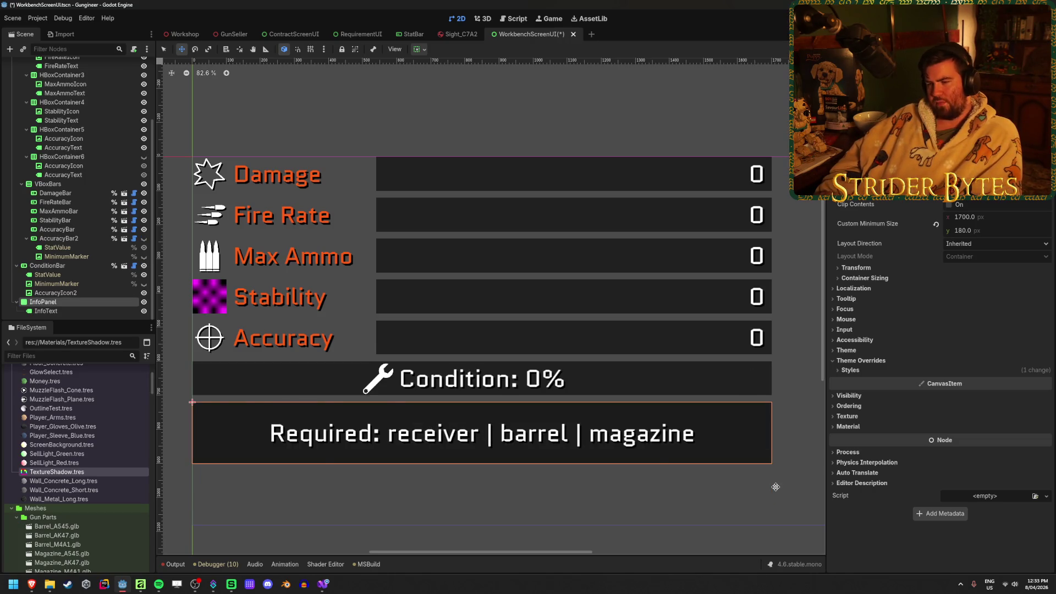
{"action": "key", "text": "ctrl+shift+z"}
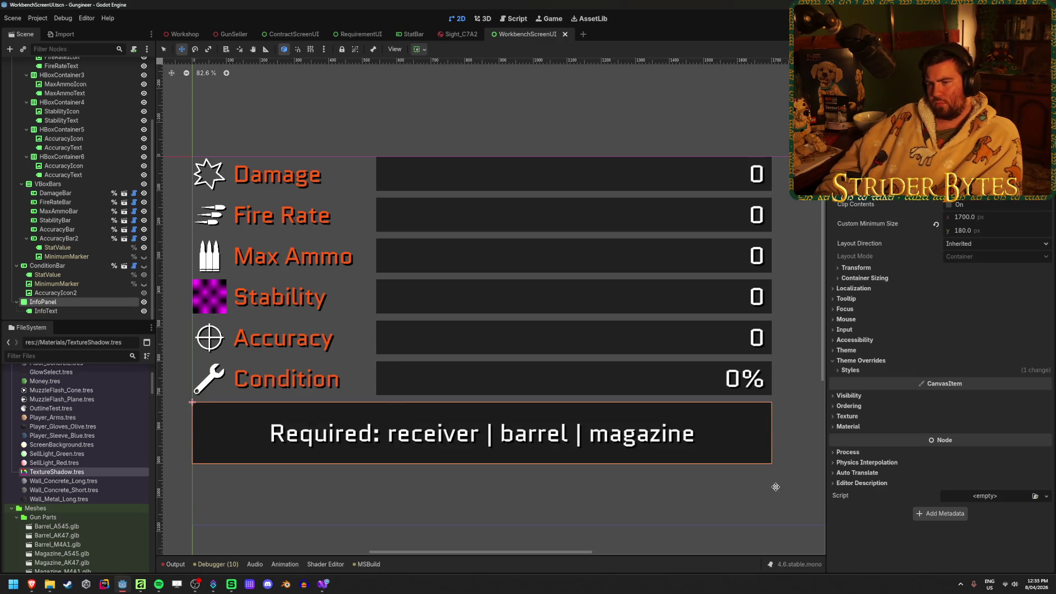
{"action": "key", "text": "ctrl+z"}
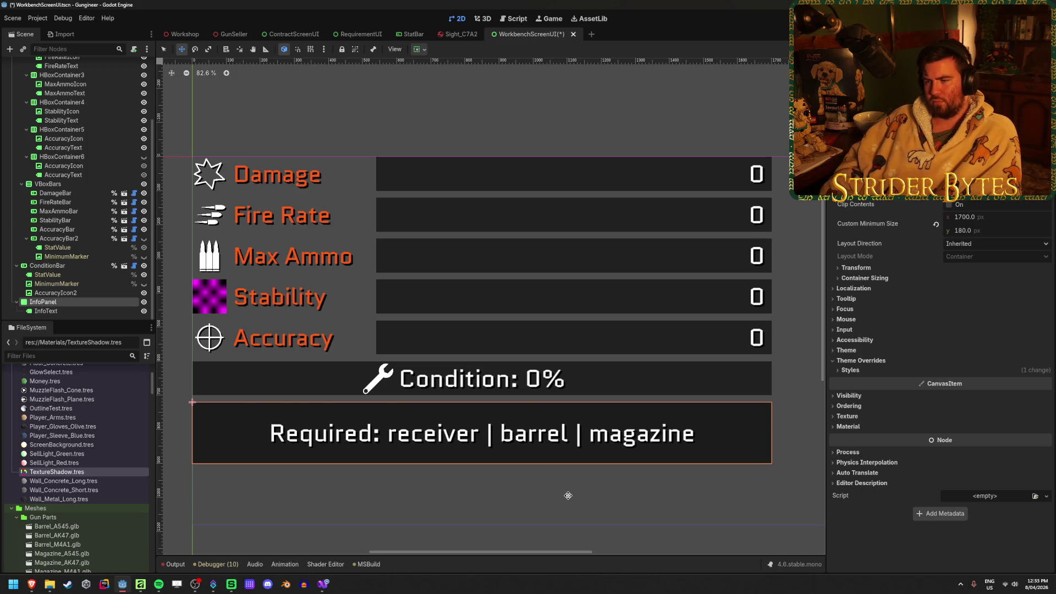
{"action": "key", "text": "ctrl+s"}
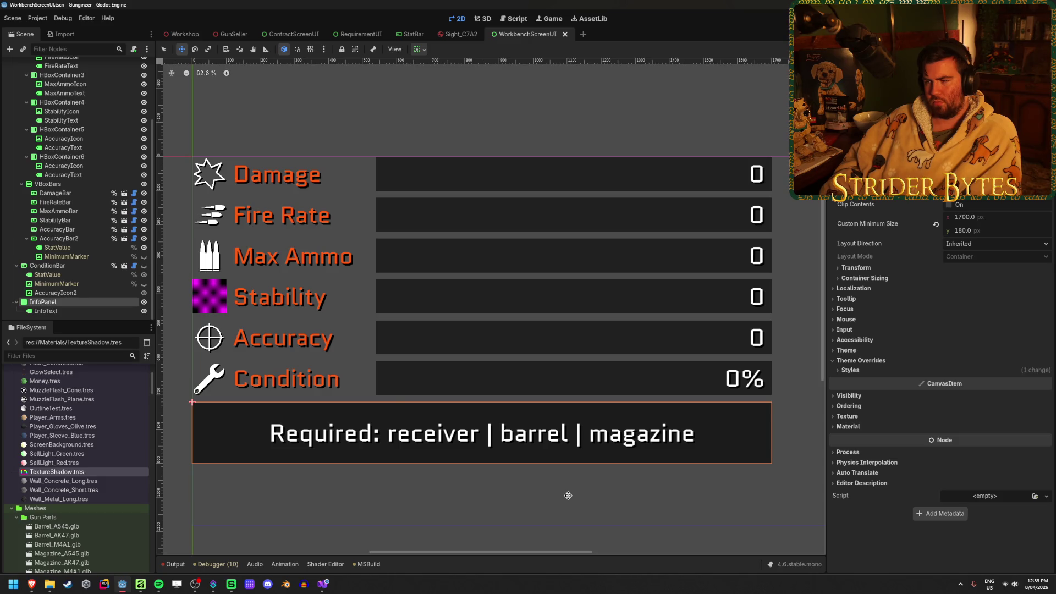
{"action": "key", "text": "ctrl+z"}
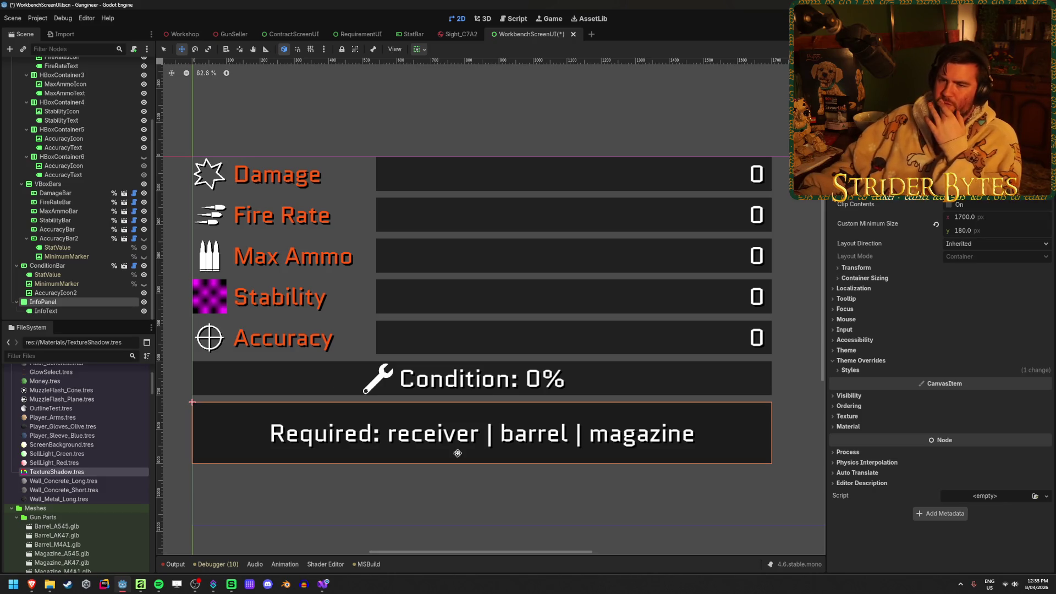
Step: Drag ConditionBar's Range Value to about 74.9, filling three quarters in orange
{"action": "left_click", "coordinate": [85, 240]}
{"action": "left_click", "coordinate": [49, 266]}
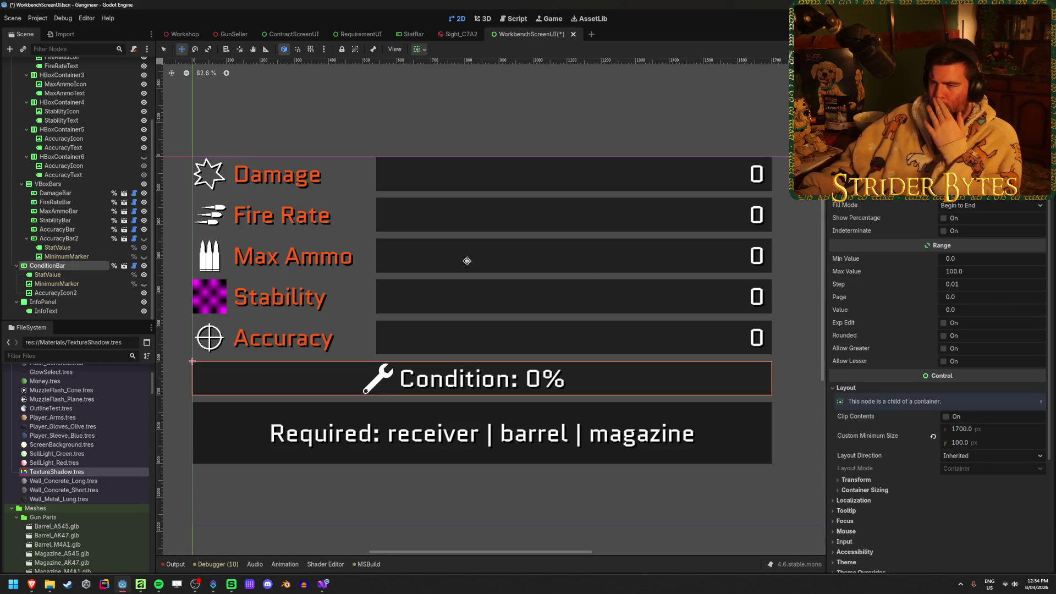
{"action": "left_click_drag", "start_coordinate": [963, 316], "coordinate": [1038, 310]}
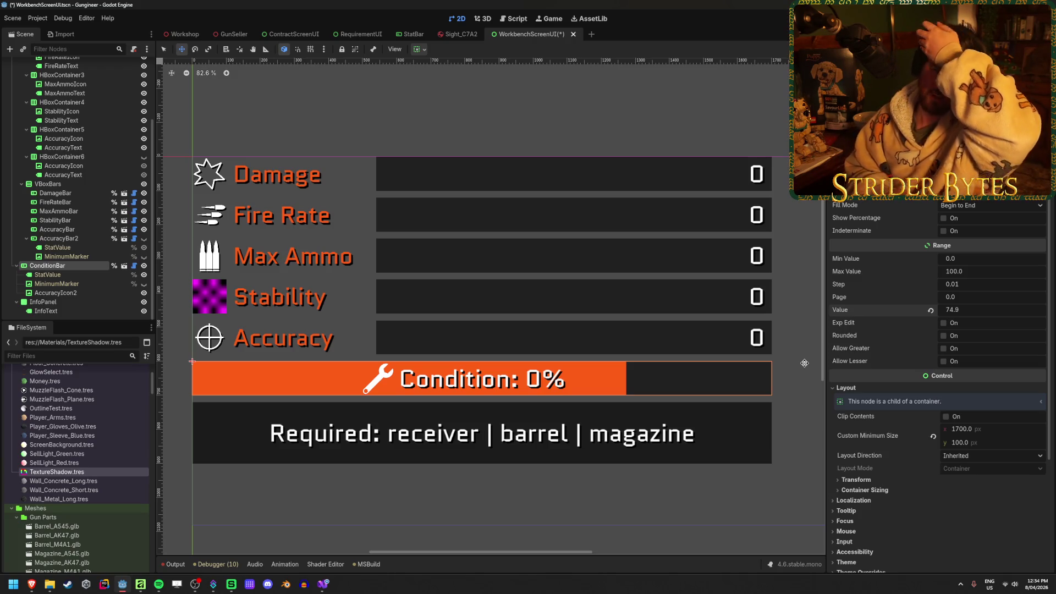
{"action": "scroll", "coordinate": [874, 304], "scroll_direction": "down", "scroll_amount": 5}
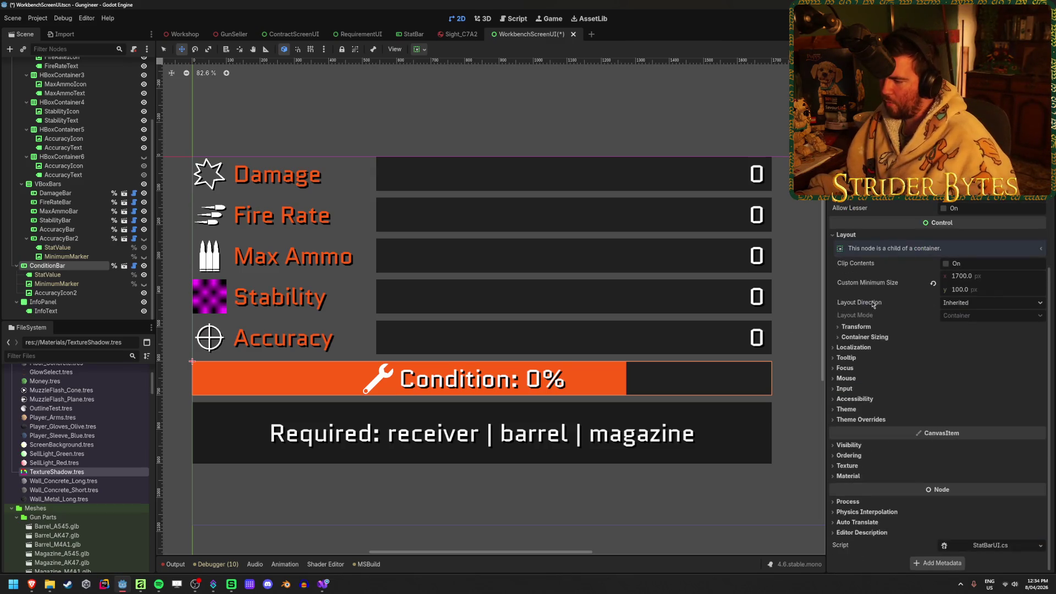
Step: Toggle ConditionBar's Theme Overrides and select nodes around it in the Scene tree
{"action": "left_click", "coordinate": [867, 419]}
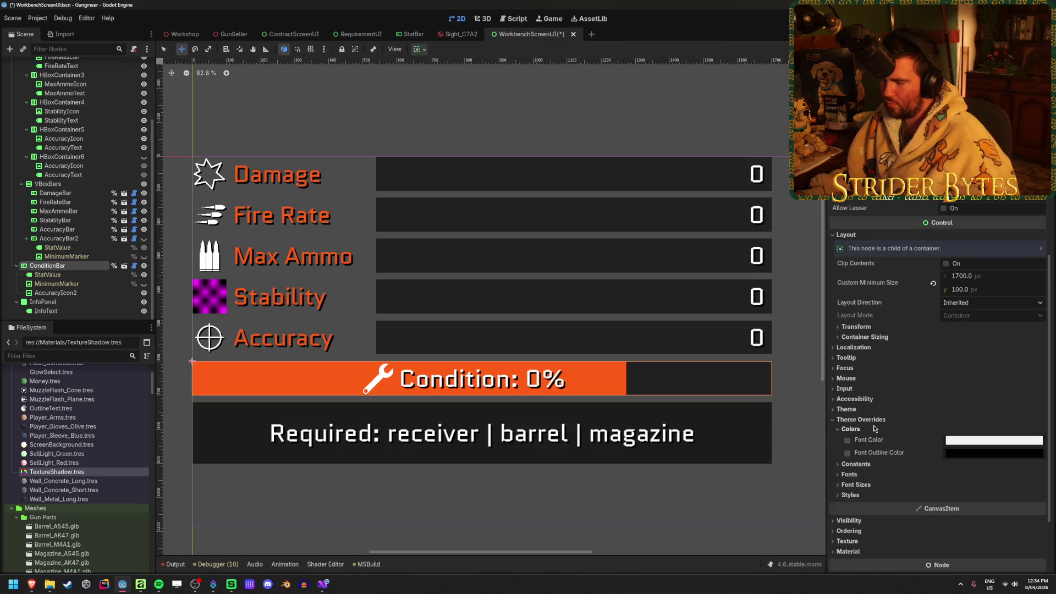
{"action": "left_click", "coordinate": [844, 419]}
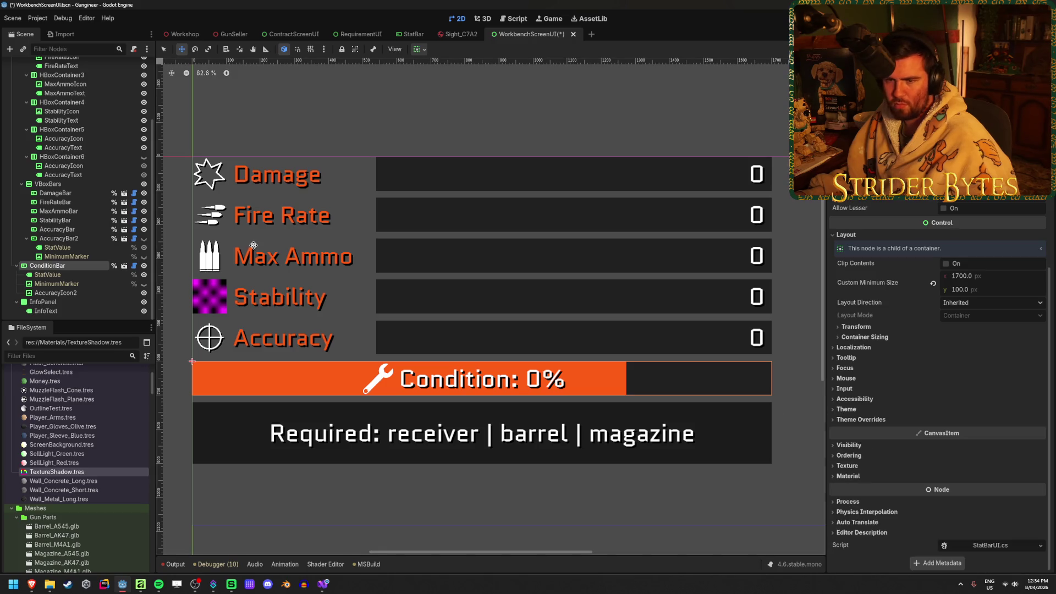
{"action": "left_click", "coordinate": [55, 271]}
{"action": "left_click", "coordinate": [55, 267]}
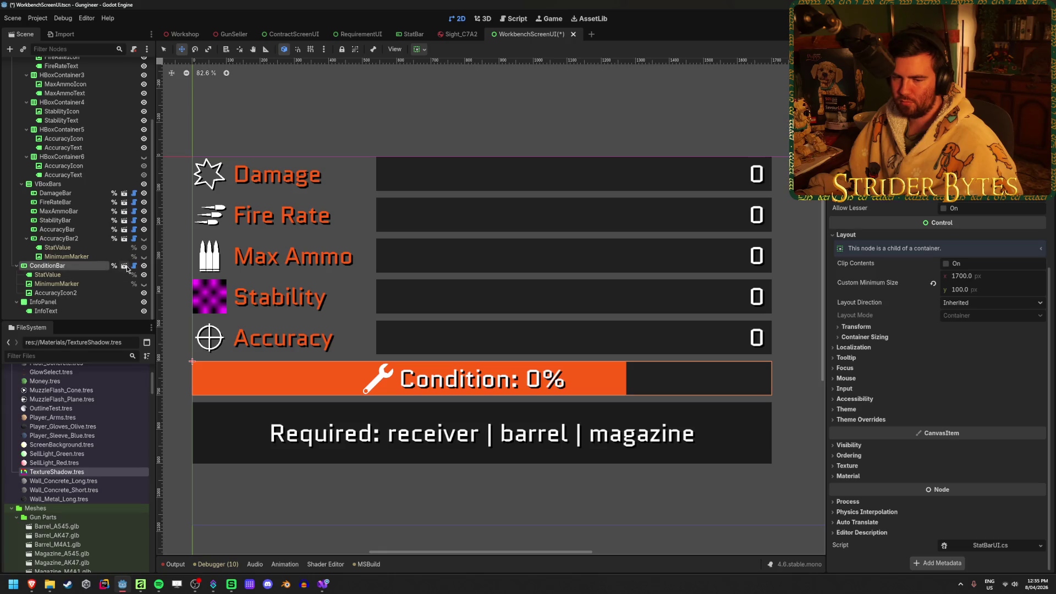
{"action": "left_click", "coordinate": [47, 275]}
{"action": "left_click", "coordinate": [58, 248]}
{"action": "left_click", "coordinate": [80, 265]}
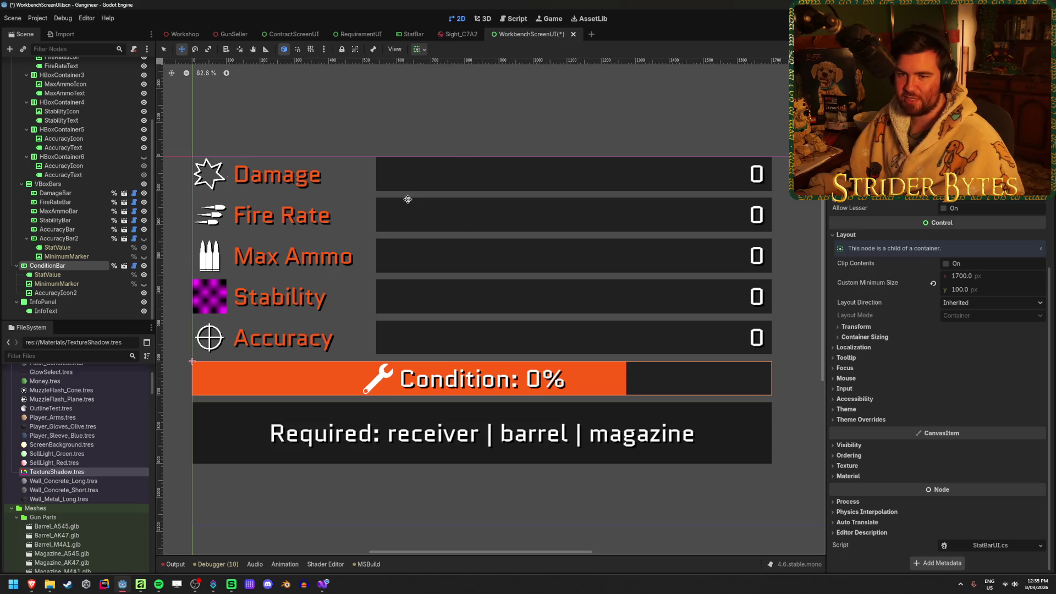
Step: Give the DamageBar a trial Value fill, then undo it
{"action": "left_click", "coordinate": [55, 193]}
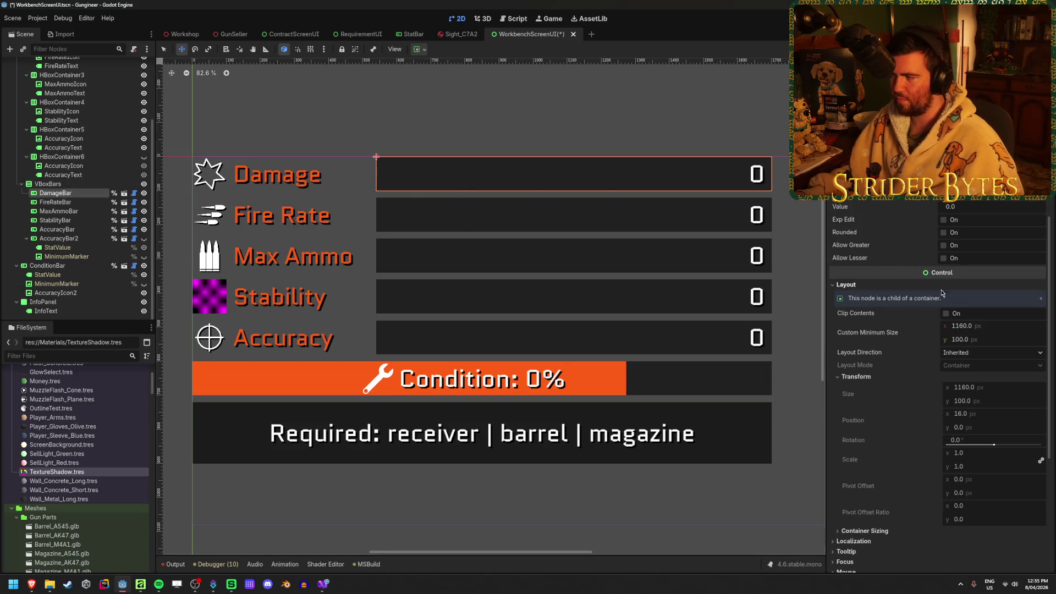
{"action": "scroll", "coordinate": [920, 263], "scroll_direction": "up", "scroll_amount": 3}
{"action": "left_click_drag", "start_coordinate": [968, 310], "coordinate": [1011, 310]}
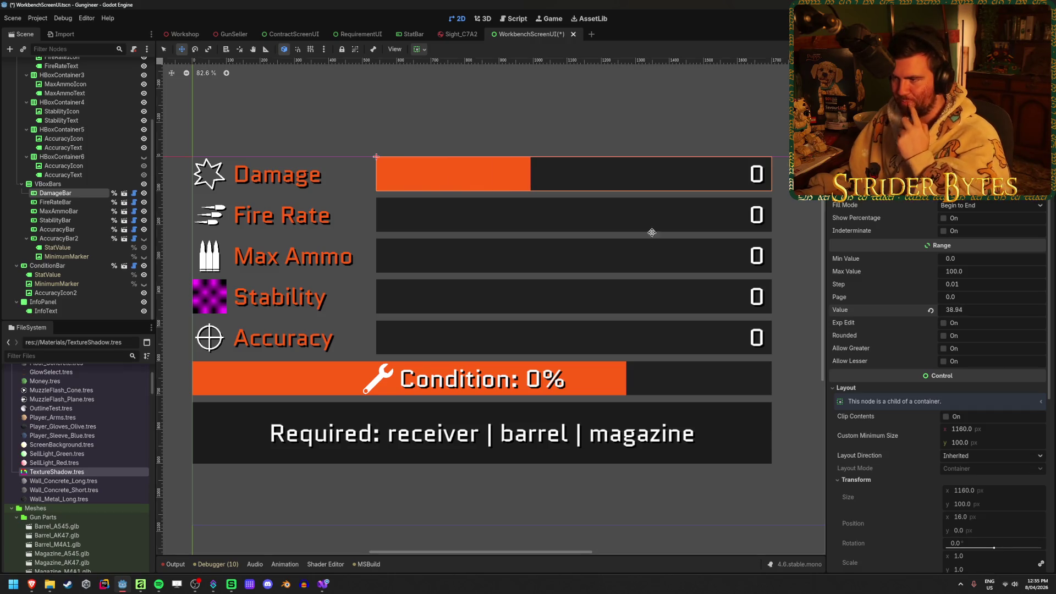
{"action": "key", "text": "ctrl+z"}
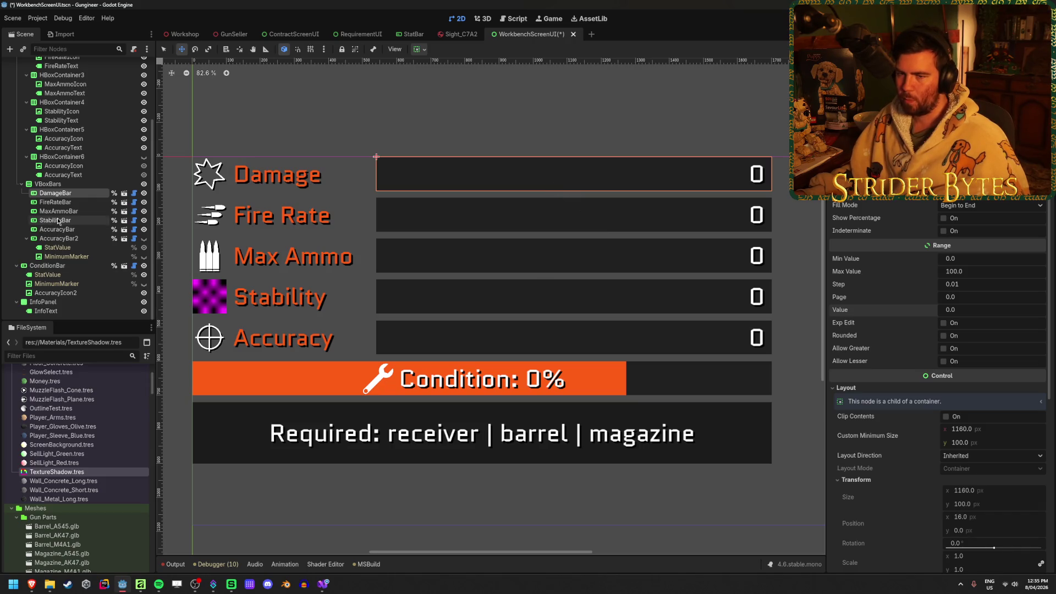
Step: Nudge ConditionBar's Value slightly lower and open the StatBar scene
{"action": "left_click", "coordinate": [71, 249]}
{"action": "left_click", "coordinate": [62, 268]}
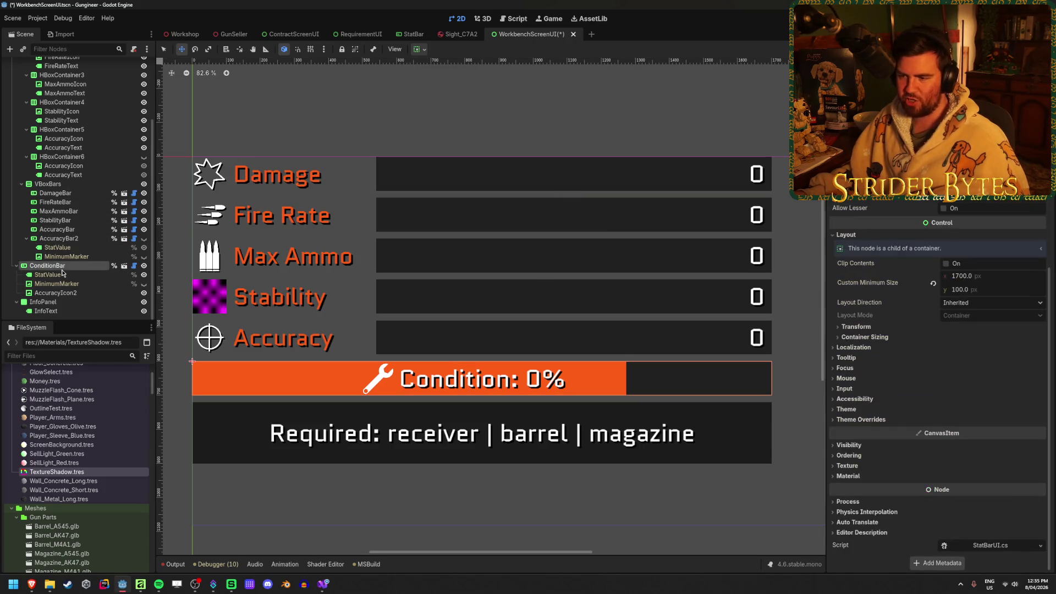
{"action": "scroll", "coordinate": [888, 335], "scroll_direction": "up", "scroll_amount": 5}
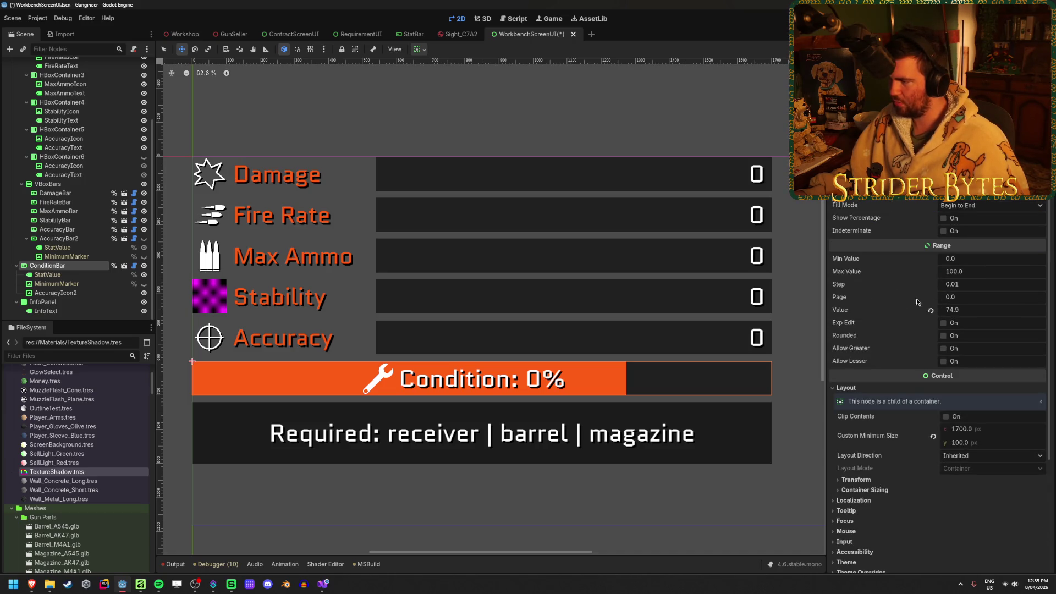
{"action": "mouse_move", "coordinate": [958, 311]}
{"action": "left_mouse_down"}
{"action": "mouse_move", "coordinate": [968, 311]}
{"action": "mouse_move", "coordinate": [954, 311]}
{"action": "left_mouse_up"}
{"action": "scroll", "coordinate": [879, 371], "scroll_direction": "down", "scroll_amount": 5}
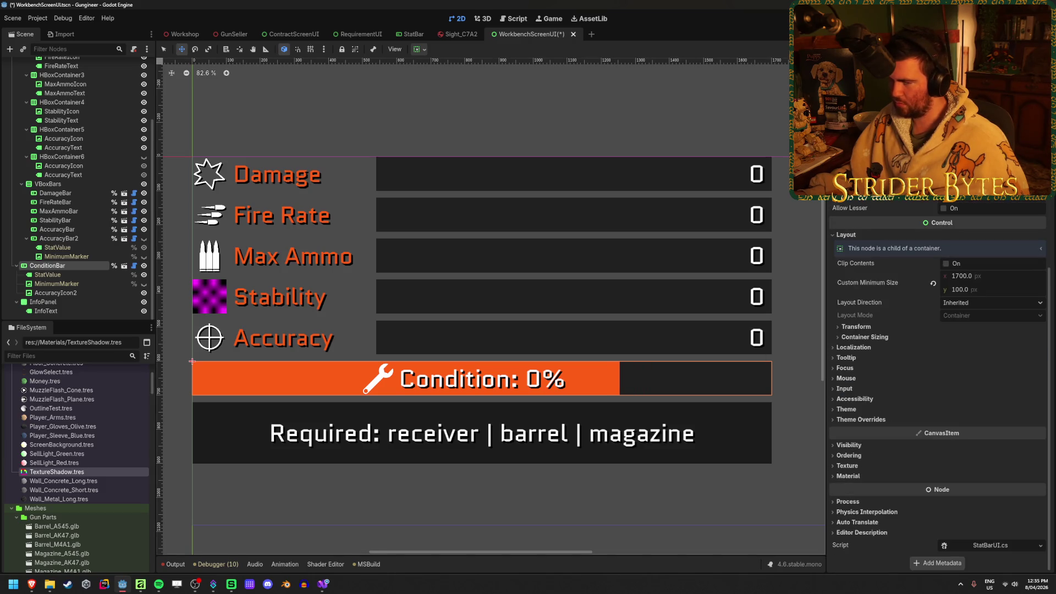
{"action": "left_click", "coordinate": [125, 266]}
Step: Inspect the StatBar nodes and theme overrides, then close the StatBar scene
{"action": "left_click", "coordinate": [35, 74]}
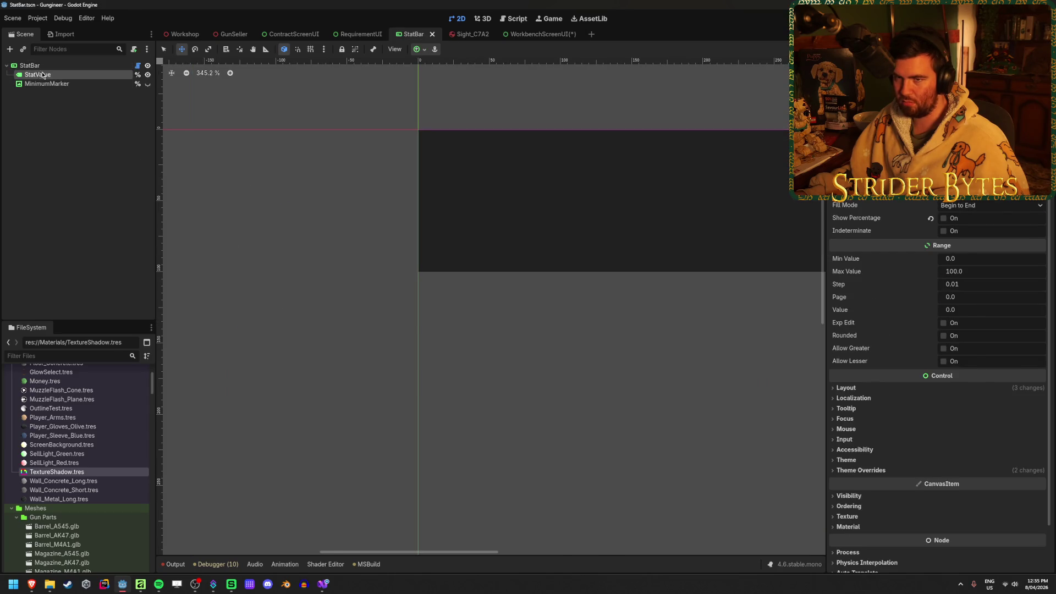
{"action": "left_click", "coordinate": [58, 66]}
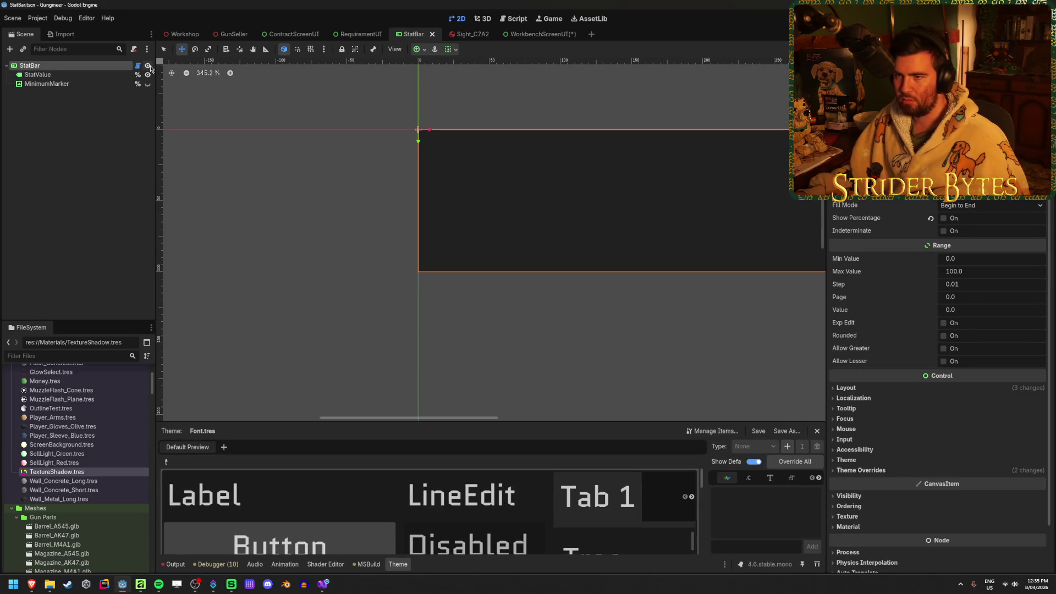
{"action": "left_click", "coordinate": [880, 471]}
{"action": "left_click", "coordinate": [880, 471]}
{"action": "left_click", "coordinate": [432, 35]}
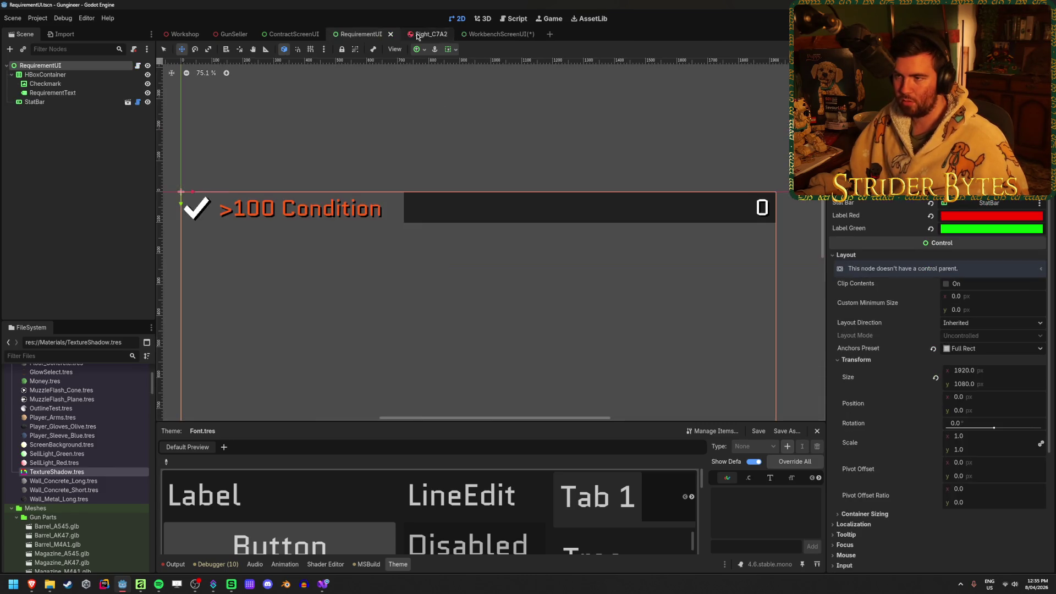
Step: In WorkbenchScreenUI, expand ConditionBar's Theme Overrides down to the Styles group
{"action": "left_click", "coordinate": [291, 34]}
{"action": "left_click", "coordinate": [500, 34]}
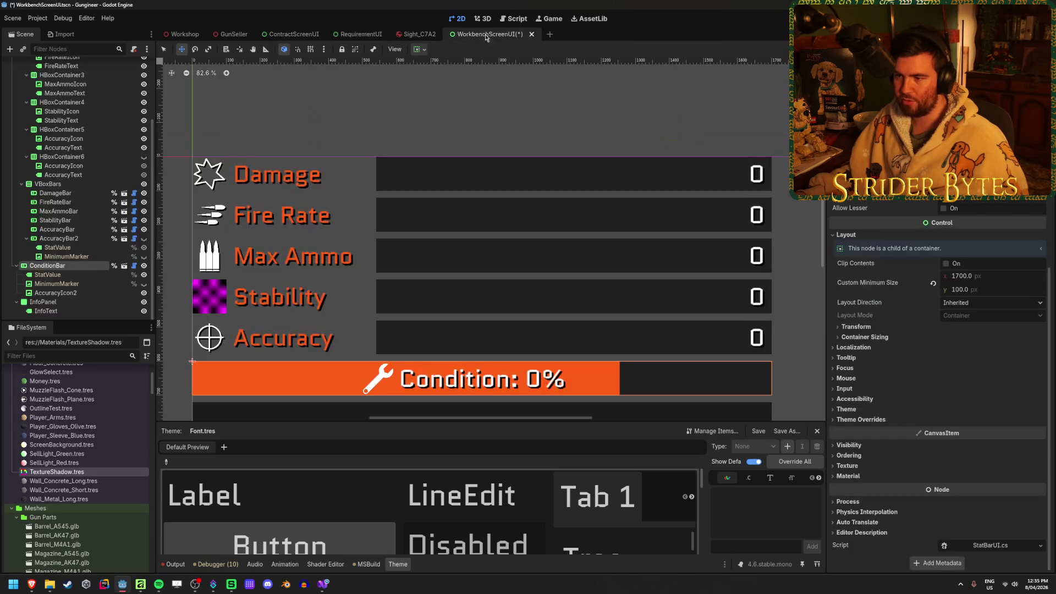
{"action": "left_click", "coordinate": [875, 419]}
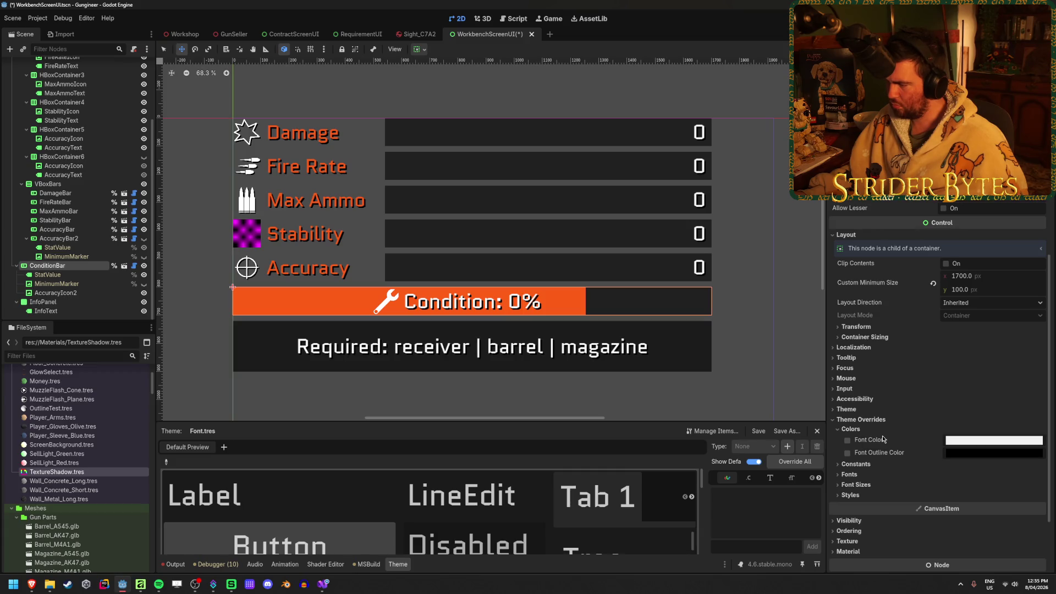
{"action": "left_click", "coordinate": [857, 475]}
{"action": "left_click", "coordinate": [856, 475]}
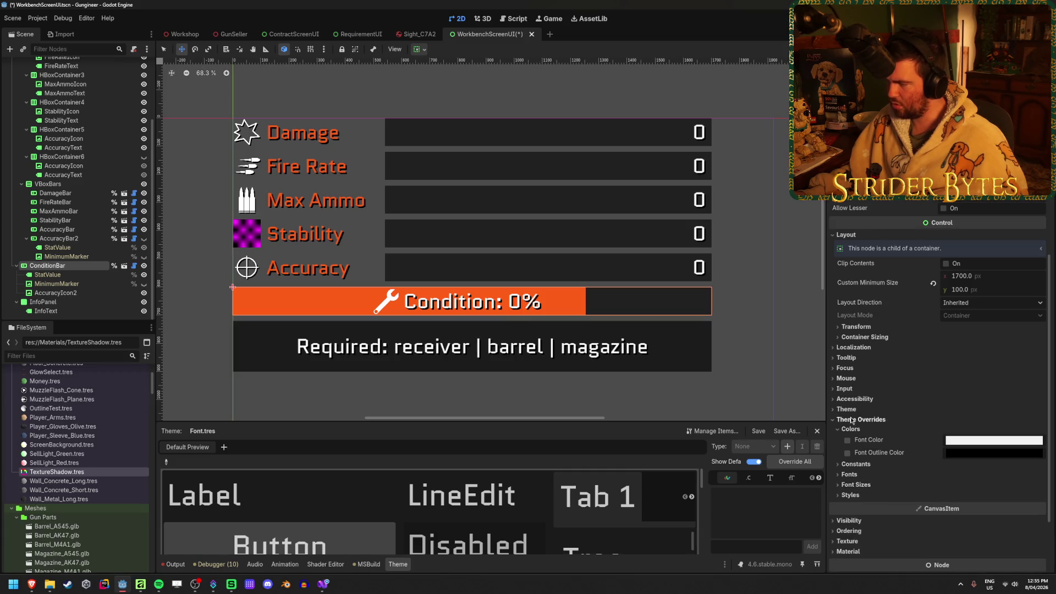
{"action": "left_click", "coordinate": [849, 409]}
{"action": "left_click", "coordinate": [849, 410]}
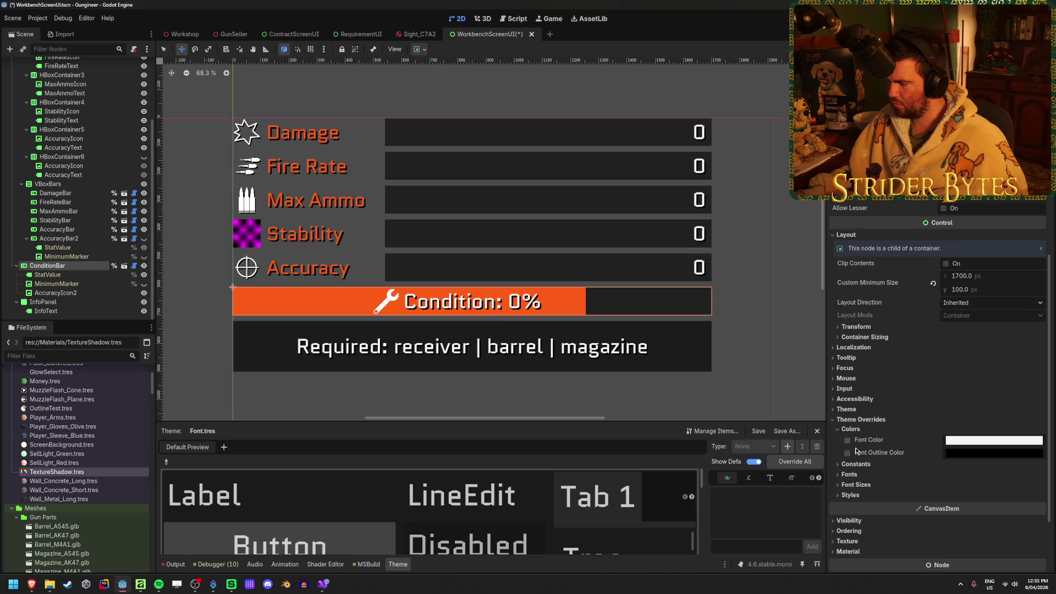
{"action": "scroll", "coordinate": [862, 448], "scroll_direction": "up", "scroll_amount": 3}
{"action": "scroll", "coordinate": [863, 449], "scroll_direction": "down", "scroll_amount": 4}
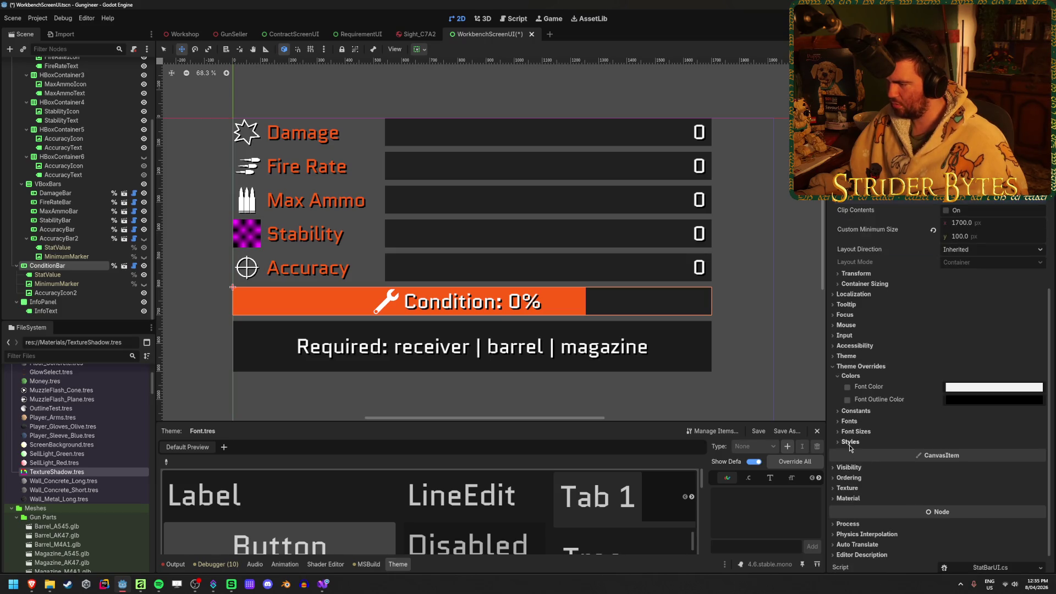
{"action": "left_click", "coordinate": [961, 443]}
Step: Expand the Fill style and give it a fresh StyleBoxFlat, turning the fill grey
{"action": "left_click", "coordinate": [999, 465]}
{"action": "scroll", "coordinate": [1001, 418], "scroll_direction": "down", "scroll_amount": 3}
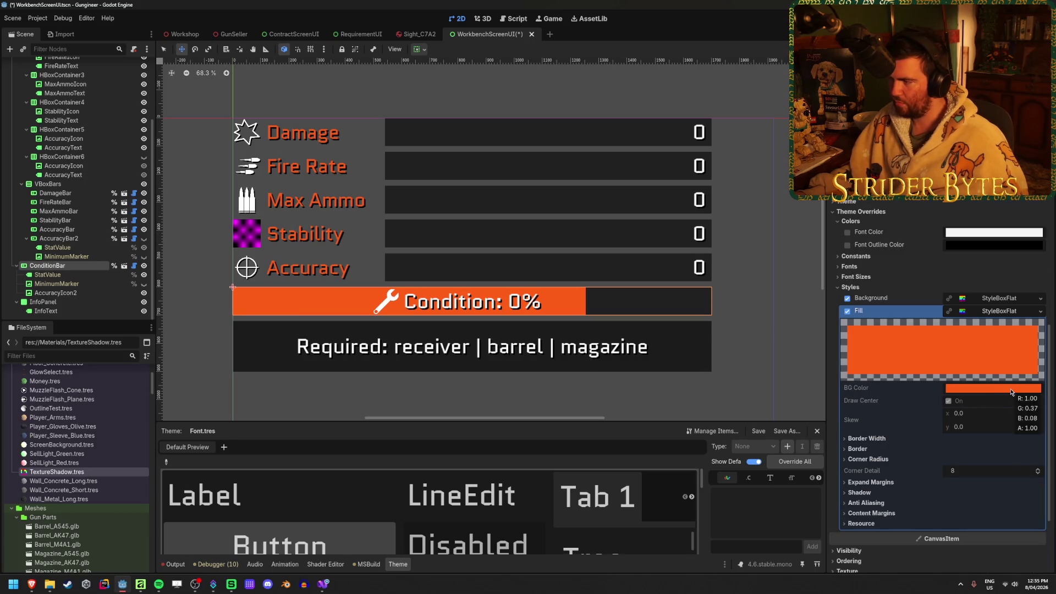
{"action": "left_click", "coordinate": [987, 312]}
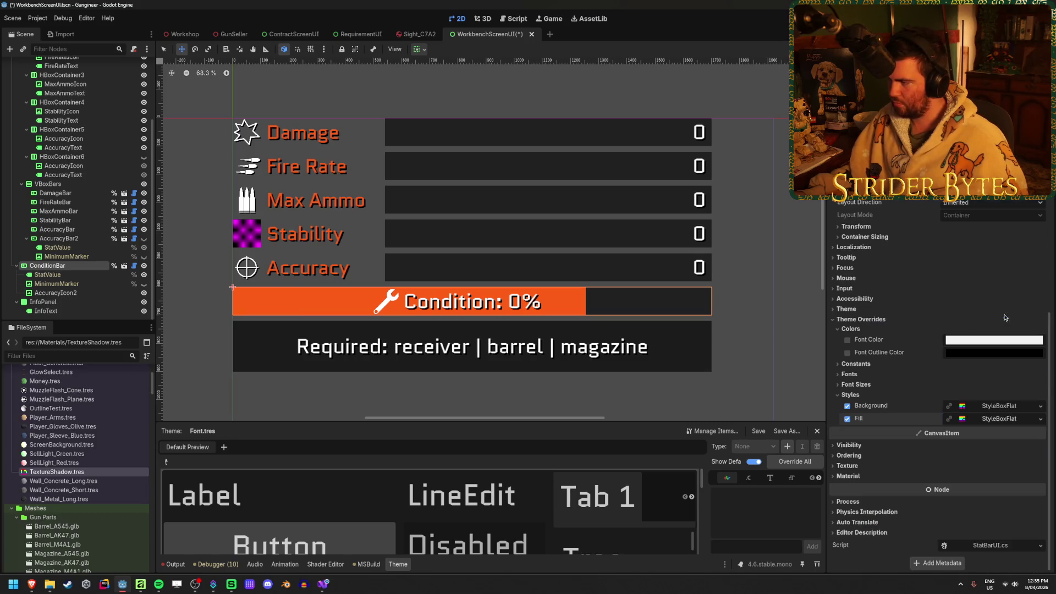
{"action": "left_click", "coordinate": [1002, 420]}
{"action": "left_click", "coordinate": [1040, 418]}
{"action": "left_click", "coordinate": [1030, 462]}
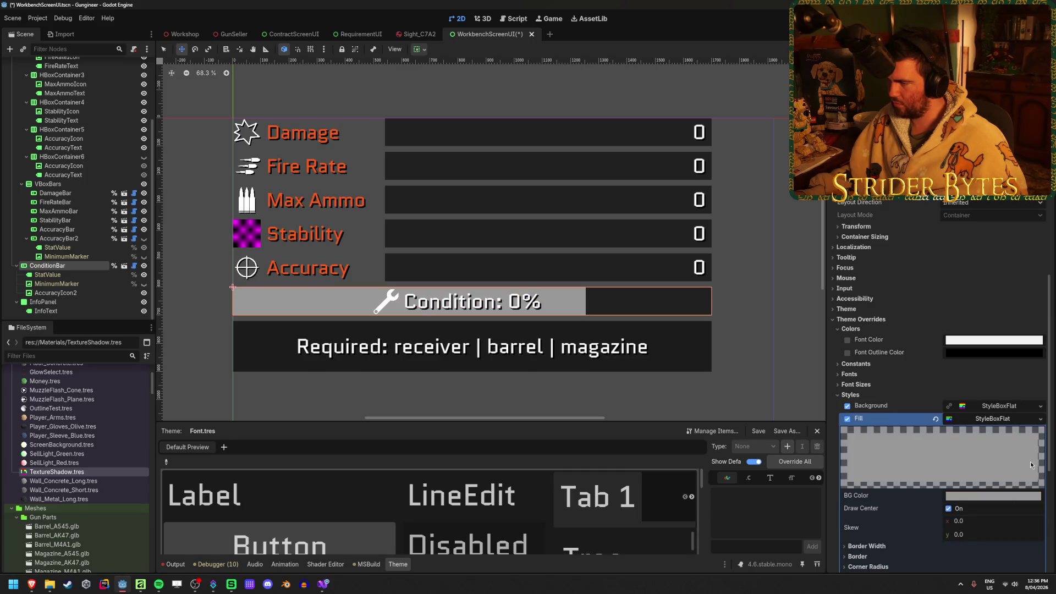
Step: Set the Fill BG Color to amber #ffb700 via saturation and hue 43
{"action": "left_click", "coordinate": [1004, 496]}
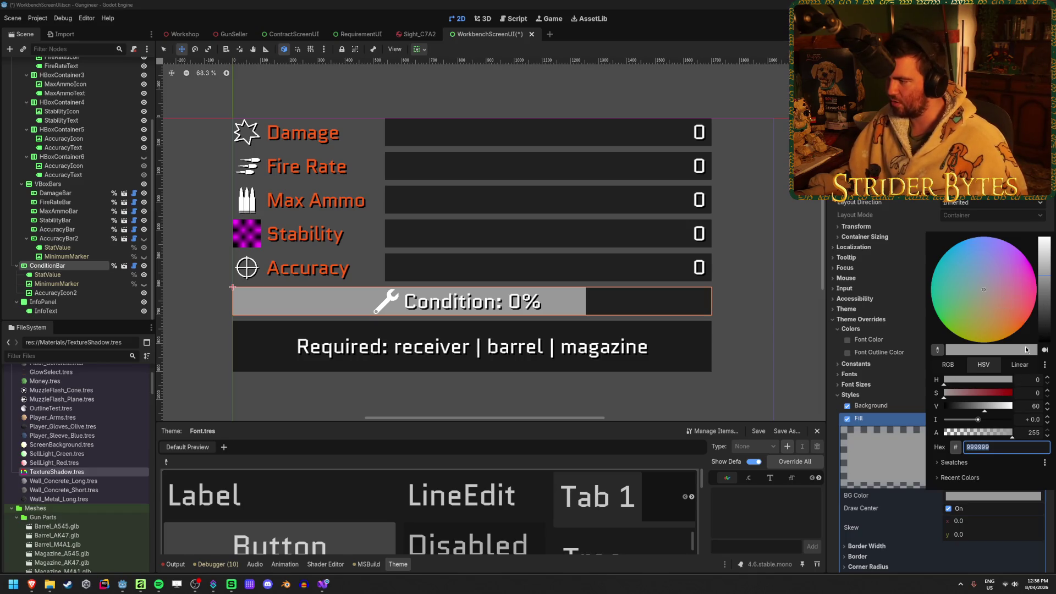
{"action": "mouse_move", "coordinate": [949, 393]}
{"action": "left_mouse_down"}
{"action": "mouse_move", "coordinate": [1025, 391]}
{"action": "mouse_move", "coordinate": [1004, 408]}
{"action": "mouse_move", "coordinate": [1025, 408]}
{"action": "left_mouse_up"}
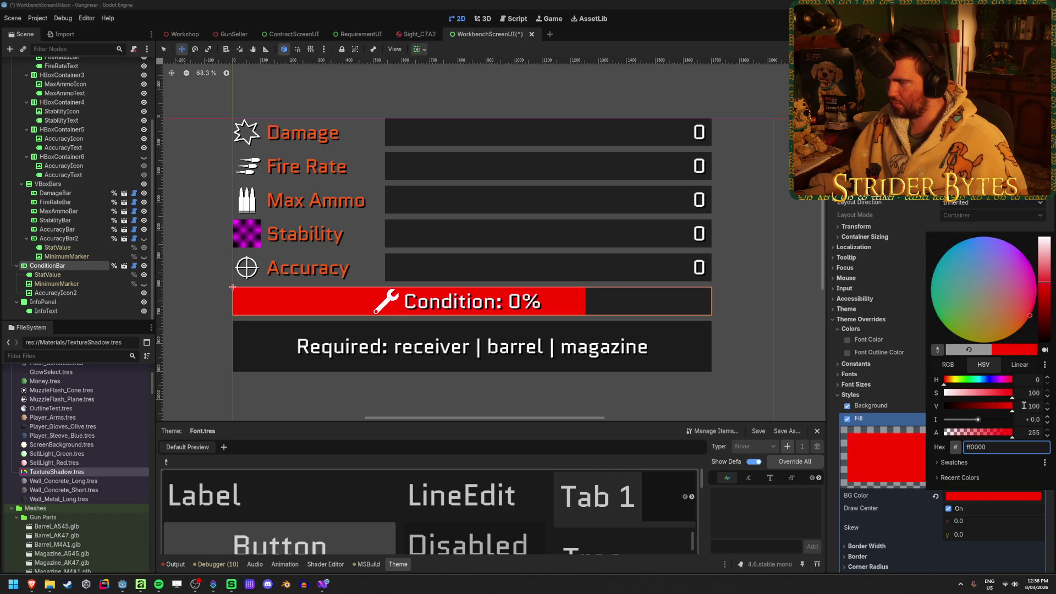
{"action": "left_click_drag", "start_coordinate": [959, 381], "coordinate": [953, 384]}
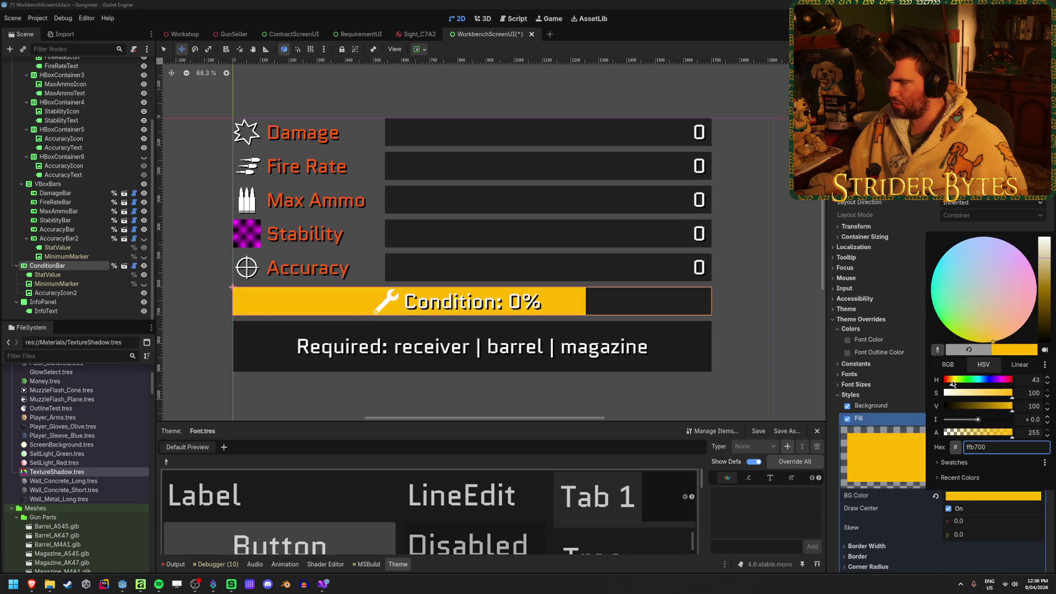
{"action": "left_click", "coordinate": [898, 449]}
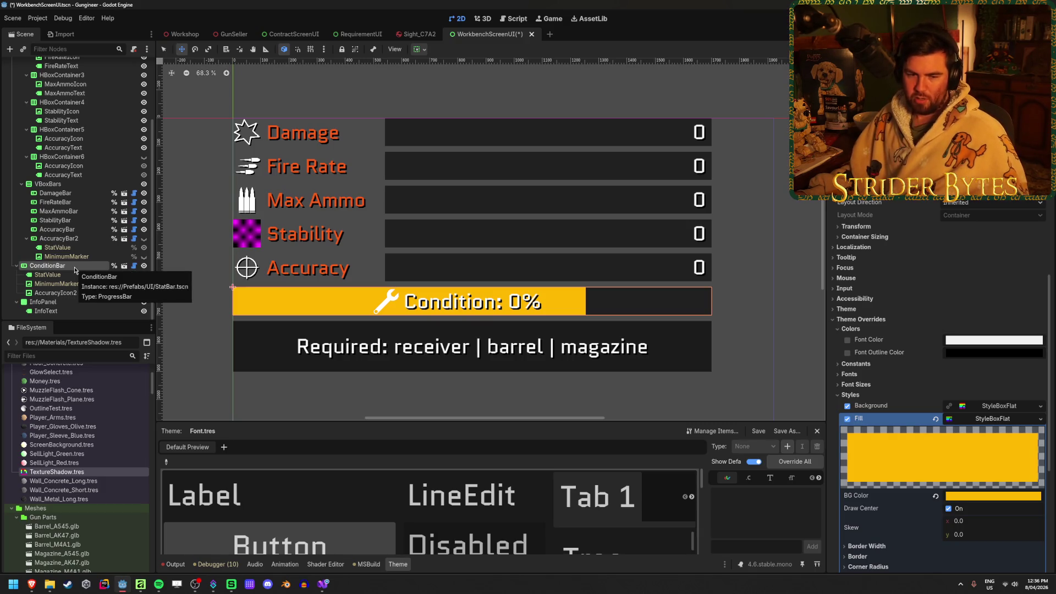
{"action": "left_click", "coordinate": [75, 270]}
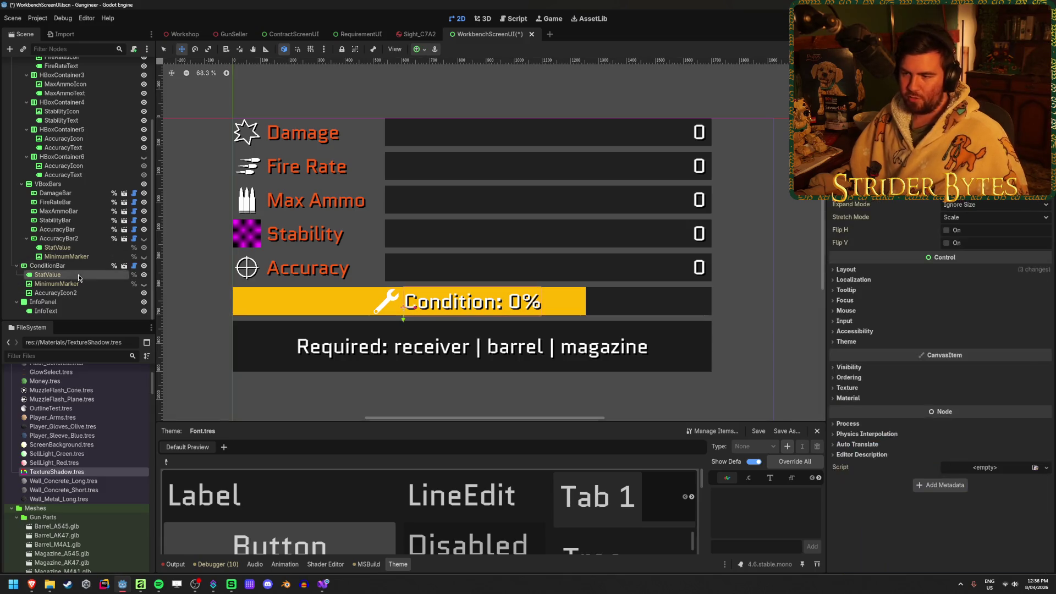
Step: On the ConditionBar node, adjust the ProgressBar preview value down to about 50, then up to about 79
{"action": "left_click", "coordinate": [77, 267]}
{"action": "scroll", "coordinate": [939, 315], "scroll_direction": "up", "scroll_amount": 5}
{"action": "left_click_drag", "start_coordinate": [944, 315], "coordinate": [903, 314]}
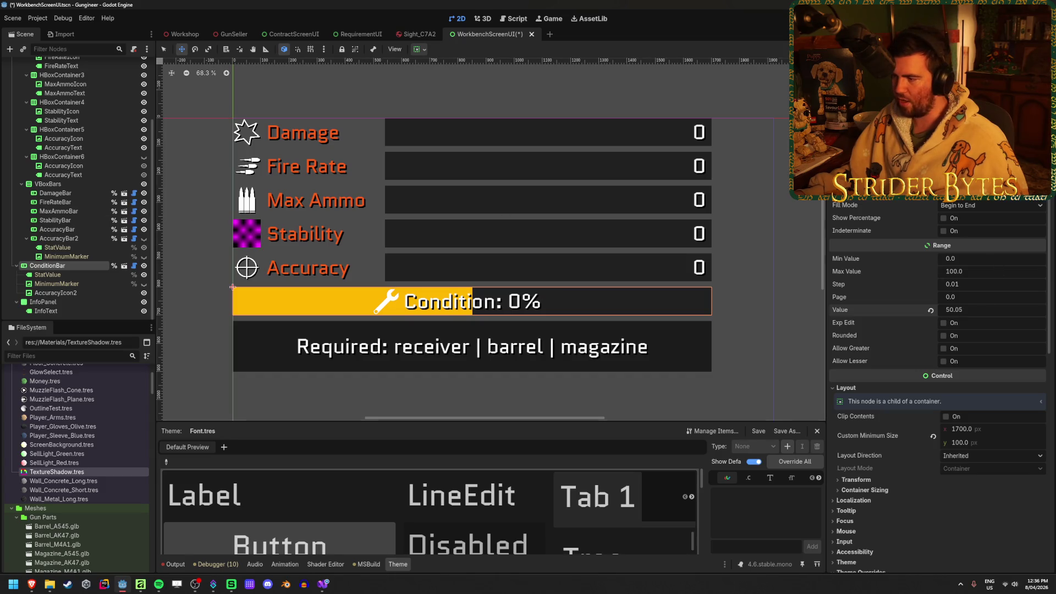
{"action": "scroll", "coordinate": [938, 422], "scroll_direction": "down", "scroll_amount": 5}
{"action": "scroll", "coordinate": [938, 422], "scroll_direction": "up", "scroll_amount": 4}
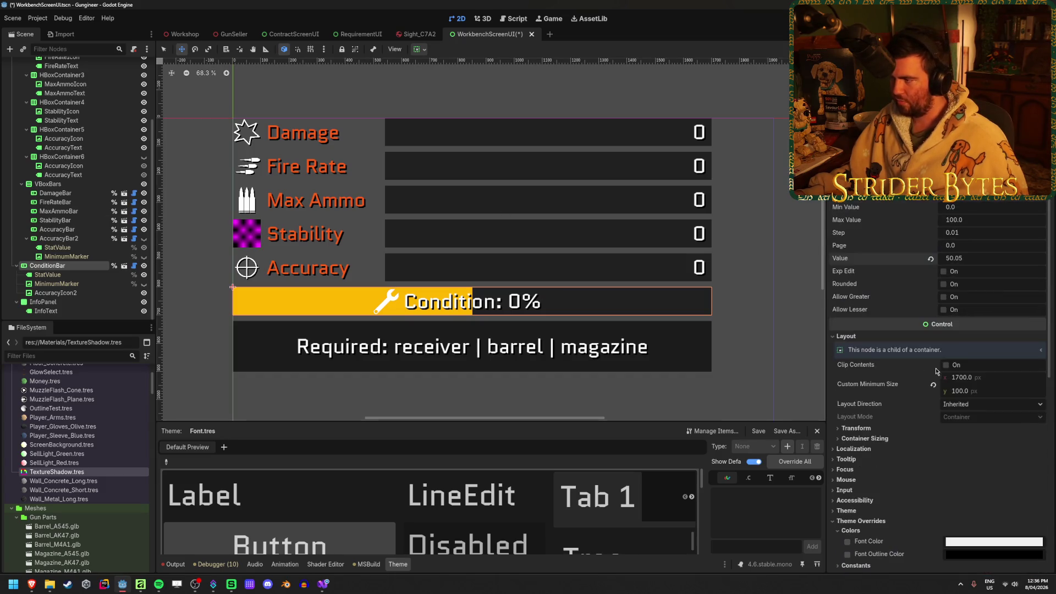
{"action": "left_click_drag", "start_coordinate": [967, 261], "coordinate": [1001, 261]}
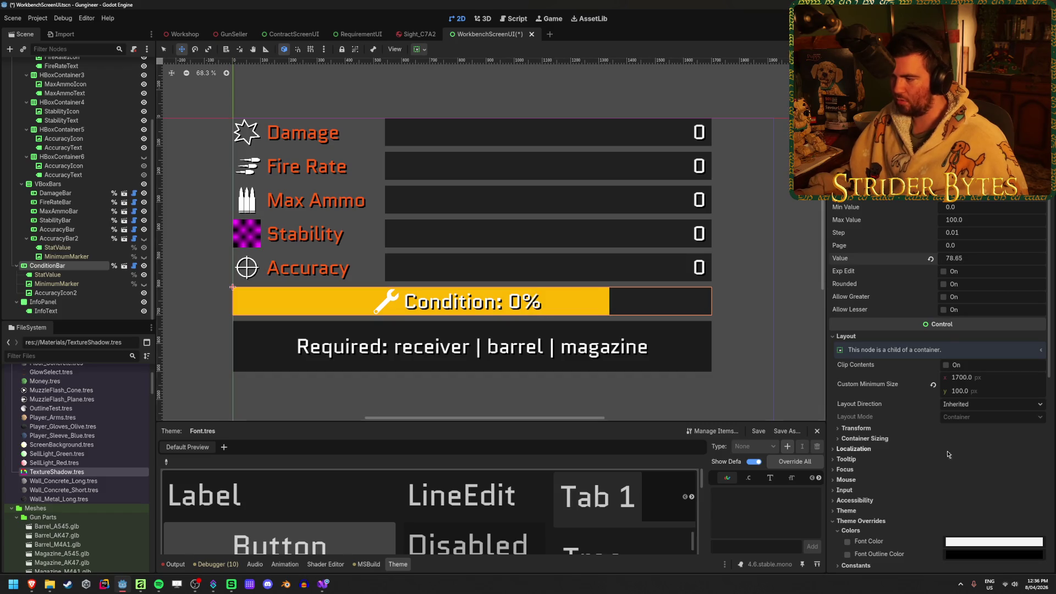
{"action": "scroll", "coordinate": [902, 459], "scroll_direction": "down", "scroll_amount": 6}
Step: In the Fill BG Color picker, try green and yellow-green hues, then enter hue 100
{"action": "left_click", "coordinate": [996, 440]}
{"action": "mouse_move", "coordinate": [970, 331]}
{"action": "left_mouse_down"}
{"action": "mouse_move", "coordinate": [940, 328]}
{"action": "mouse_move", "coordinate": [969, 330]}
{"action": "left_mouse_up"}
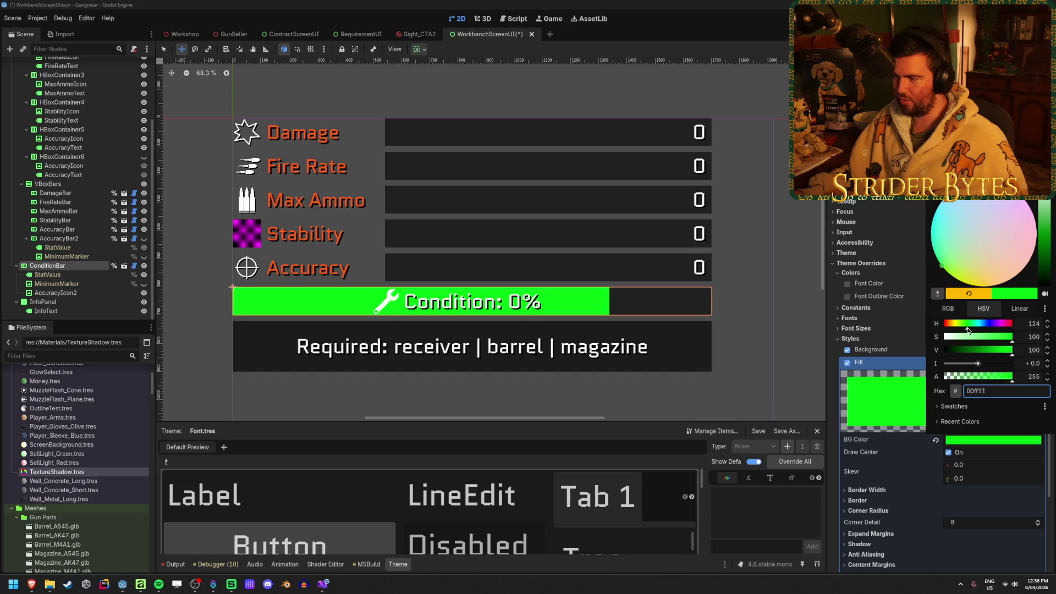
{"action": "mouse_move", "coordinate": [966, 331]}
{"action": "left_mouse_down"}
{"action": "mouse_move", "coordinate": [946, 330]}
{"action": "mouse_move", "coordinate": [963, 331]}
{"action": "left_mouse_up"}
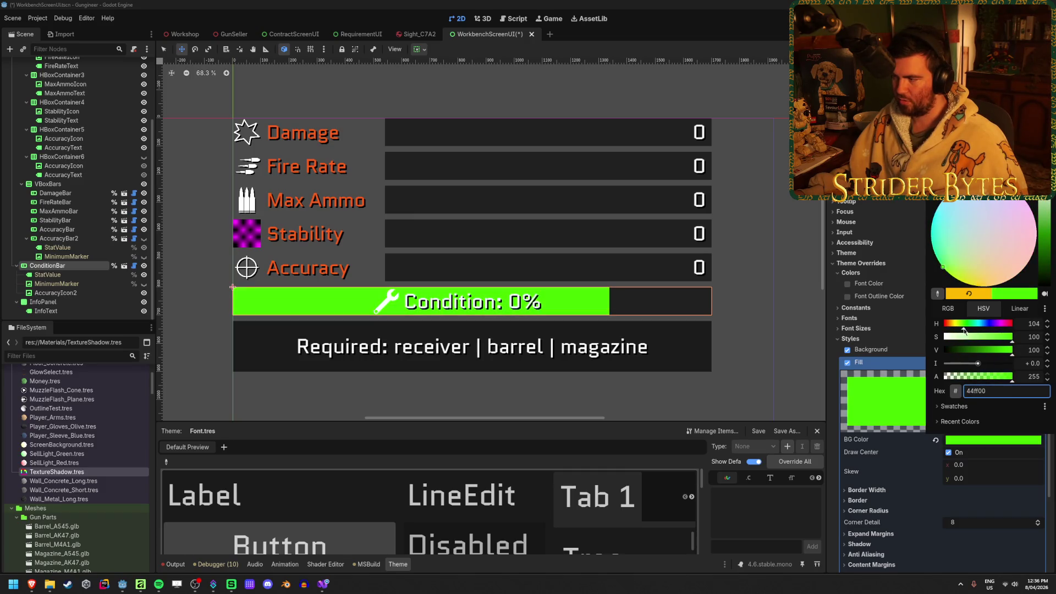
{"action": "left_click", "coordinate": [1027, 323]}
{"action": "type", "text": "100"}
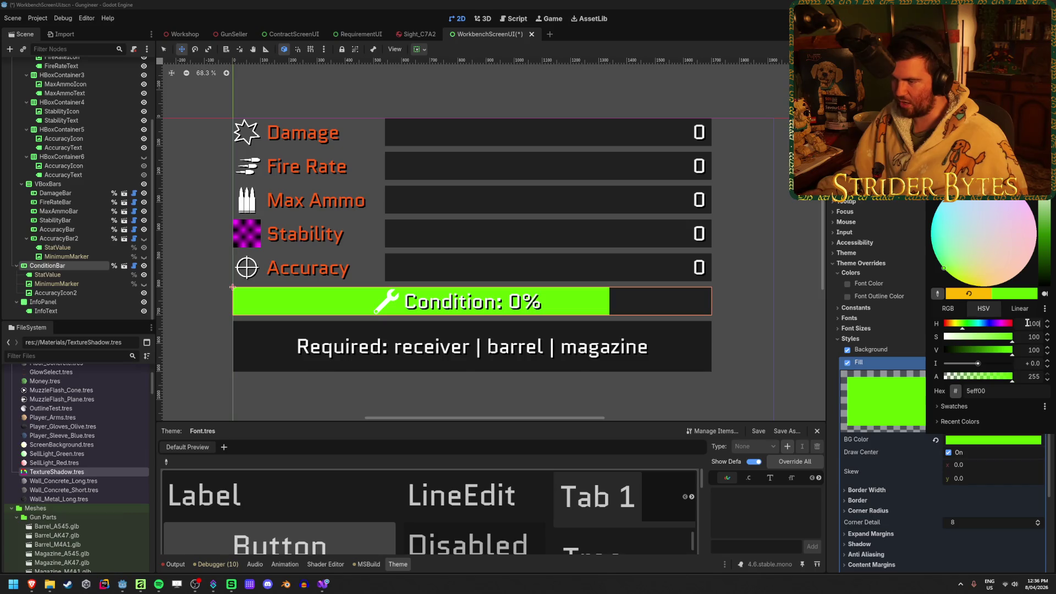
{"action": "left_click", "coordinate": [1024, 336]}
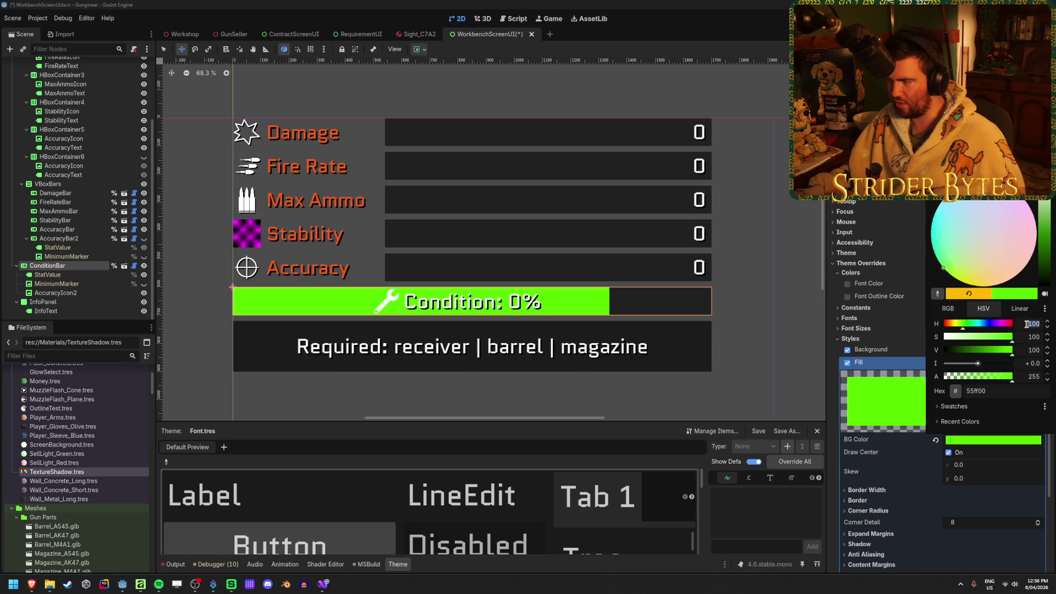
Step: Try fill hues 0, 10 and 20, settling on hue 50 for yellow #ffd500
{"action": "type", "text": "0"}
{"action": "key", "text": "Tab"}
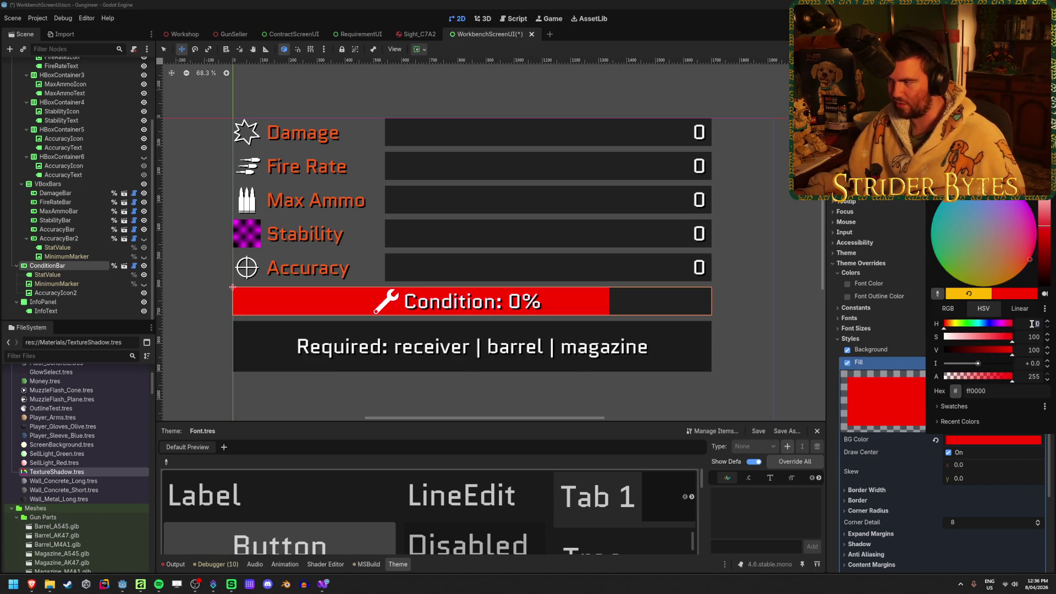
{"action": "type", "text": "1"}
{"action": "key", "text": "Tab"}
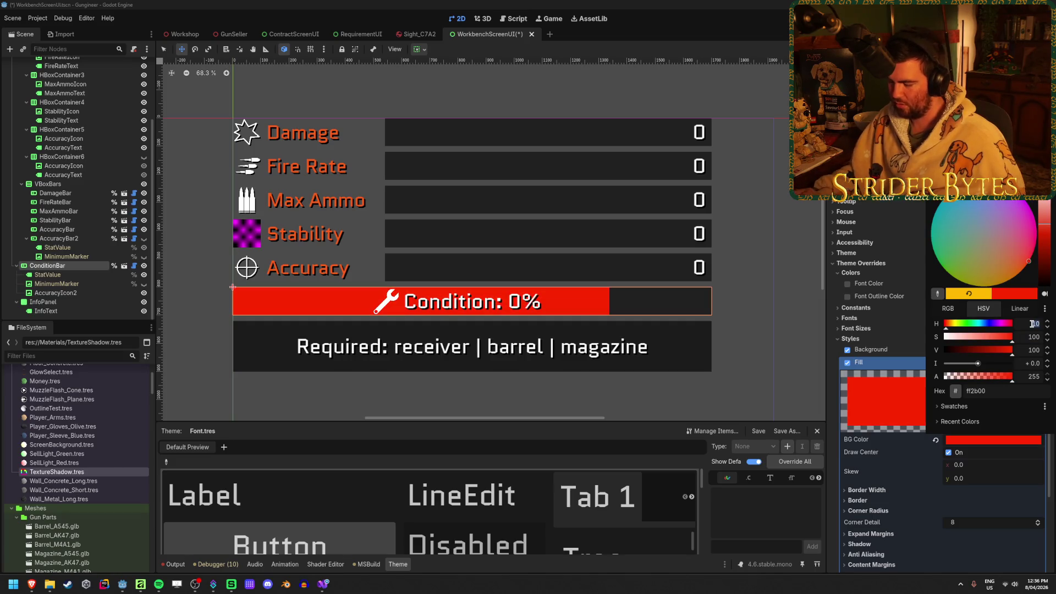
{"action": "type", "text": "2"}
{"action": "key", "text": "Tab"}
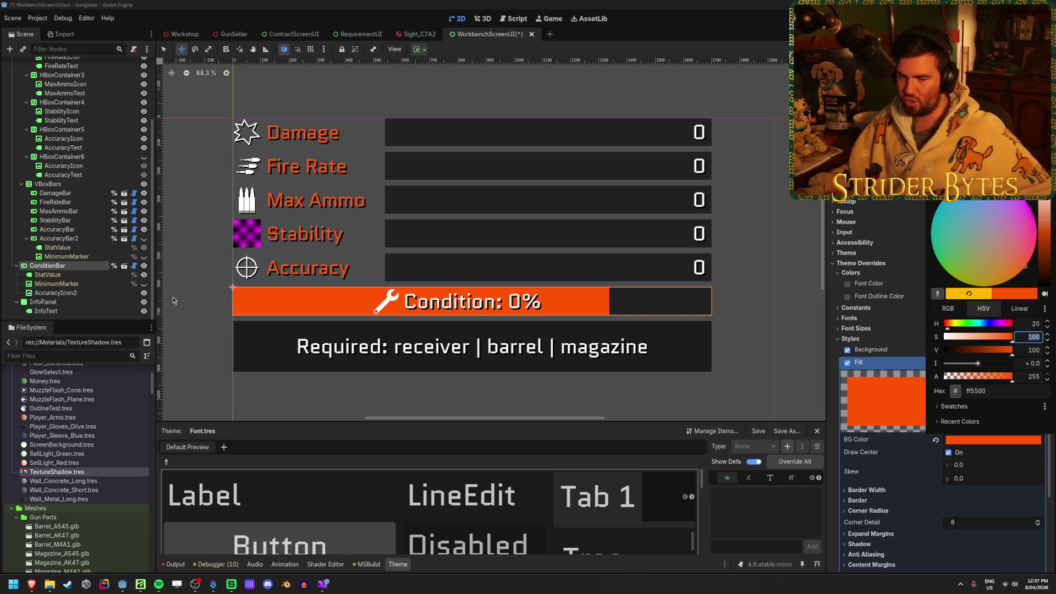
{"action": "left_click", "coordinate": [1026, 322]}
{"action": "type", "text": "5"}
{"action": "key", "text": "Tab"}
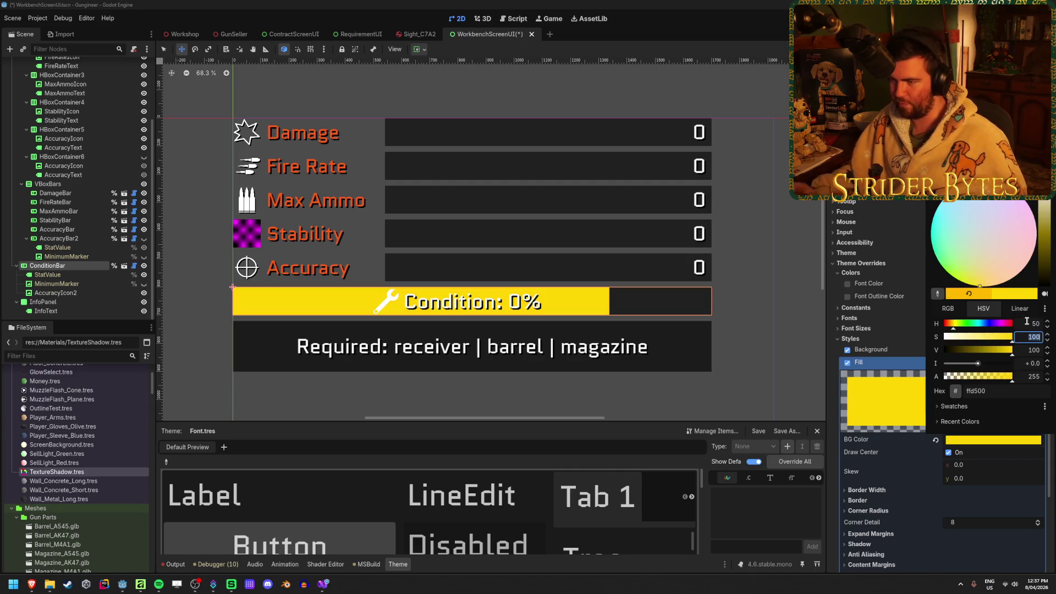